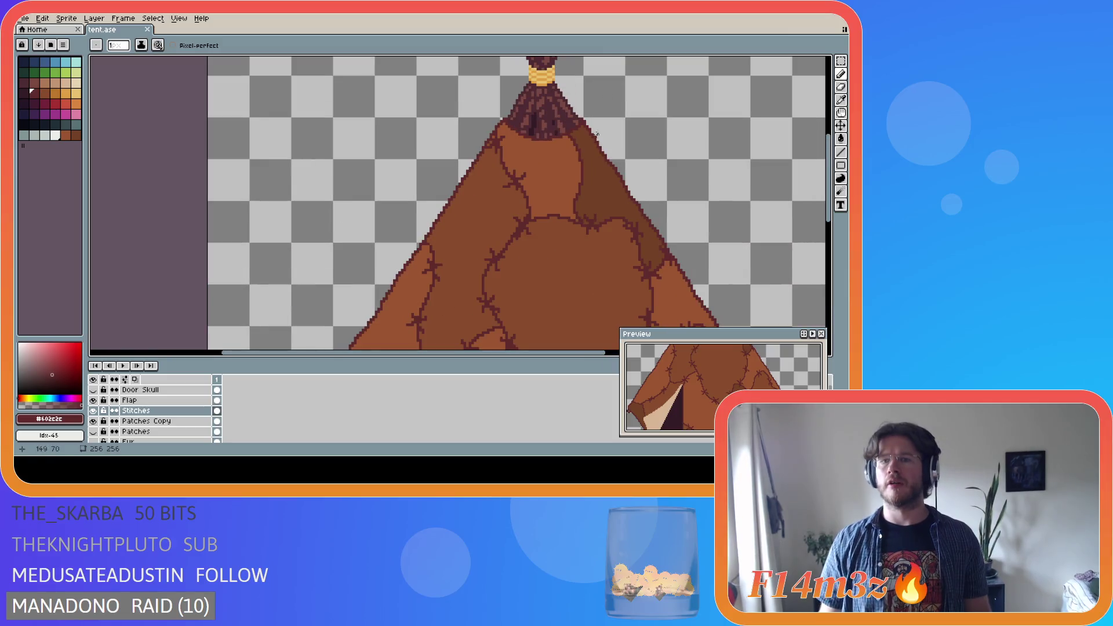
Shift the stitch lines a few pixels down and right with the Move tool
{"action": "left_click", "coordinate": [577, 167], "text": "ctrl"}
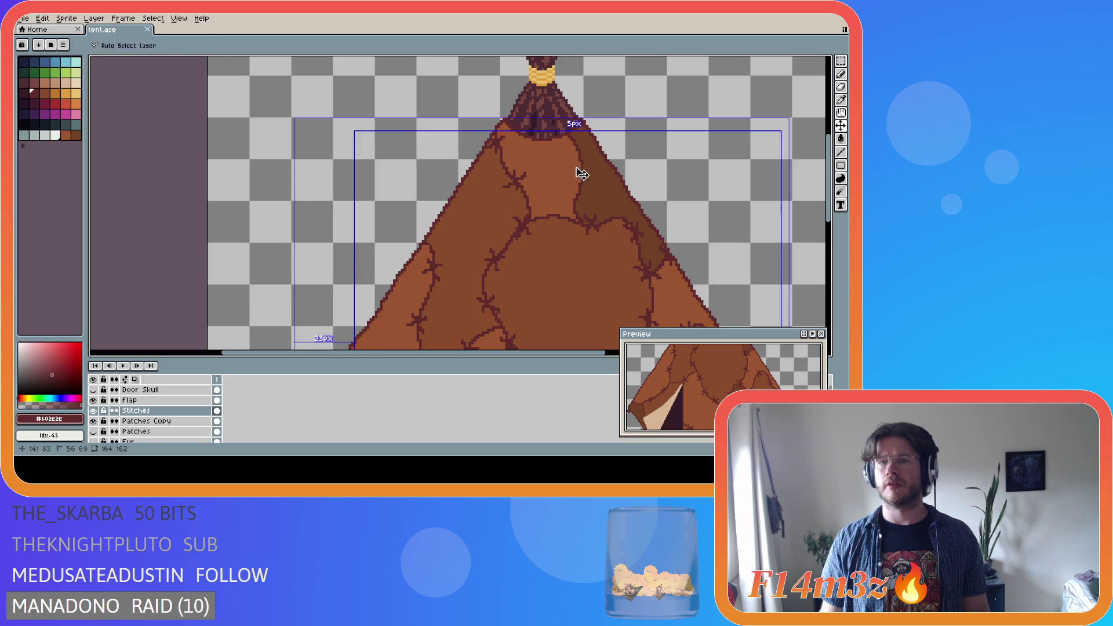
{"action": "left_click_drag", "start_coordinate": [591, 180], "coordinate": [573, 174]}
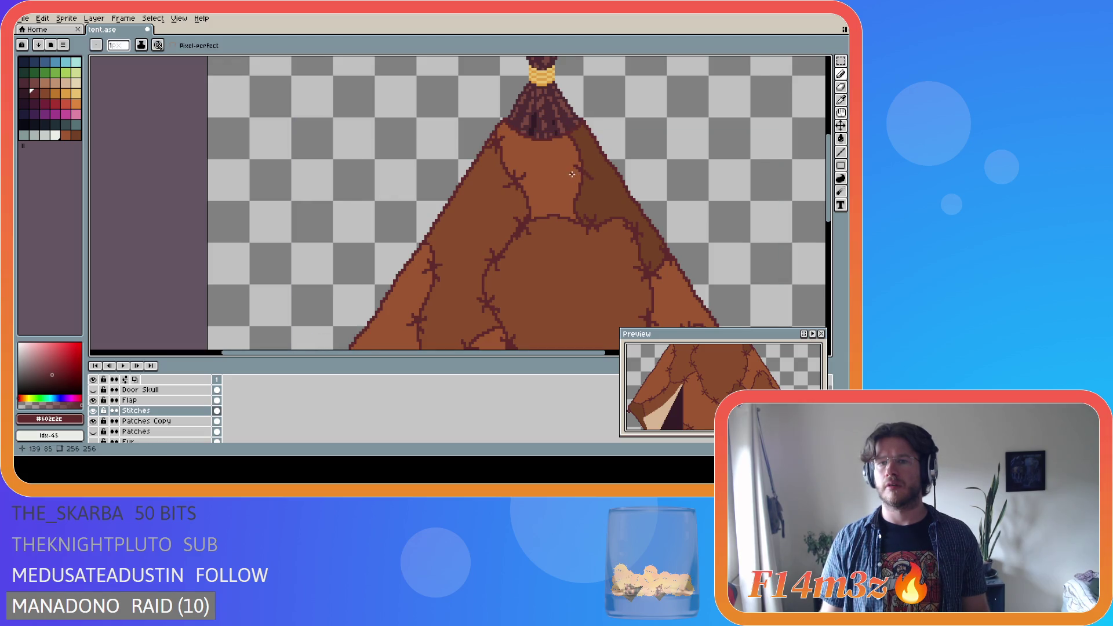
{"action": "left_click", "coordinate": [583, 172], "text": "ctrl"}
{"action": "left_click", "coordinate": [584, 174], "text": "ctrl"}
{"action": "left_click", "coordinate": [582, 178], "text": "ctrl"}
{"action": "left_click", "coordinate": [579, 181], "text": "ctrl"}
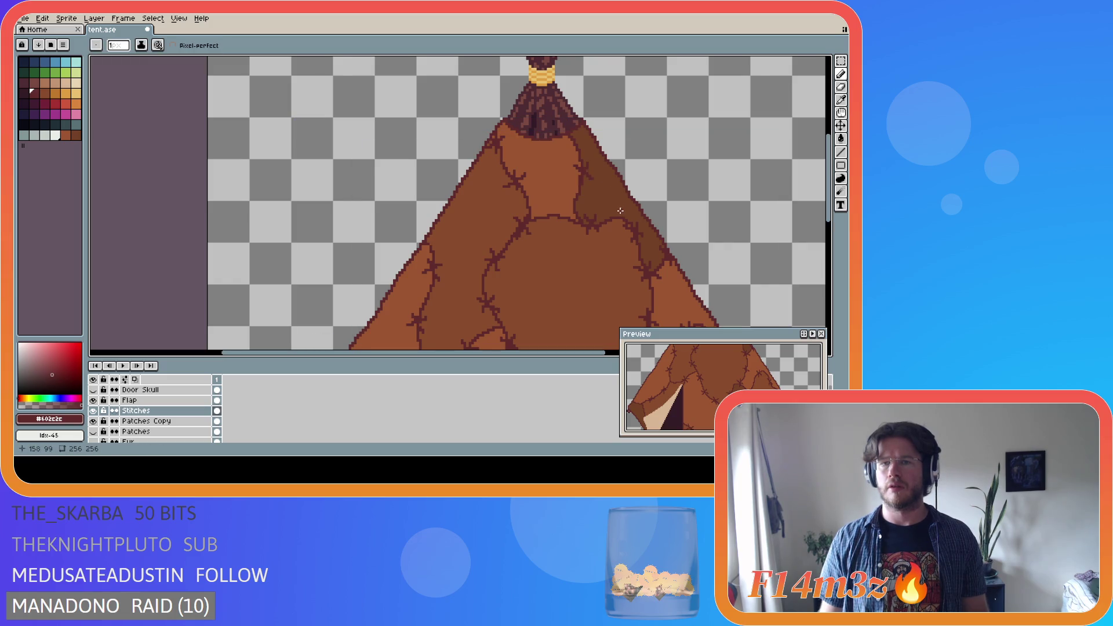
{"action": "scroll", "coordinate": [613, 204], "scroll_direction": "down", "scroll_amount": 3}
{"action": "scroll", "coordinate": [622, 208], "scroll_direction": "up", "scroll_amount": 3}
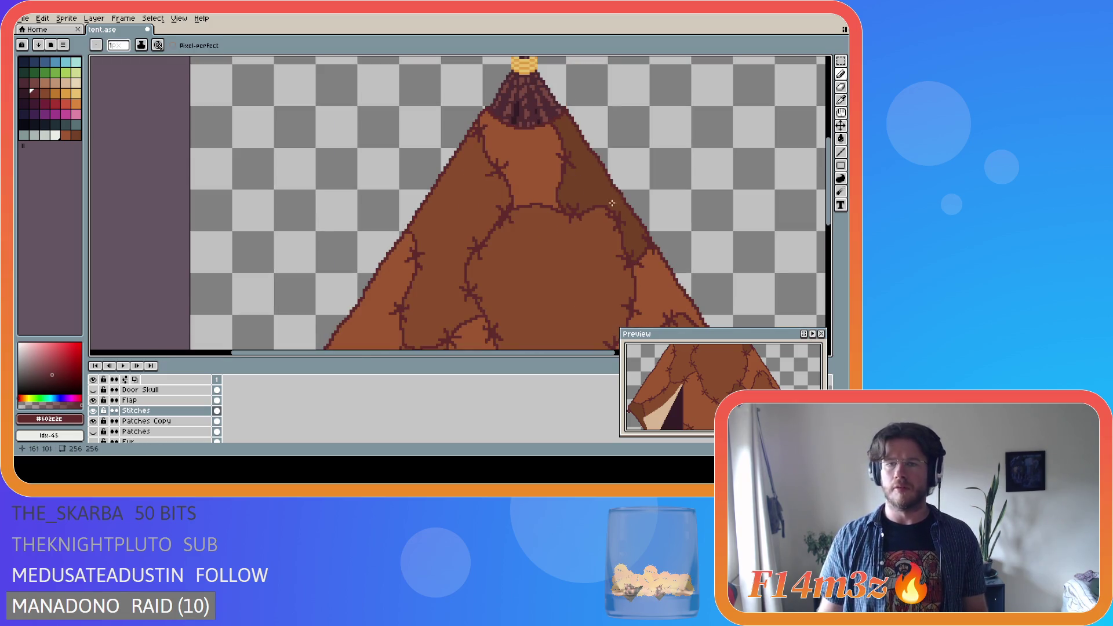
Try a marquee transform near the tent's top, undo it, deselect, and save tent.ase
{"action": "key", "text": "m"}
{"action": "left_click_drag", "start_coordinate": [594, 192], "coordinate": [541, 135]}
{"action": "left_click", "coordinate": [556, 153]}
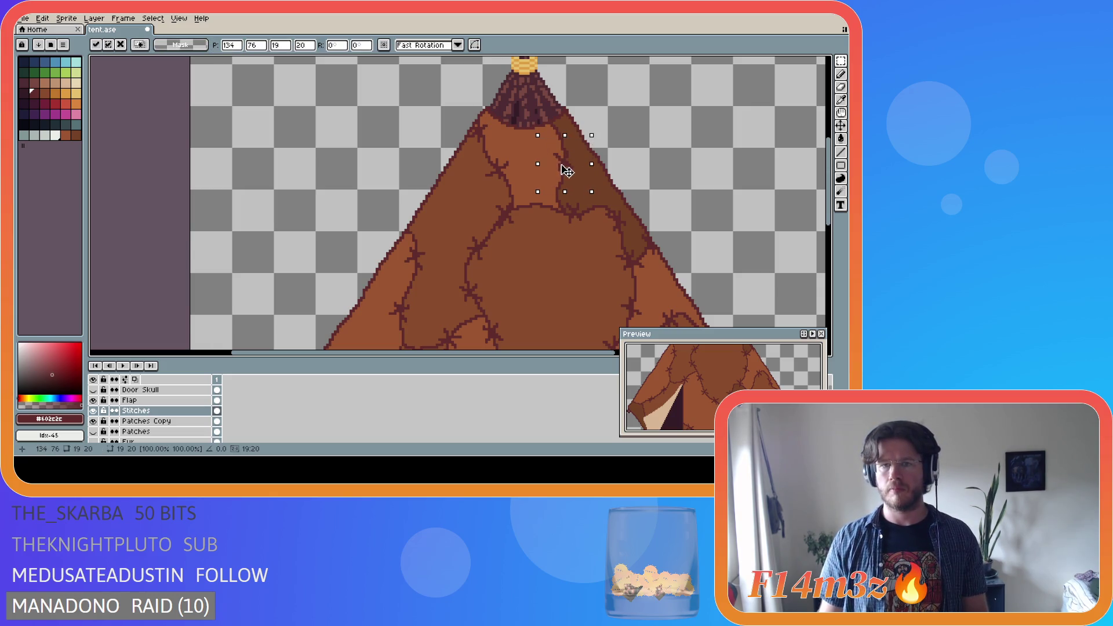
{"action": "scroll", "coordinate": [644, 196], "scroll_direction": "down", "scroll_amount": 3}
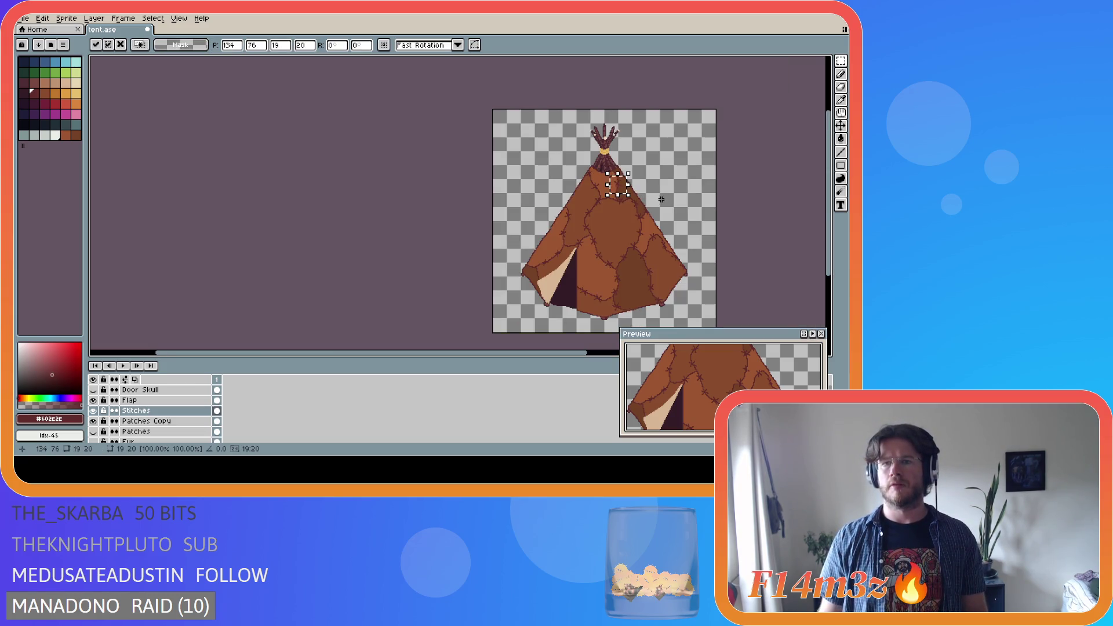
{"action": "key", "text": "ctrl+z"}
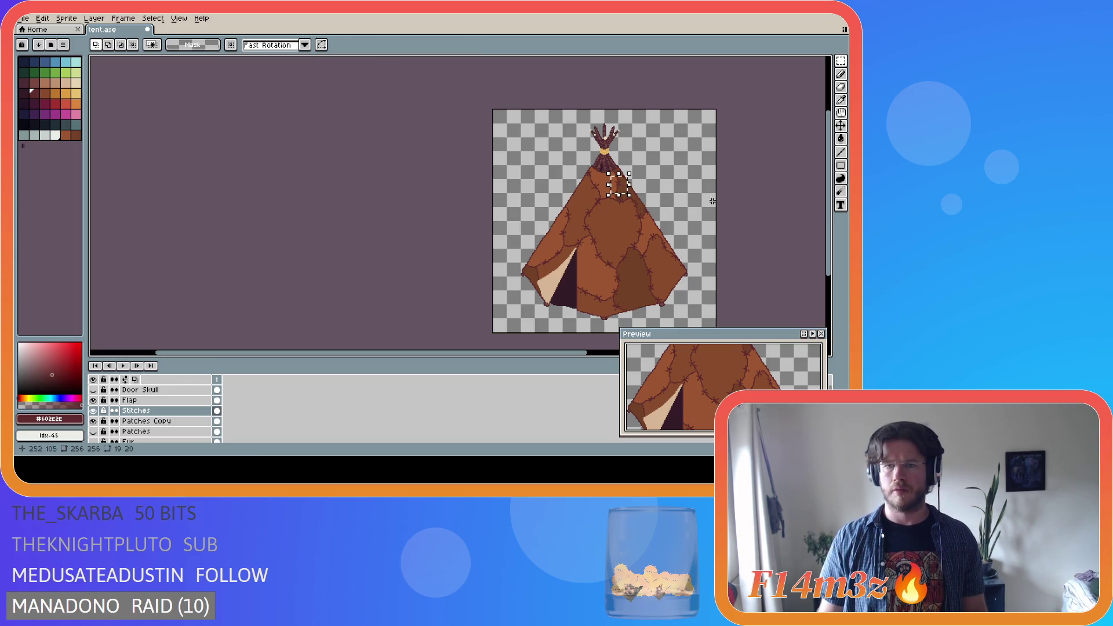
{"action": "key", "text": "ctrl+d"}
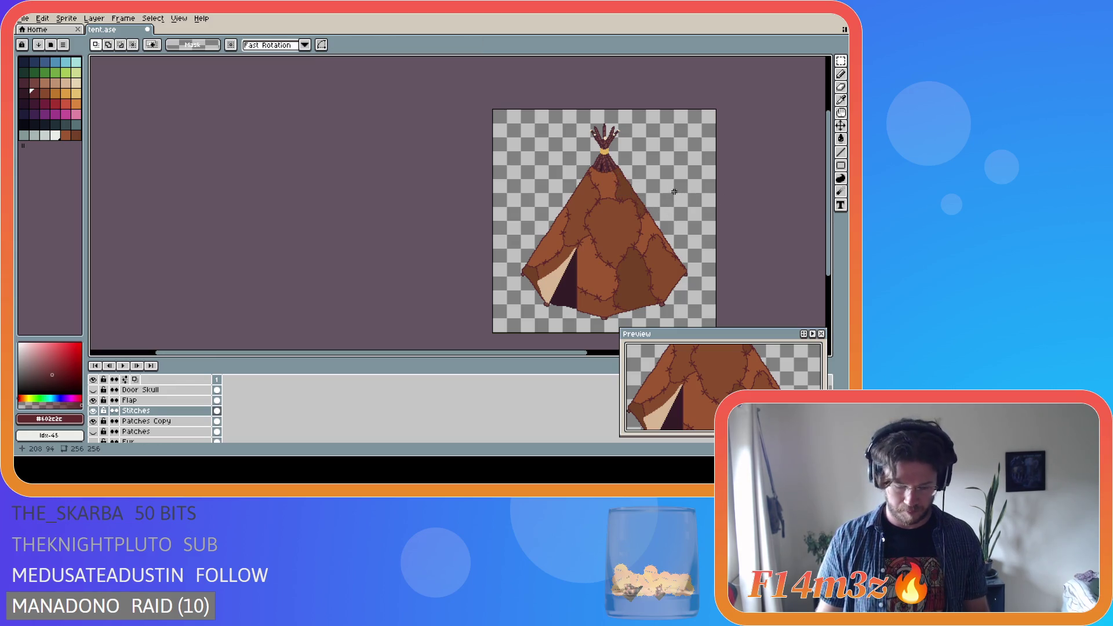
{"action": "key", "text": "ctrl+s"}
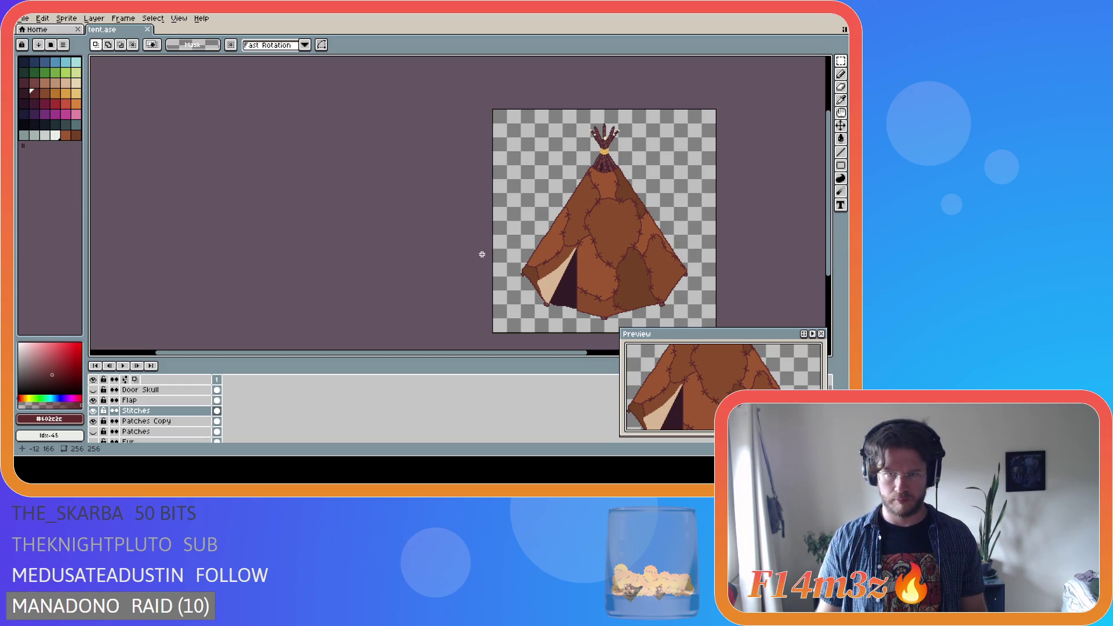
Pencil a dark stitch pixel and a short stitch along the tent's left corner, saving
{"action": "scroll", "coordinate": [504, 279], "scroll_direction": "up", "scroll_amount": 2}
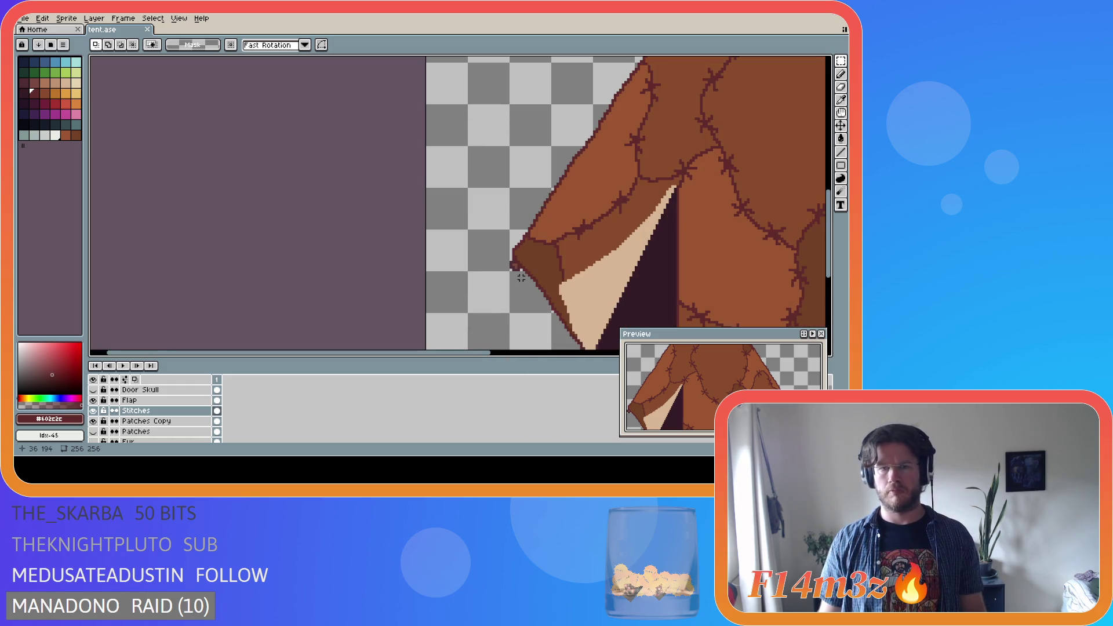
{"action": "scroll", "coordinate": [552, 275], "scroll_direction": "up", "scroll_amount": 1}
{"action": "key", "text": "b"}
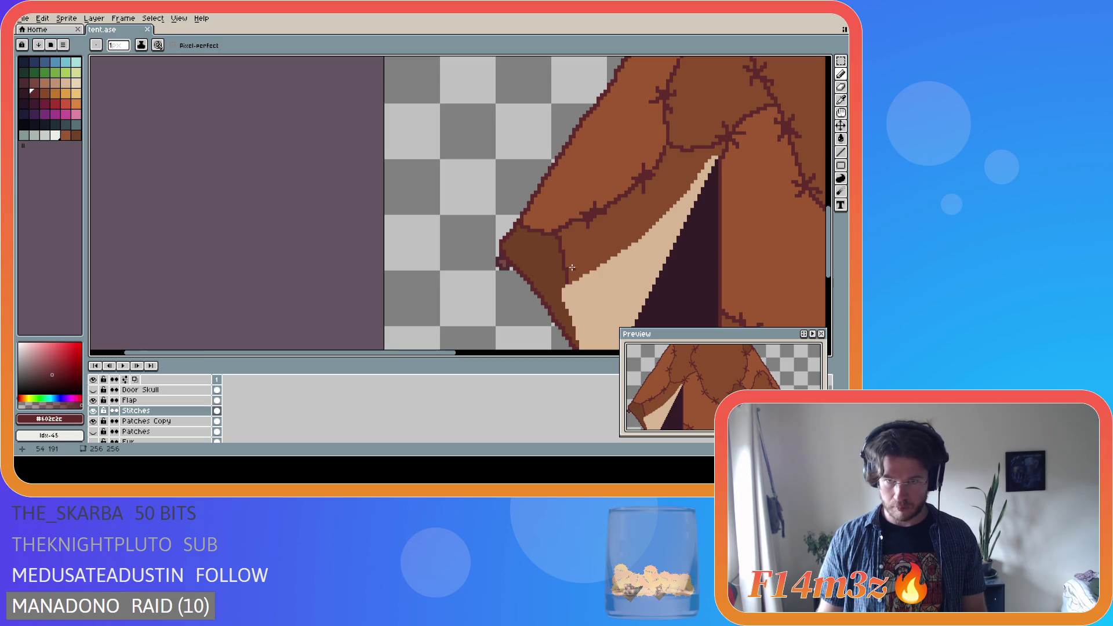
{"action": "scroll", "coordinate": [572, 267], "scroll_direction": "down", "scroll_amount": 4}
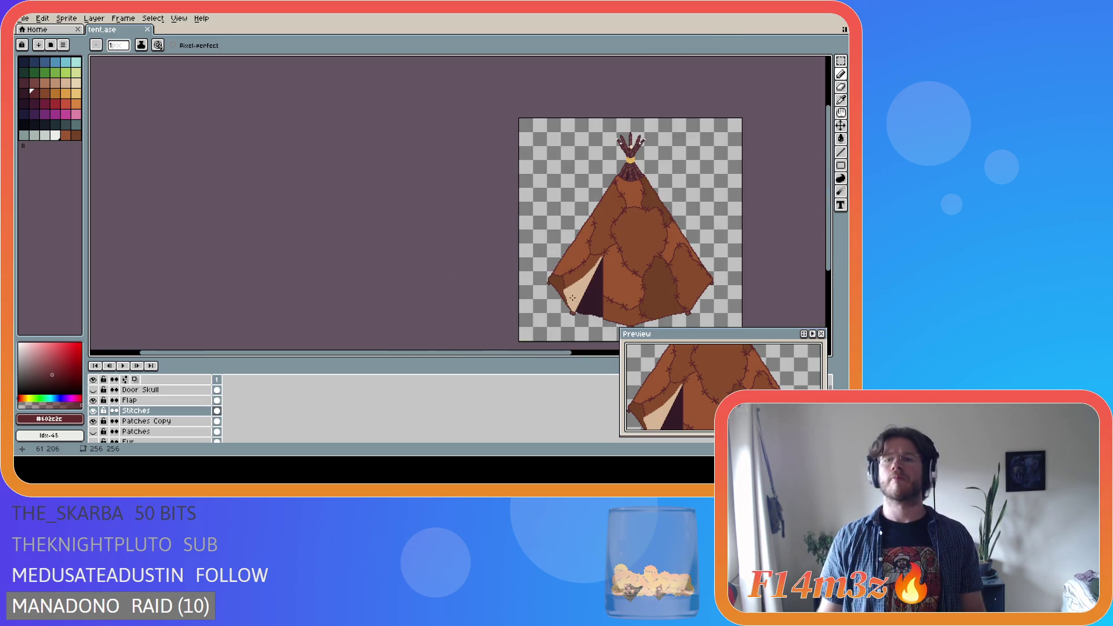
{"action": "scroll", "coordinate": [569, 295], "scroll_direction": "up", "scroll_amount": 3}
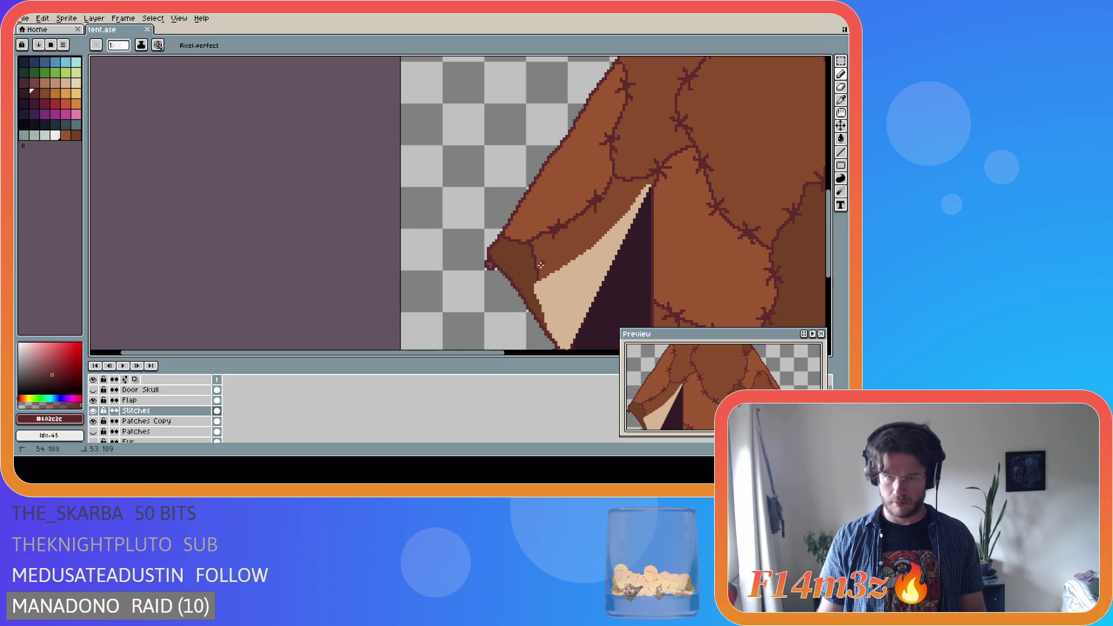
{"action": "left_click", "coordinate": [526, 266]}
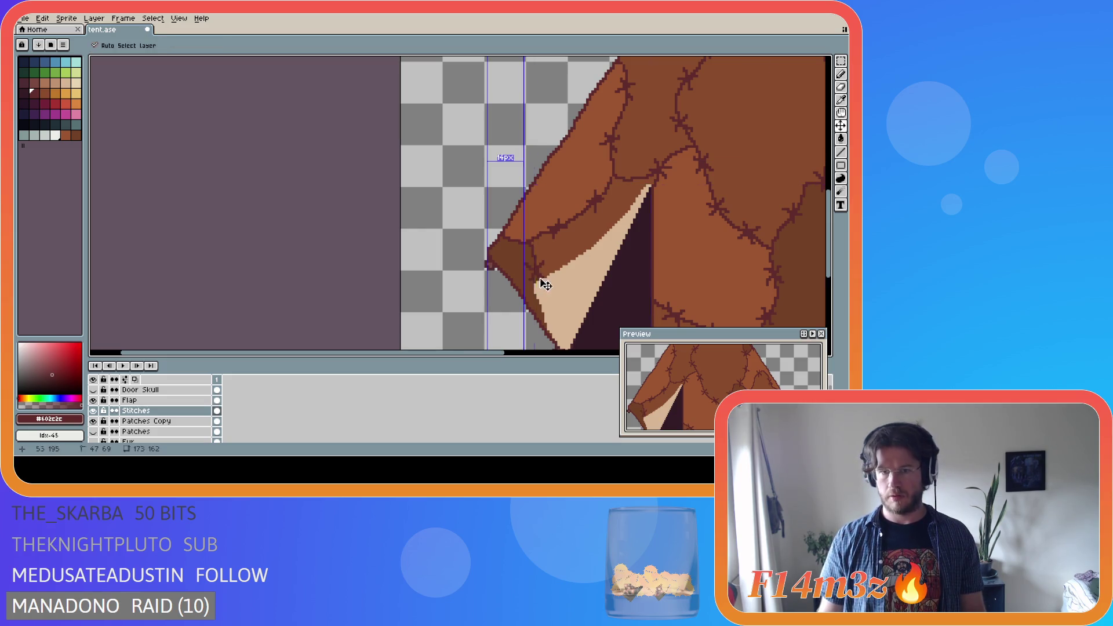
{"action": "scroll", "coordinate": [576, 306], "scroll_direction": "down", "scroll_amount": 3}
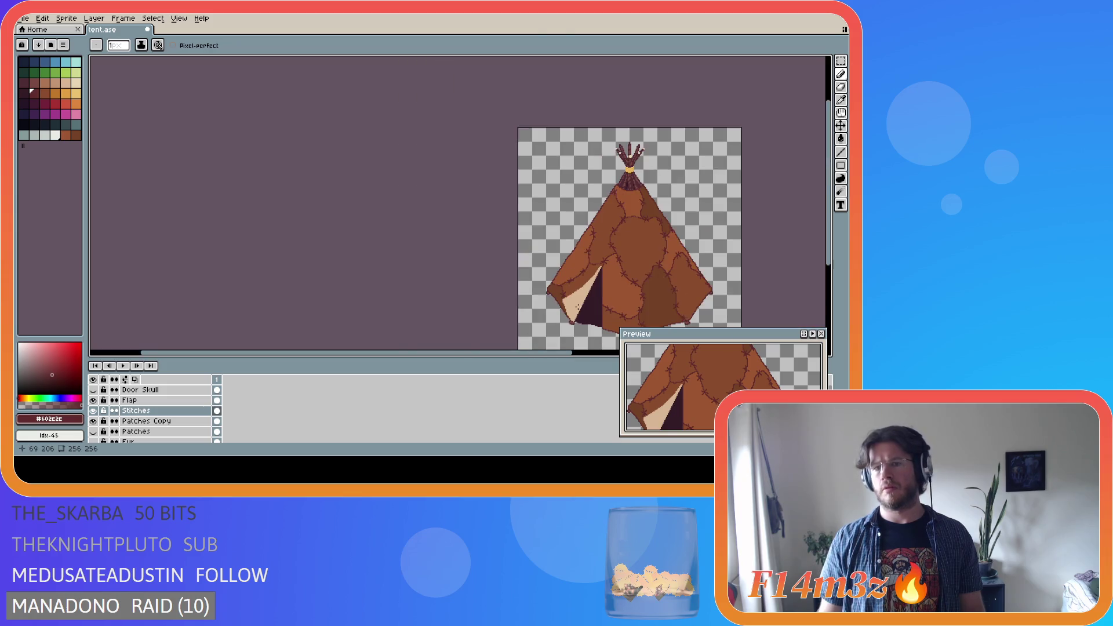
{"action": "key", "text": "ctrl+s"}
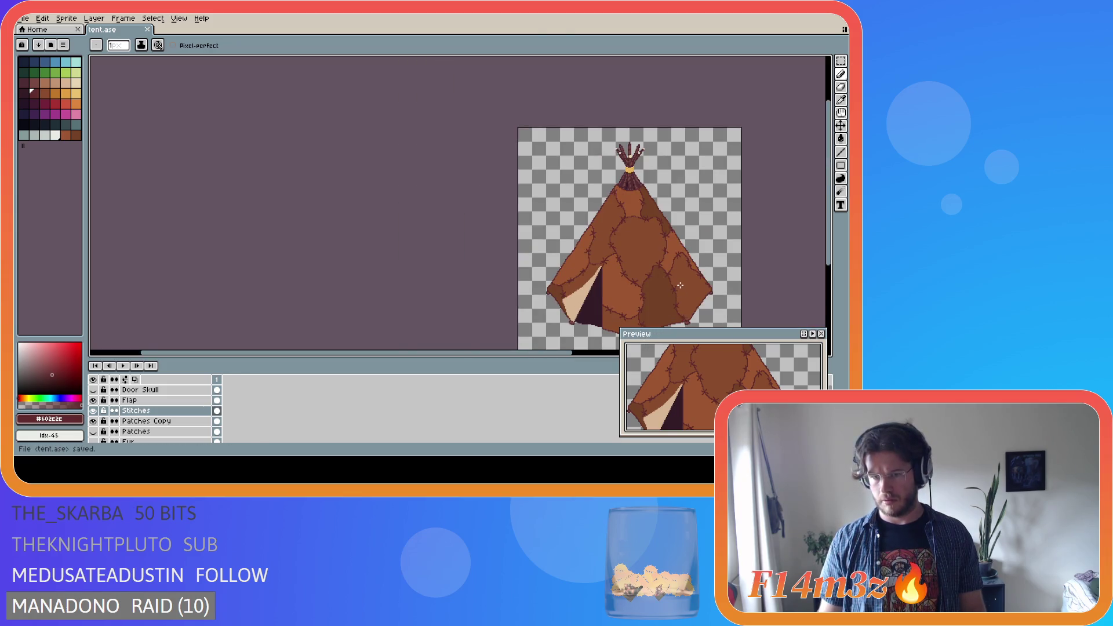
{"action": "scroll", "coordinate": [536, 290], "scroll_direction": "up", "scroll_amount": 3}
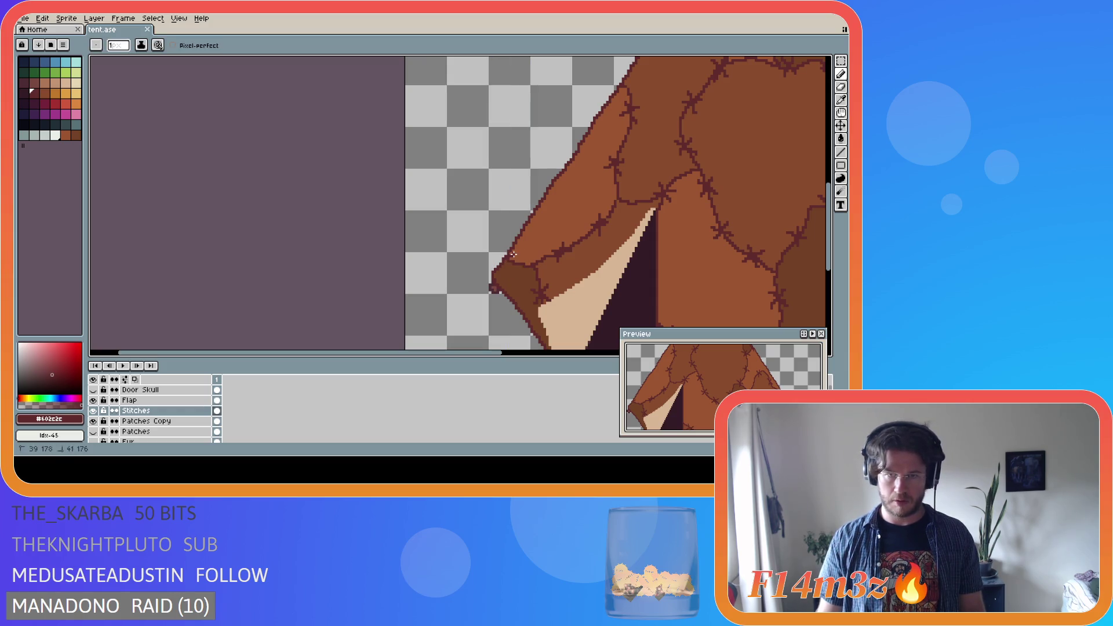
{"action": "left_click_drag", "start_coordinate": [514, 255], "coordinate": [503, 261]}
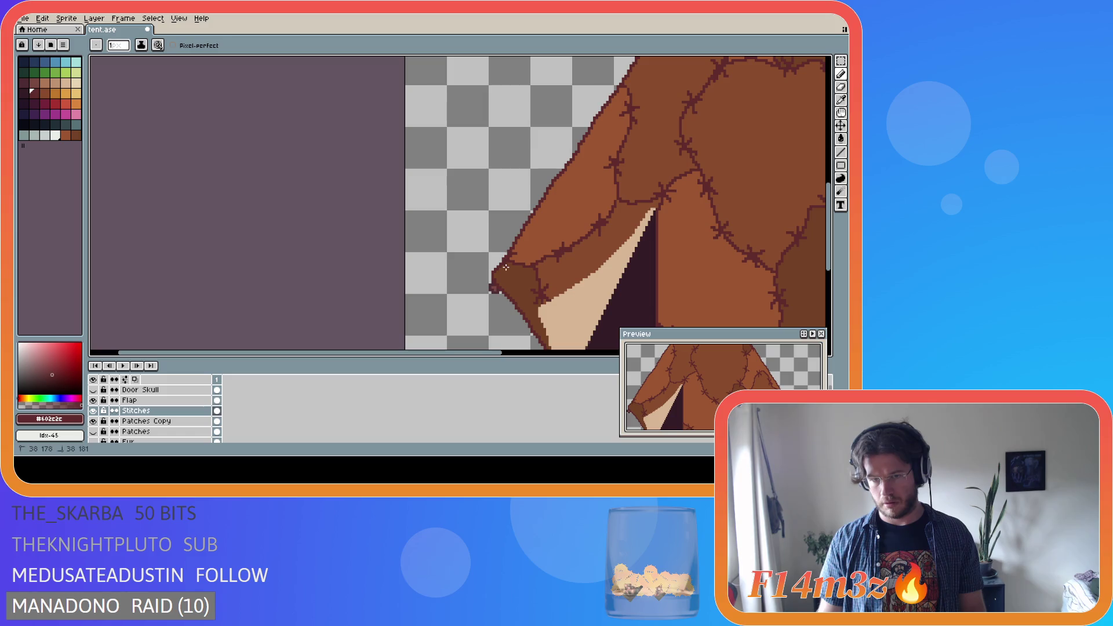
{"action": "scroll", "coordinate": [553, 277], "scroll_direction": "down", "scroll_amount": 3}
{"action": "key", "text": "ctrl+s"}
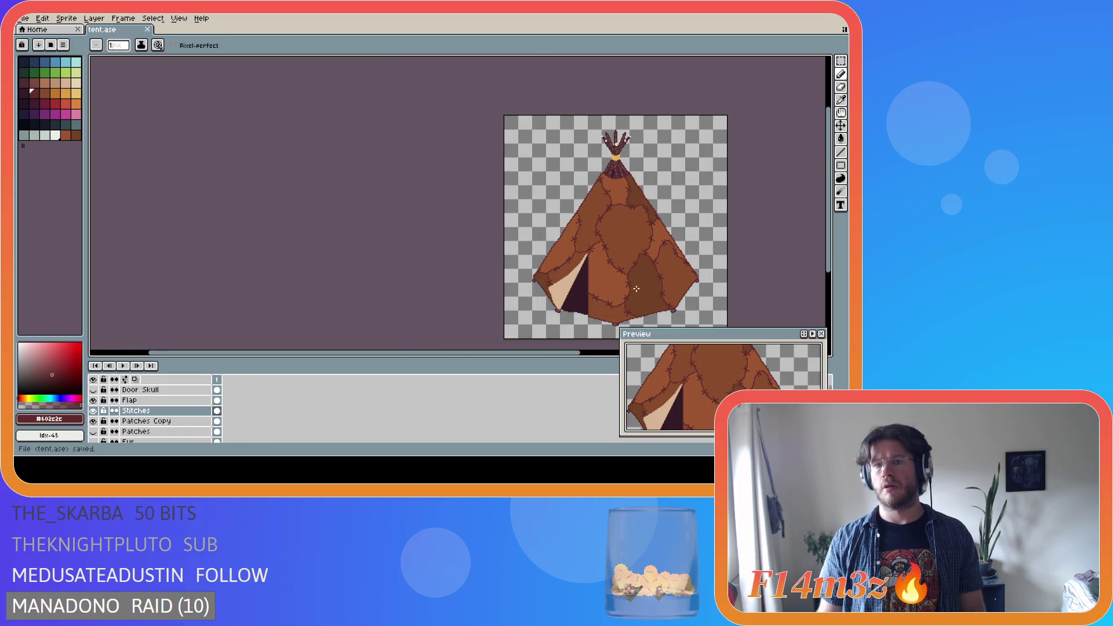
Erase a stray pixel on the tent's right side and save tent.ase
{"action": "scroll", "coordinate": [705, 288], "scroll_direction": "up", "scroll_amount": 2}
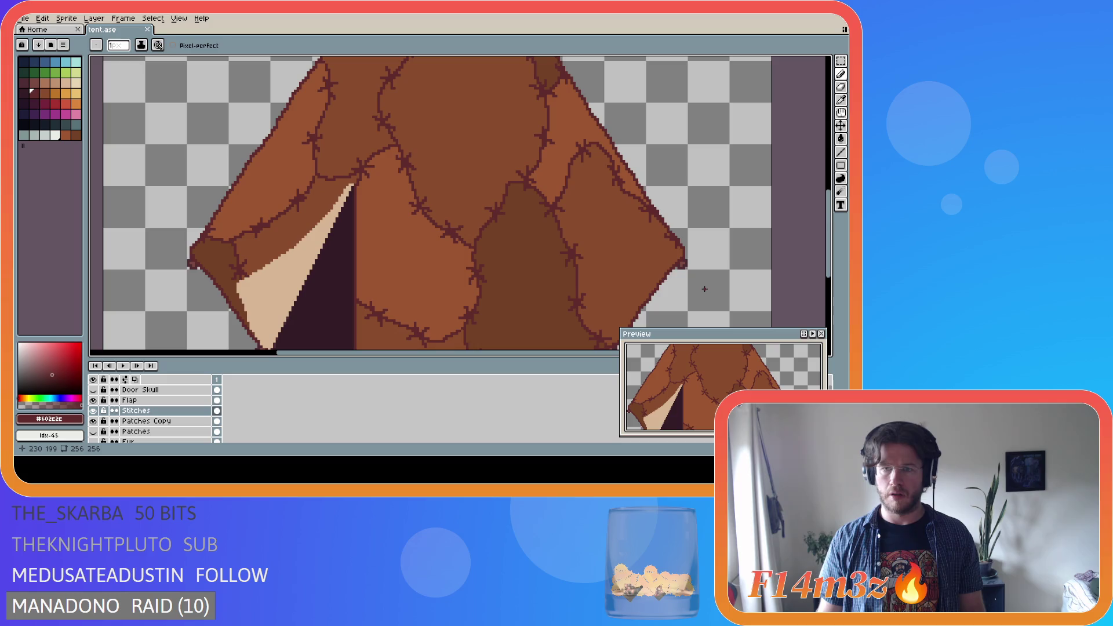
{"action": "scroll", "coordinate": [659, 211], "scroll_direction": "up", "scroll_amount": 1}
{"action": "key", "text": "e"}
{"action": "left_click", "coordinate": [659, 216]}
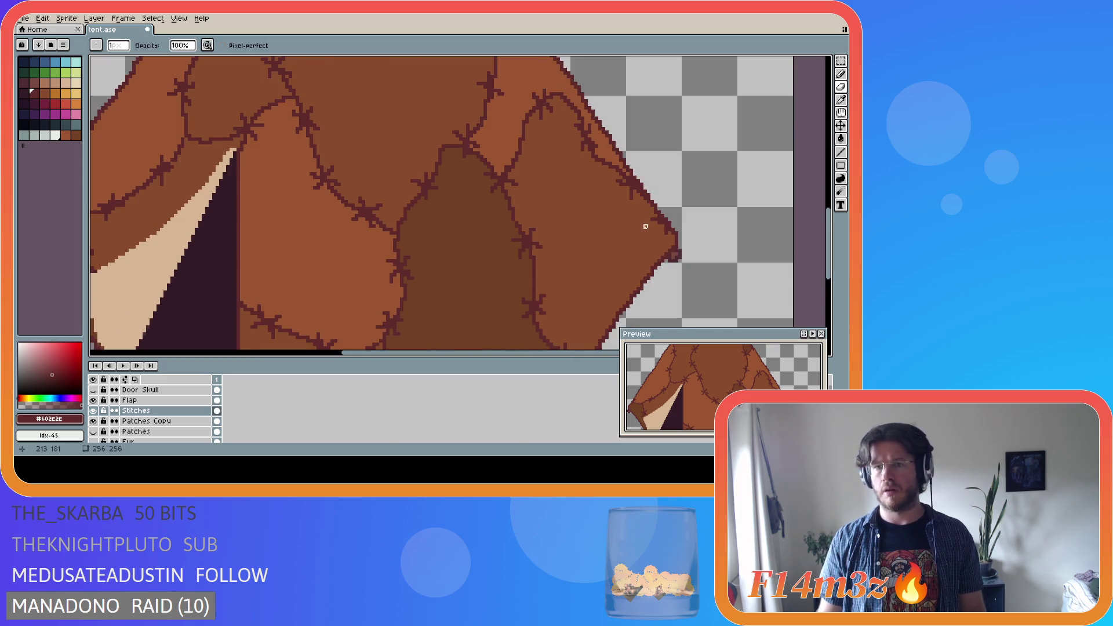
{"action": "scroll", "coordinate": [643, 221], "scroll_direction": "down", "scroll_amount": 3}
{"action": "key", "text": "ctrl+s"}
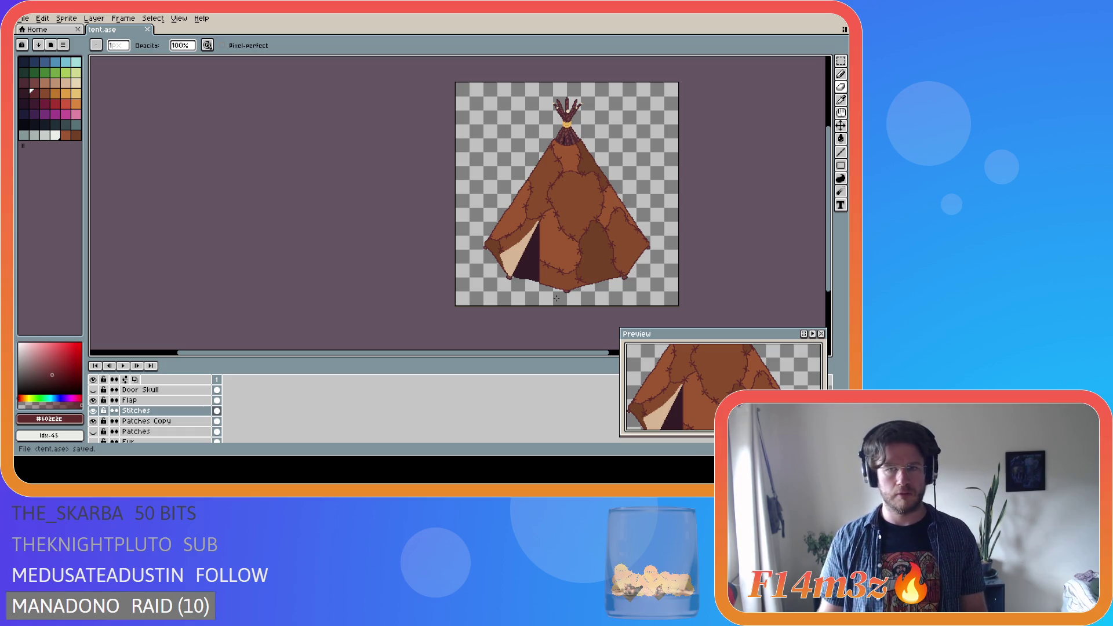
{"action": "key", "text": "ctrl+s"}
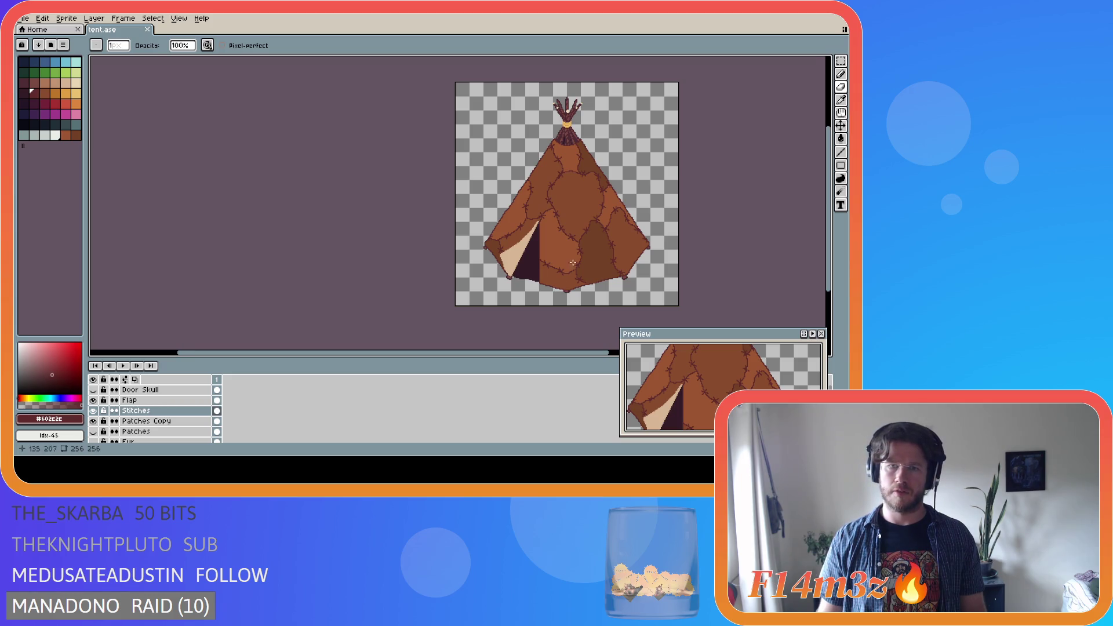
Select a patch of stitches in the tent's middle and reposition it
{"action": "scroll", "coordinate": [557, 191], "scroll_direction": "up", "scroll_amount": 4}
{"action": "key", "text": "m"}
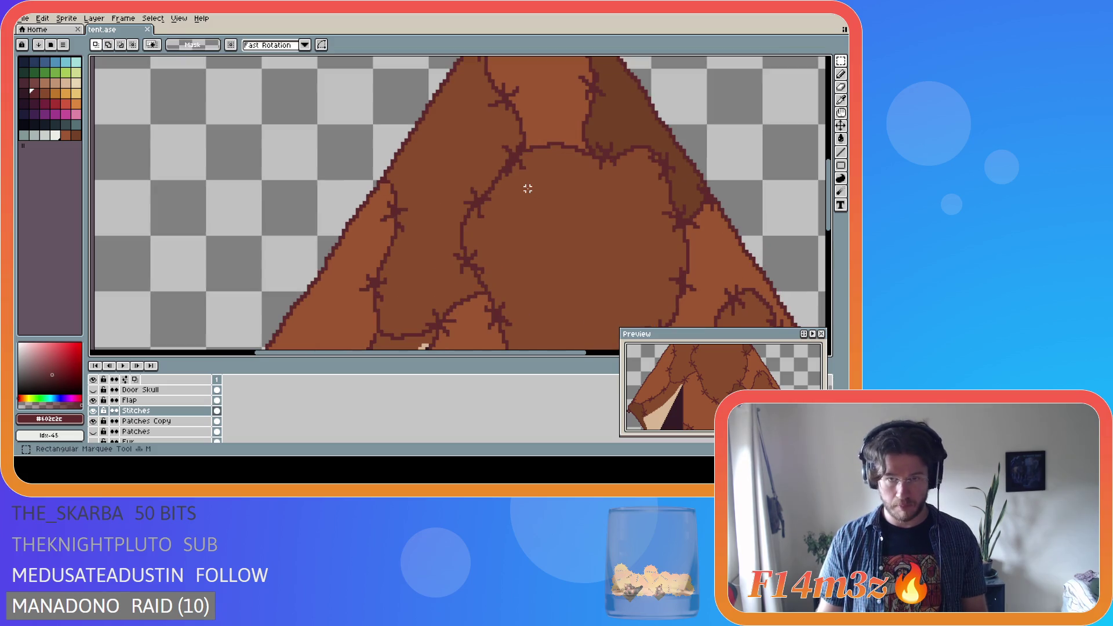
{"action": "mouse_move", "coordinate": [534, 178]}
{"action": "left_mouse_down"}
{"action": "mouse_move", "coordinate": [493, 134]}
{"action": "mouse_move", "coordinate": [517, 167]}
{"action": "left_mouse_up"}
{"action": "left_click", "coordinate": [566, 213]}
{"action": "scroll", "coordinate": [566, 212], "scroll_direction": "down", "scroll_amount": 2}
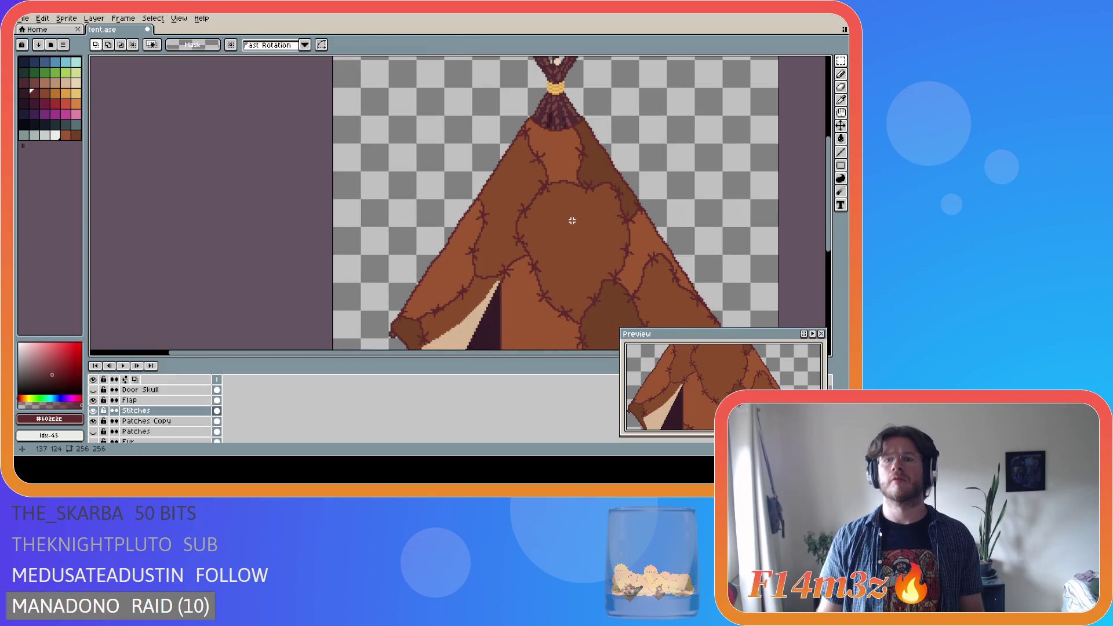
{"action": "scroll", "coordinate": [569, 219], "scroll_direction": "down", "scroll_amount": 3}
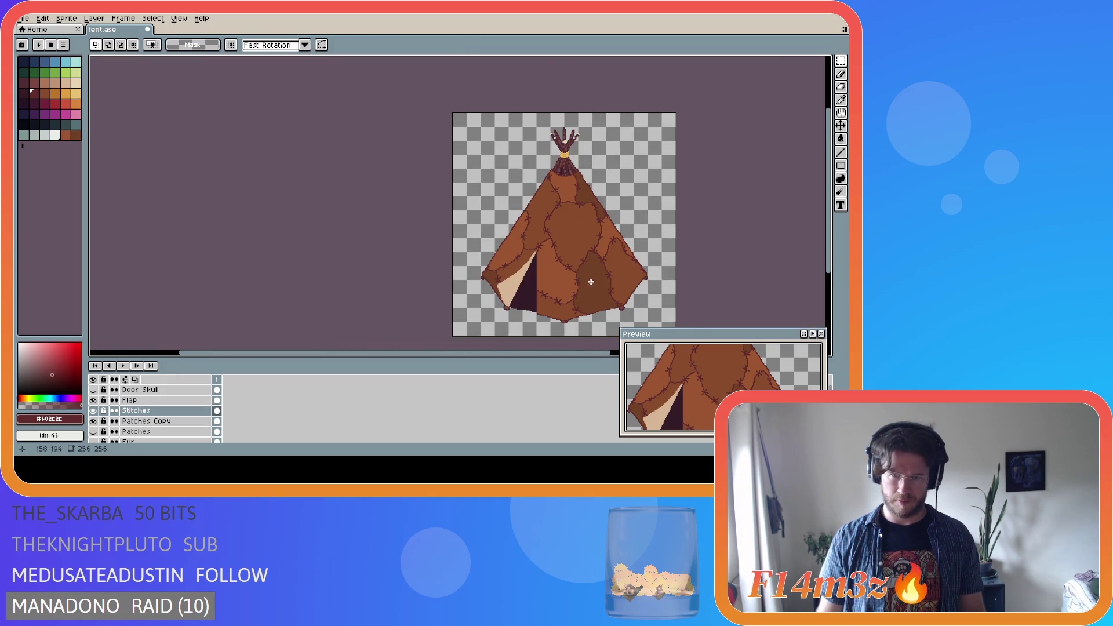
{"action": "scroll", "coordinate": [574, 210], "scroll_direction": "up", "scroll_amount": 5}
Select and move a stitch junction and a small upper-middle stitch section
{"action": "mouse_move", "coordinate": [543, 222]}
{"action": "left_mouse_down"}
{"action": "mouse_move", "coordinate": [500, 160]}
{"action": "mouse_move", "coordinate": [524, 195]}
{"action": "left_mouse_up"}
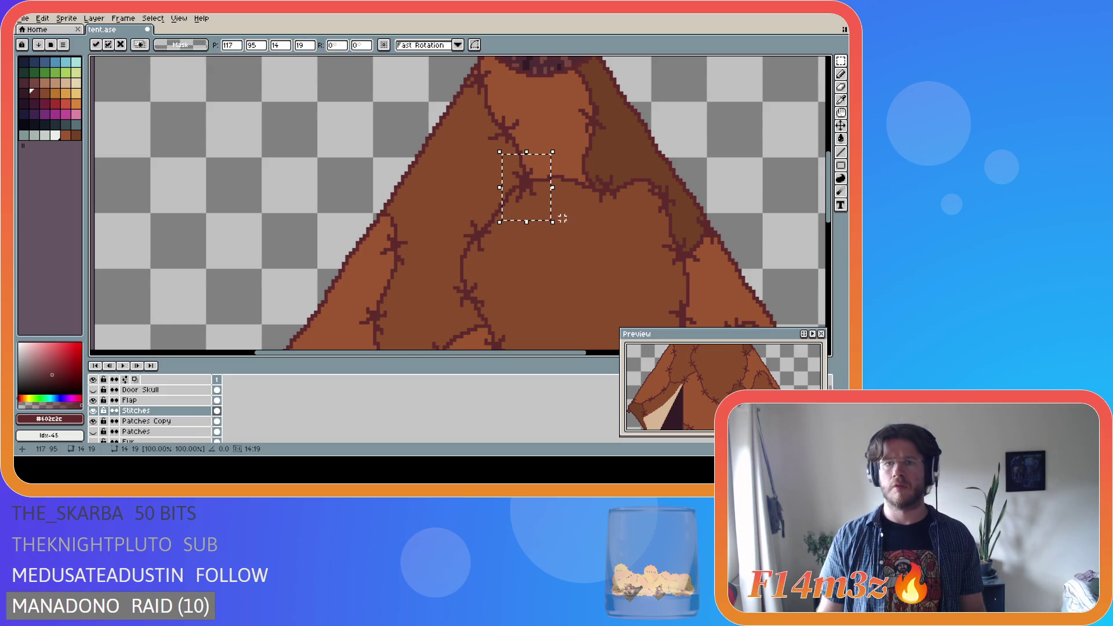
{"action": "left_click", "coordinate": [592, 241]}
{"action": "scroll", "coordinate": [598, 255], "scroll_direction": "down", "scroll_amount": 4}
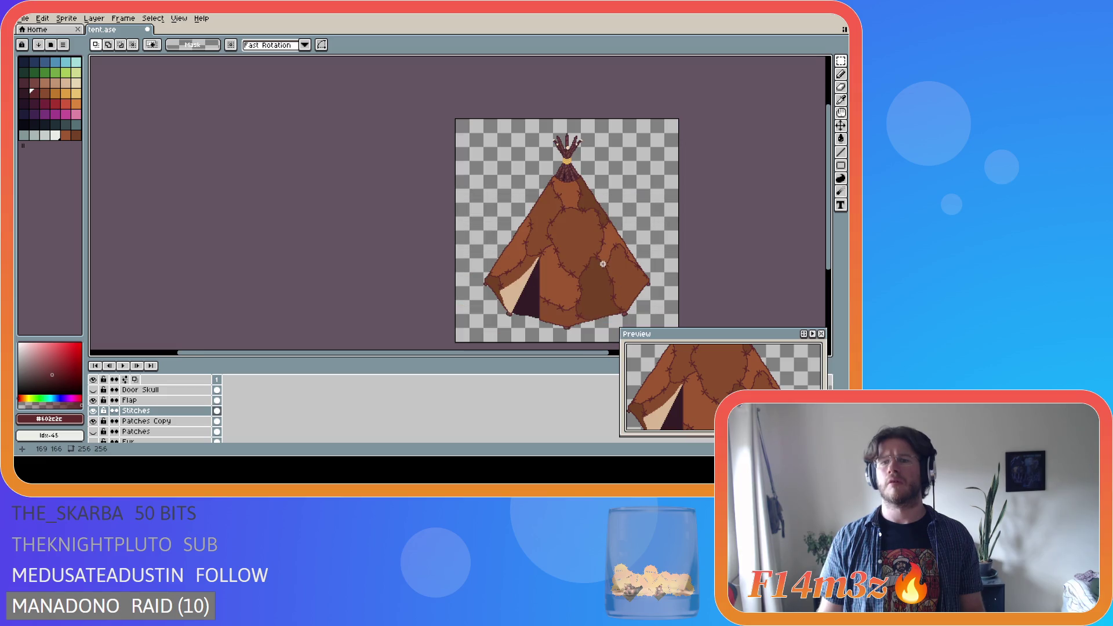
{"action": "scroll", "coordinate": [603, 264], "scroll_direction": "up", "scroll_amount": 4}
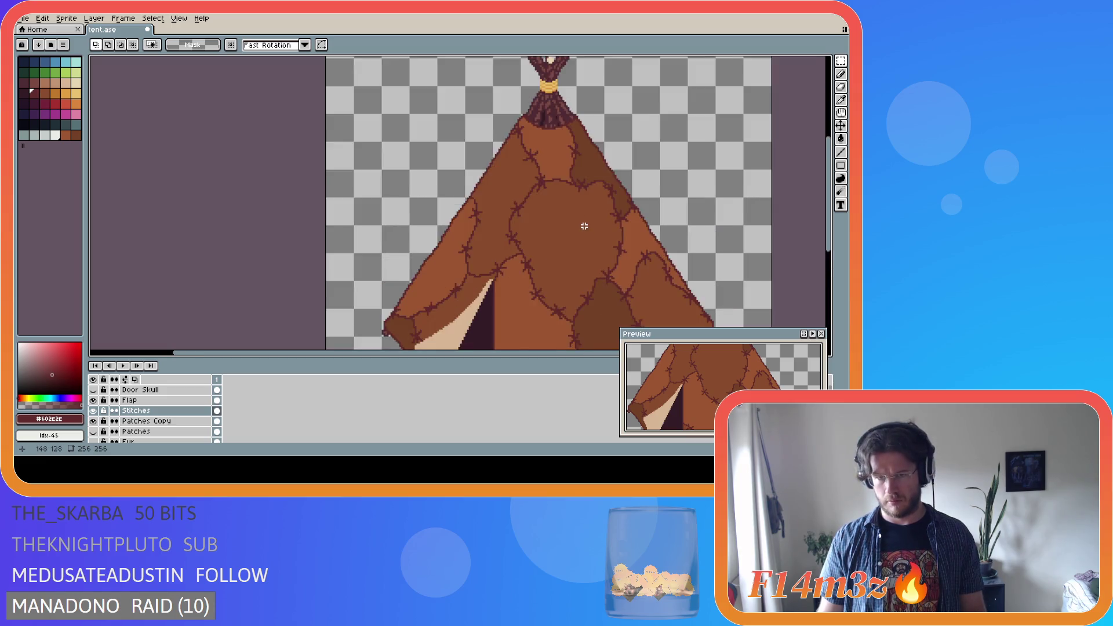
{"action": "mouse_move", "coordinate": [595, 187]}
{"action": "left_mouse_down"}
{"action": "mouse_move", "coordinate": [568, 149]}
{"action": "mouse_move", "coordinate": [582, 171]}
{"action": "left_mouse_up"}
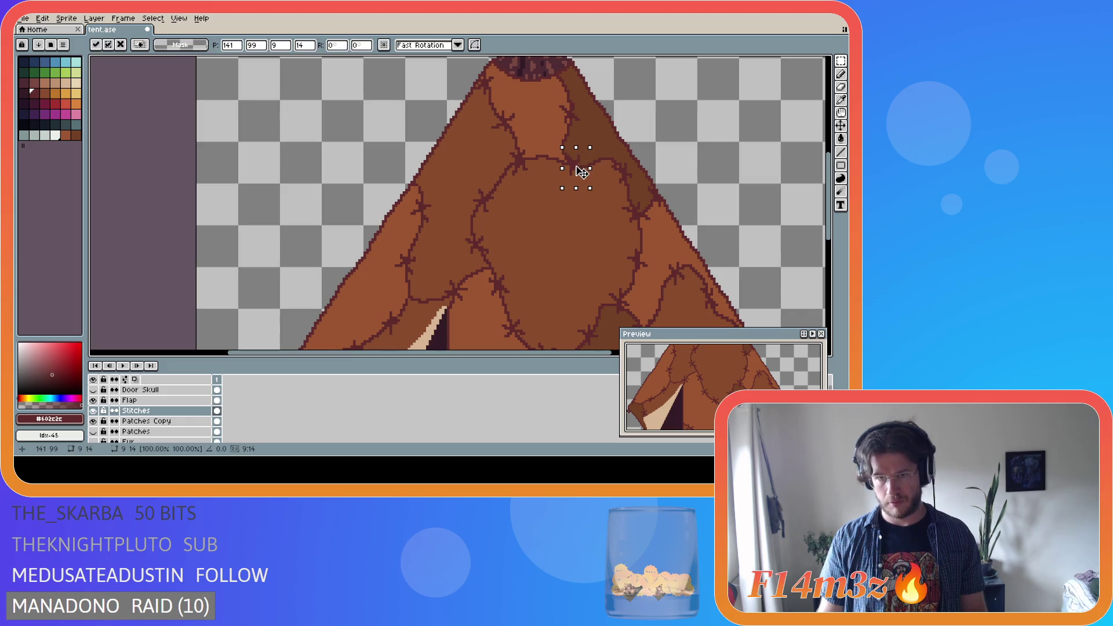
{"action": "left_click", "coordinate": [557, 219]}
{"action": "scroll", "coordinate": [552, 239], "scroll_direction": "down", "scroll_amount": 4}
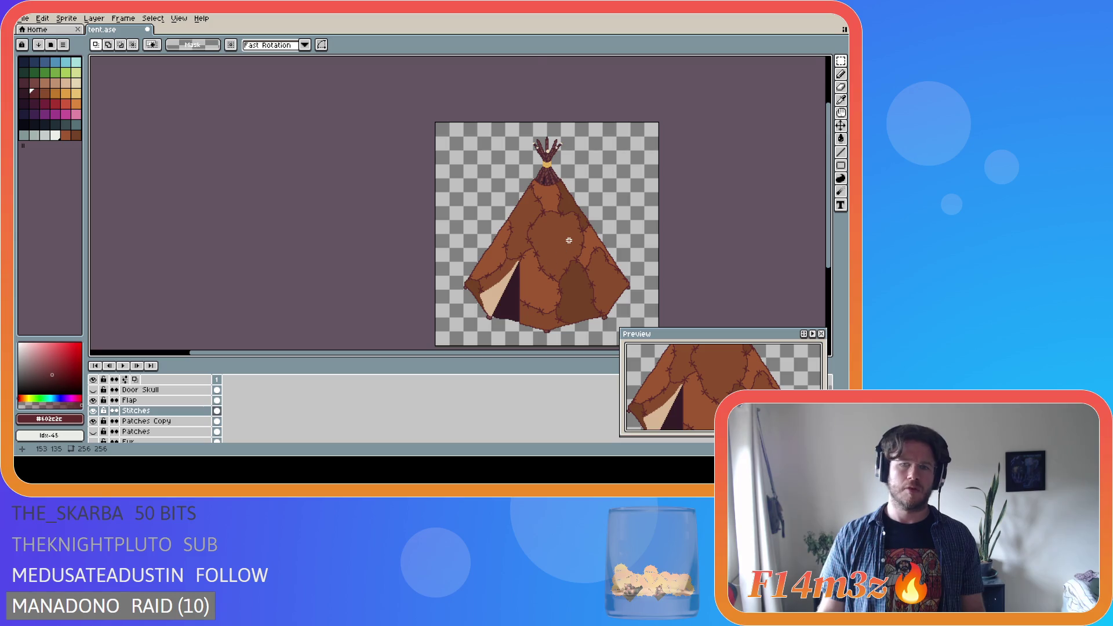
{"action": "scroll", "coordinate": [565, 232], "scroll_direction": "up", "scroll_amount": 3}
Marquee a small patch on the tent's upper middle, deselect, and save tent.ase
{"action": "left_click_drag", "start_coordinate": [557, 182], "coordinate": [527, 140]}
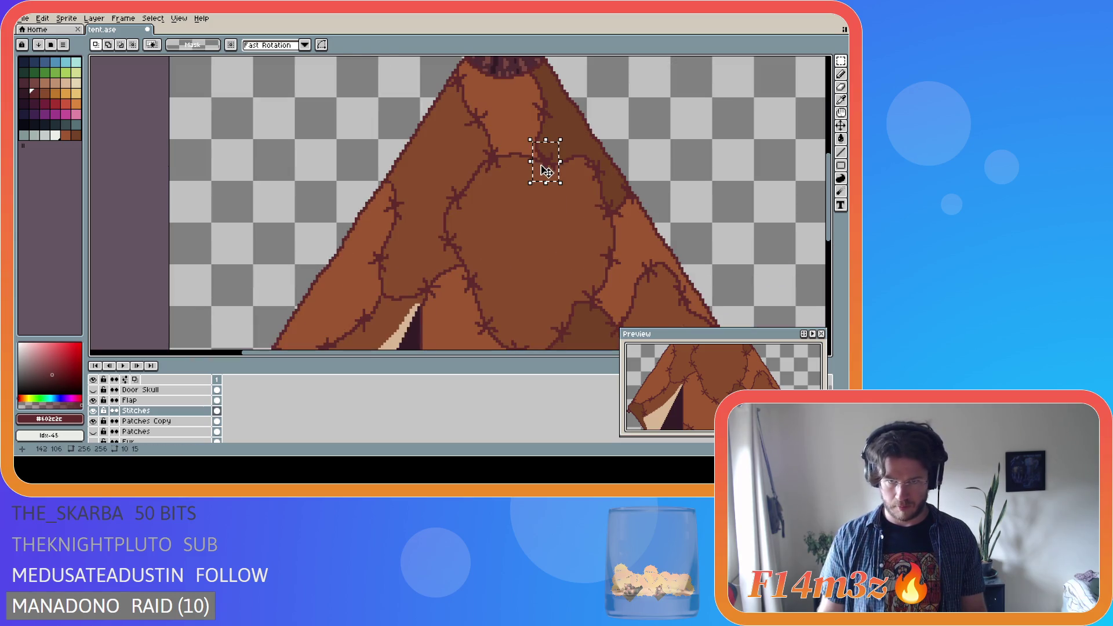
{"action": "key", "text": "ctrl+d"}
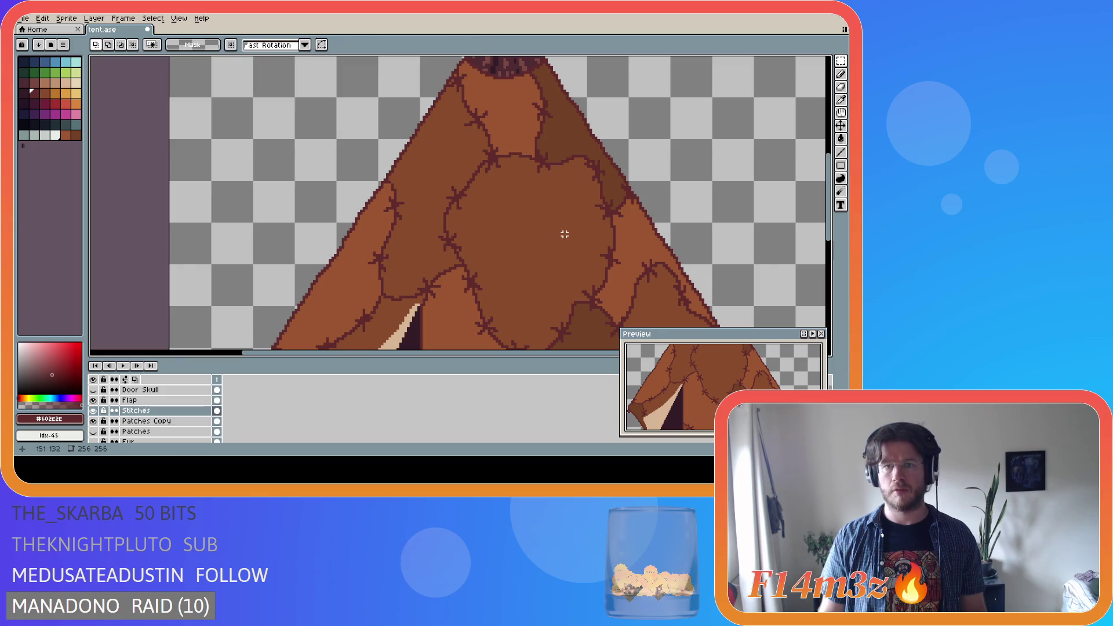
{"action": "scroll", "coordinate": [564, 228], "scroll_direction": "down", "scroll_amount": 3}
{"action": "key", "text": "ctrl+s"}
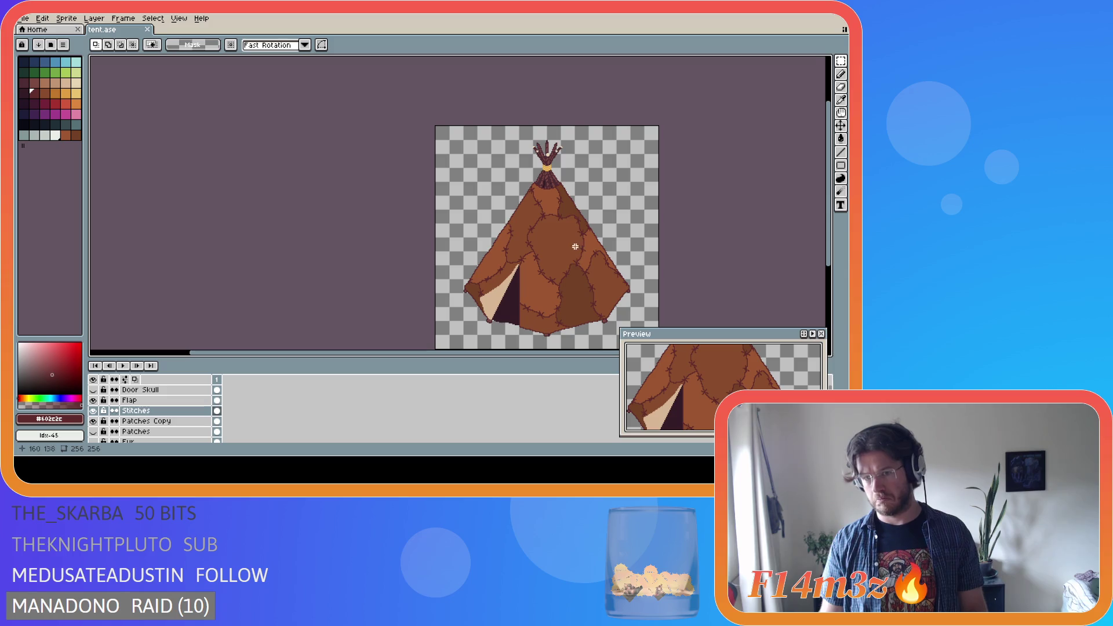
{"action": "scroll", "coordinate": [572, 230], "scroll_direction": "up", "scroll_amount": 3}
{"action": "scroll", "coordinate": [572, 231], "scroll_direction": "down", "scroll_amount": 4}
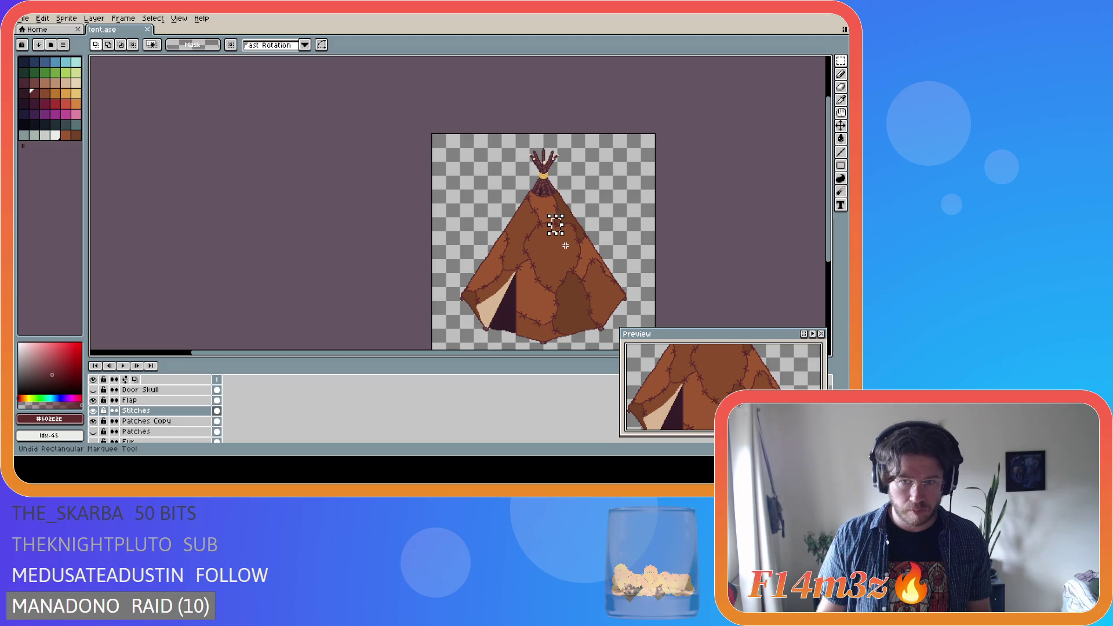
{"action": "scroll", "coordinate": [565, 246], "scroll_direction": "up", "scroll_amount": 2}
{"action": "scroll", "coordinate": [570, 281], "scroll_direction": "down", "scroll_amount": 1}
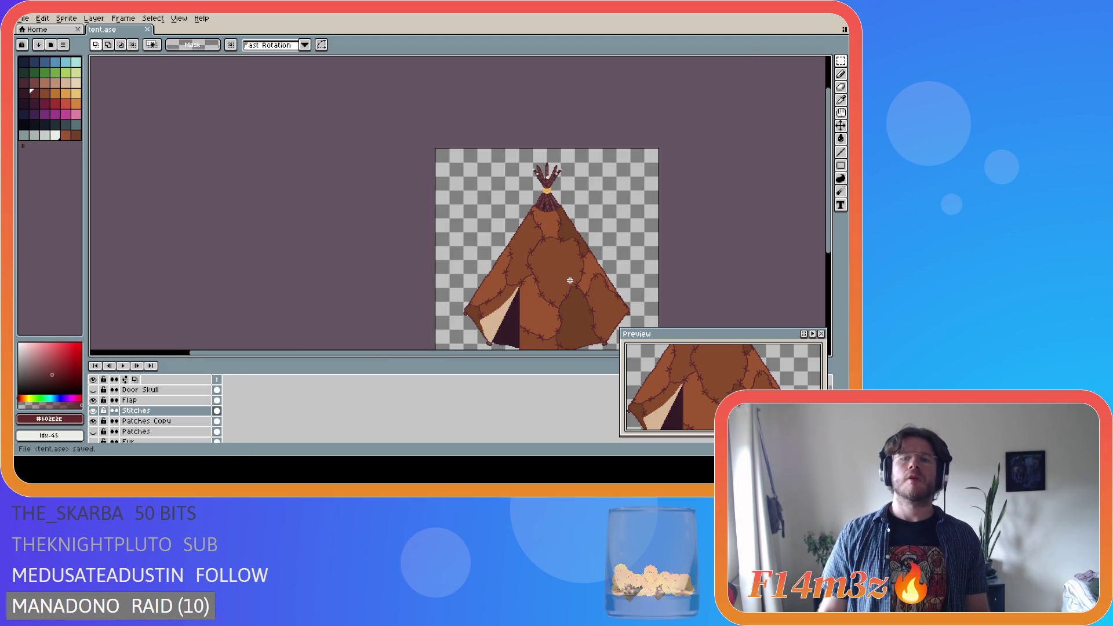
{"action": "scroll", "coordinate": [569, 302], "scroll_direction": "down", "scroll_amount": 1}
{"action": "scroll", "coordinate": [581, 319], "scroll_direction": "up", "scroll_amount": 1}
{"action": "key", "text": "ctrl+s"}
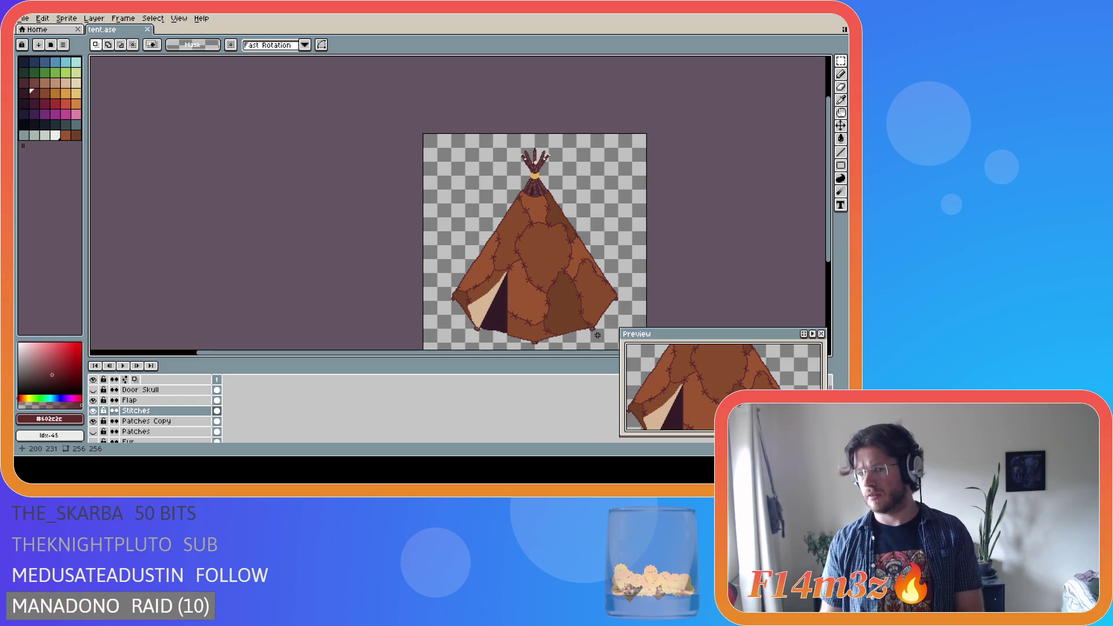
{"action": "scroll", "coordinate": [471, 313], "scroll_direction": "up", "scroll_amount": 4}
{"action": "key", "text": "b"}
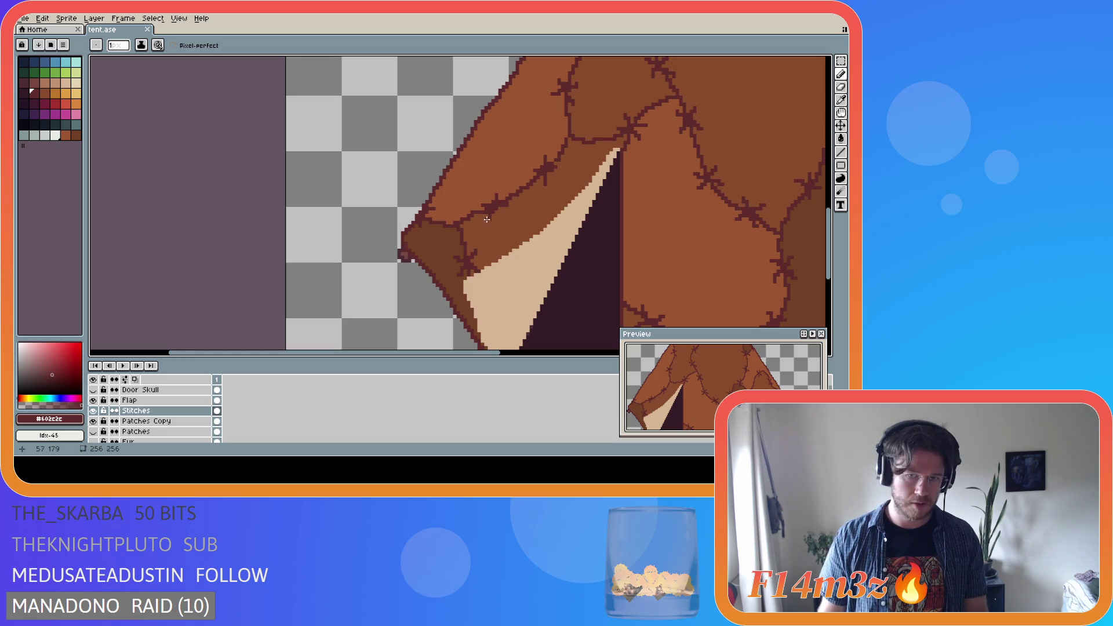
Add a stitch pixel on the seam near the door flap
{"action": "left_click", "coordinate": [504, 197]}
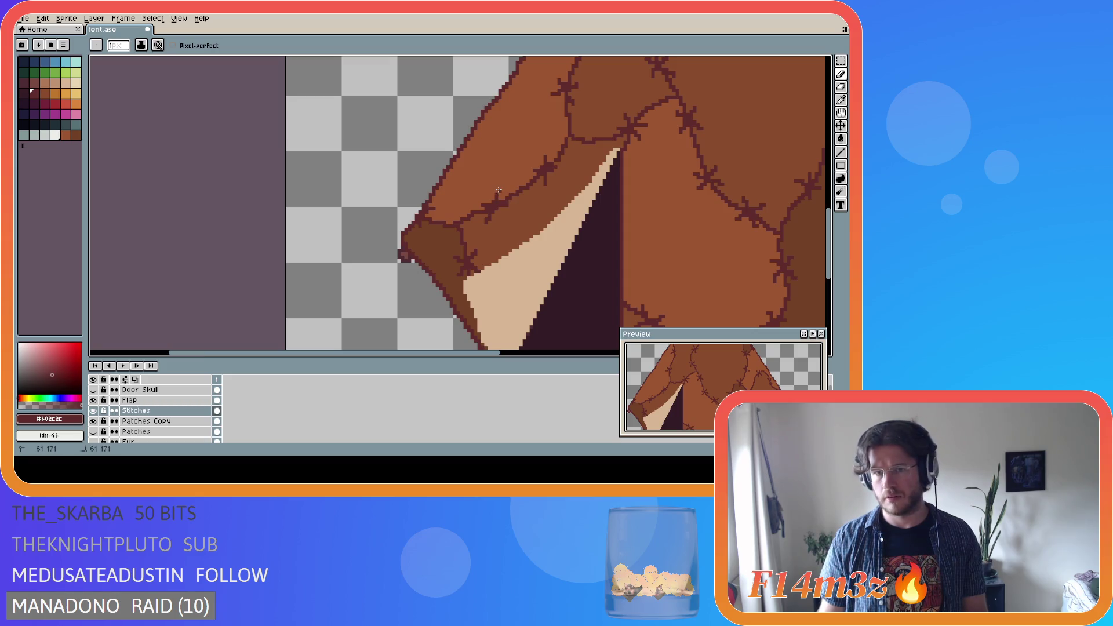
{"action": "scroll", "coordinate": [510, 232], "scroll_direction": "down", "scroll_amount": 1}
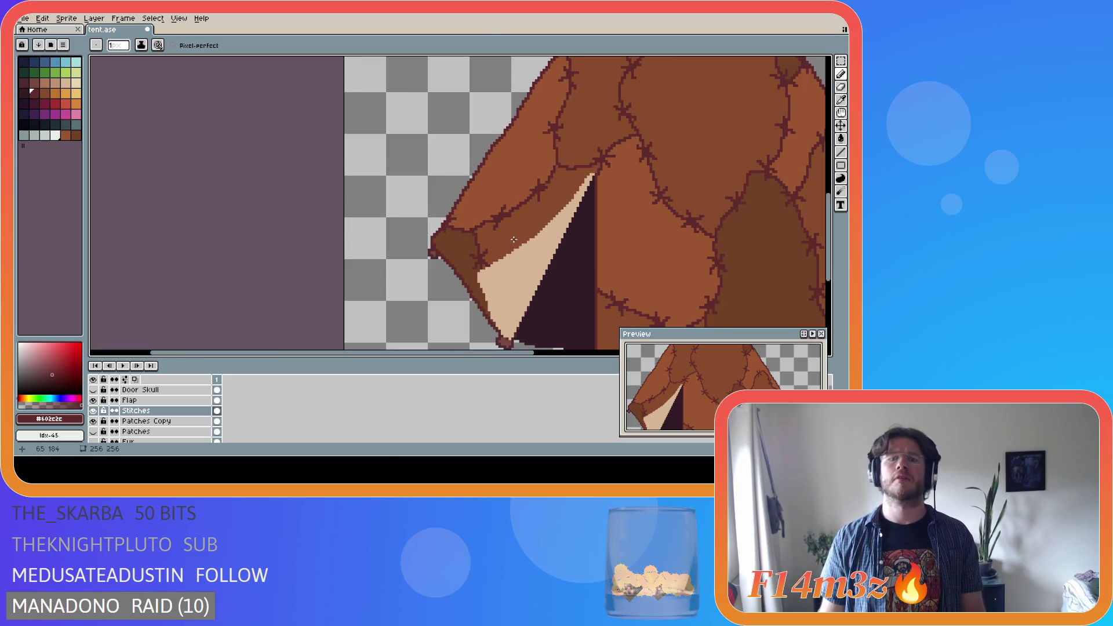
{"action": "scroll", "coordinate": [505, 236], "scroll_direction": "down", "scroll_amount": 1}
{"action": "scroll", "coordinate": [535, 223], "scroll_direction": "up", "scroll_amount": 2}
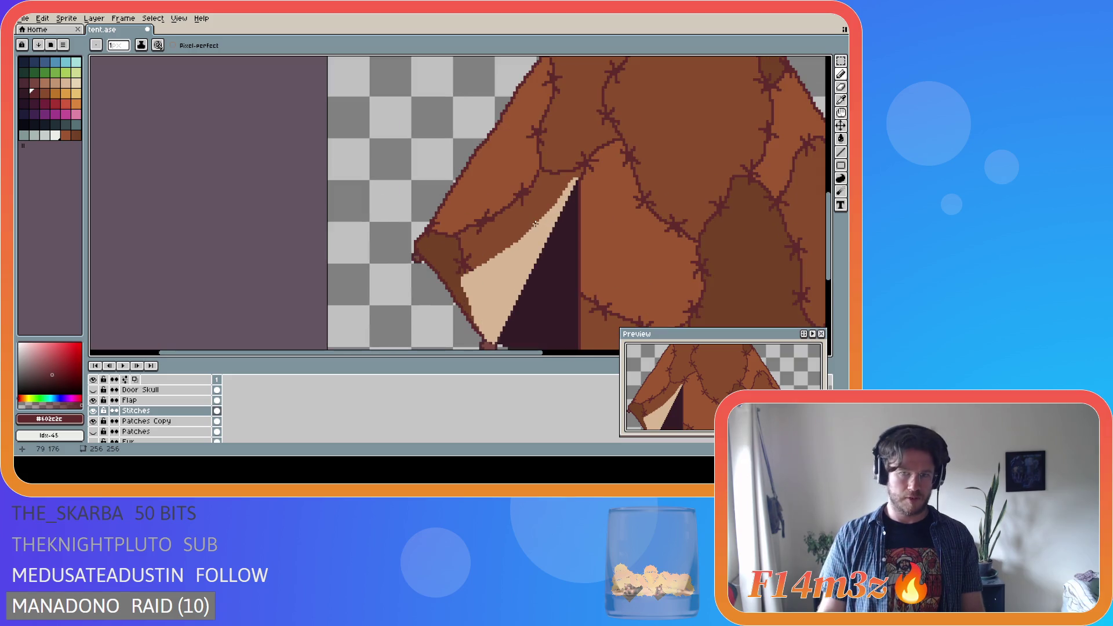
{"action": "scroll", "coordinate": [531, 203], "scroll_direction": "up", "scroll_amount": 1}
Toggle the Stitches layer's visibility repeatedly to compare the seams
{"action": "left_click", "coordinate": [93, 411]}
{"action": "left_click", "coordinate": [93, 411]}
{"action": "left_click", "coordinate": [93, 411]}
{"action": "left_click", "coordinate": [92, 411]}
{"action": "left_click", "coordinate": [93, 411]}
{"action": "left_click", "coordinate": [93, 412]}
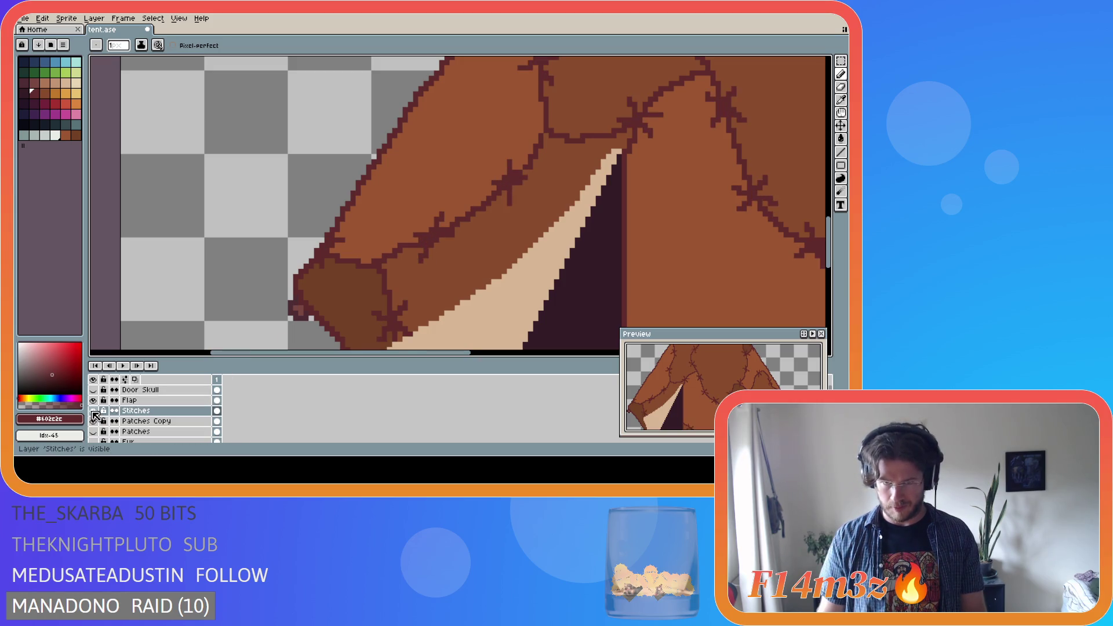
Draw a stitch pixel on the seam above the flap and save tent.ase
{"action": "left_click", "coordinate": [523, 187]}
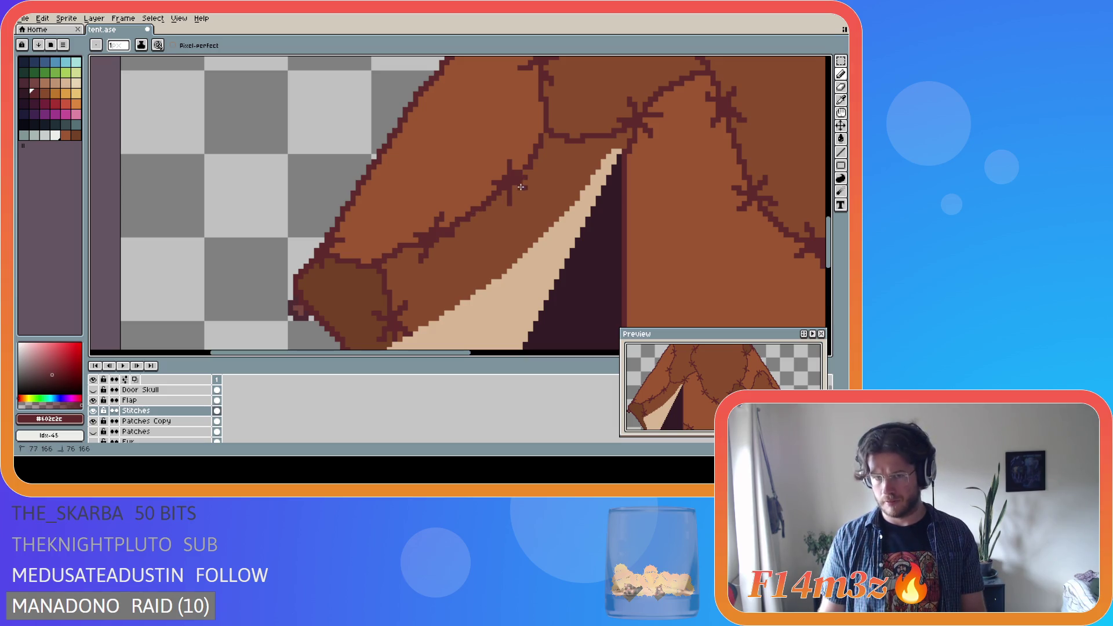
{"action": "scroll", "coordinate": [551, 241], "scroll_direction": "down", "scroll_amount": 1}
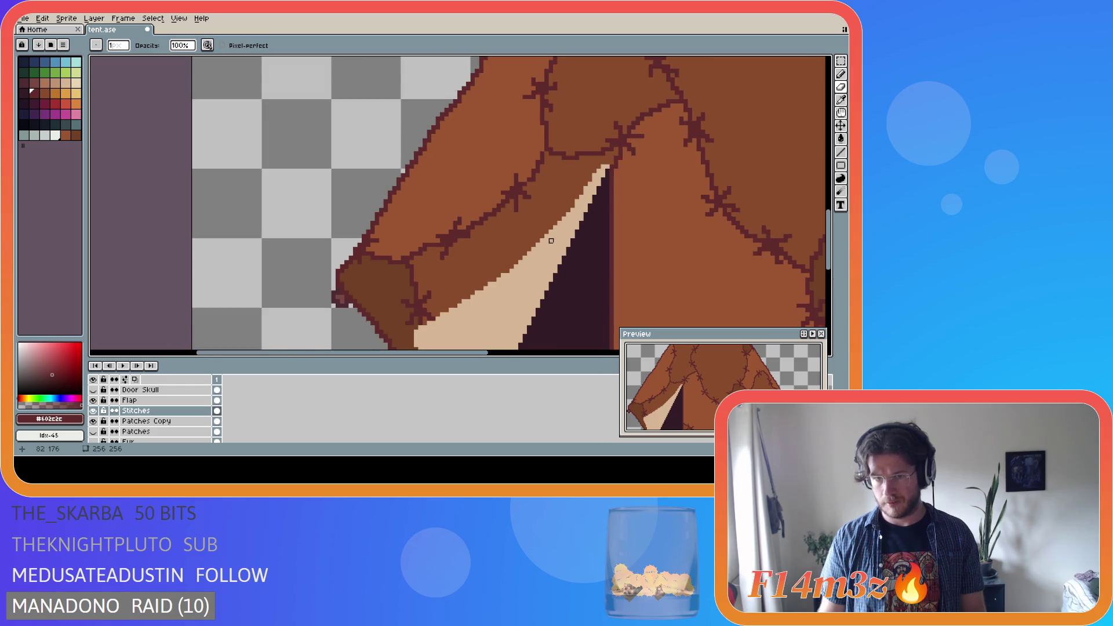
{"action": "scroll", "coordinate": [551, 241], "scroll_direction": "down", "scroll_amount": 5}
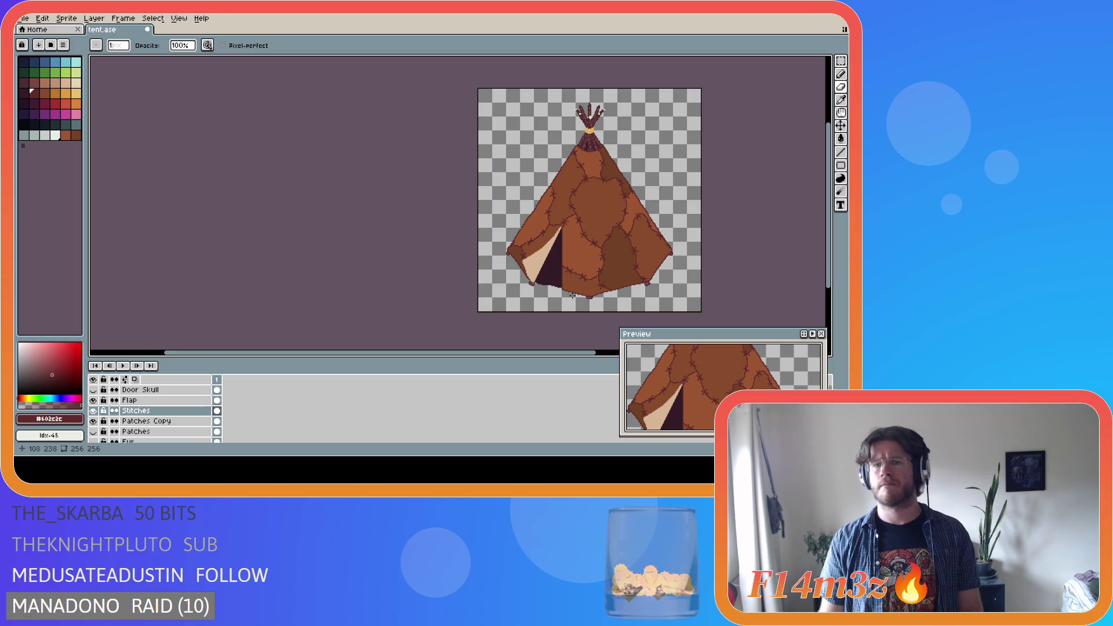
{"action": "scroll", "coordinate": [573, 296], "scroll_direction": "up", "scroll_amount": 4}
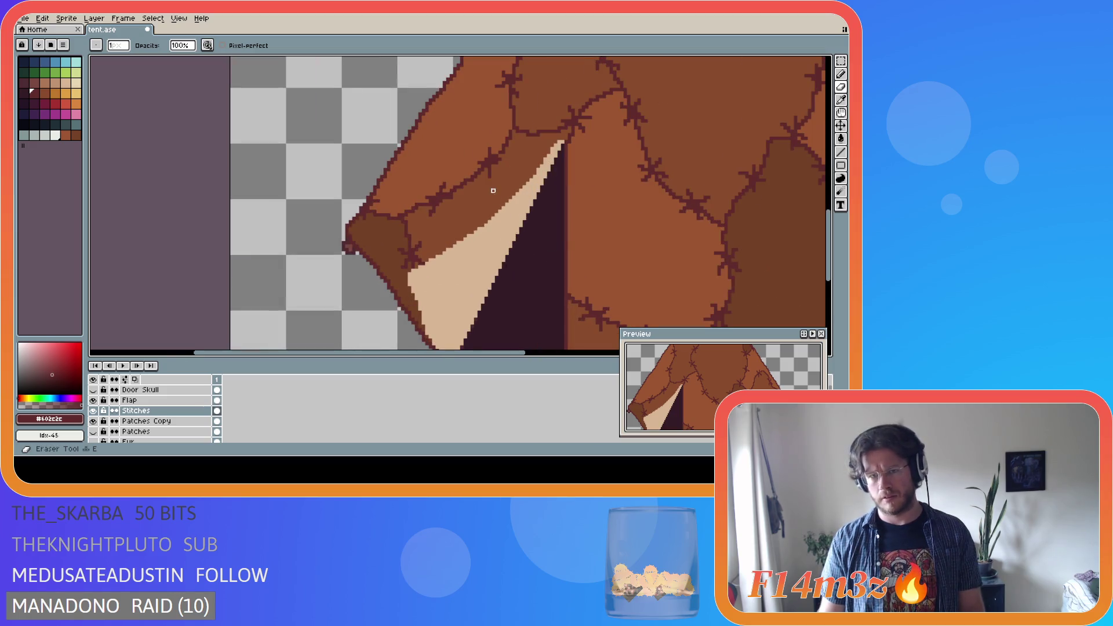
{"action": "key", "text": "e"}
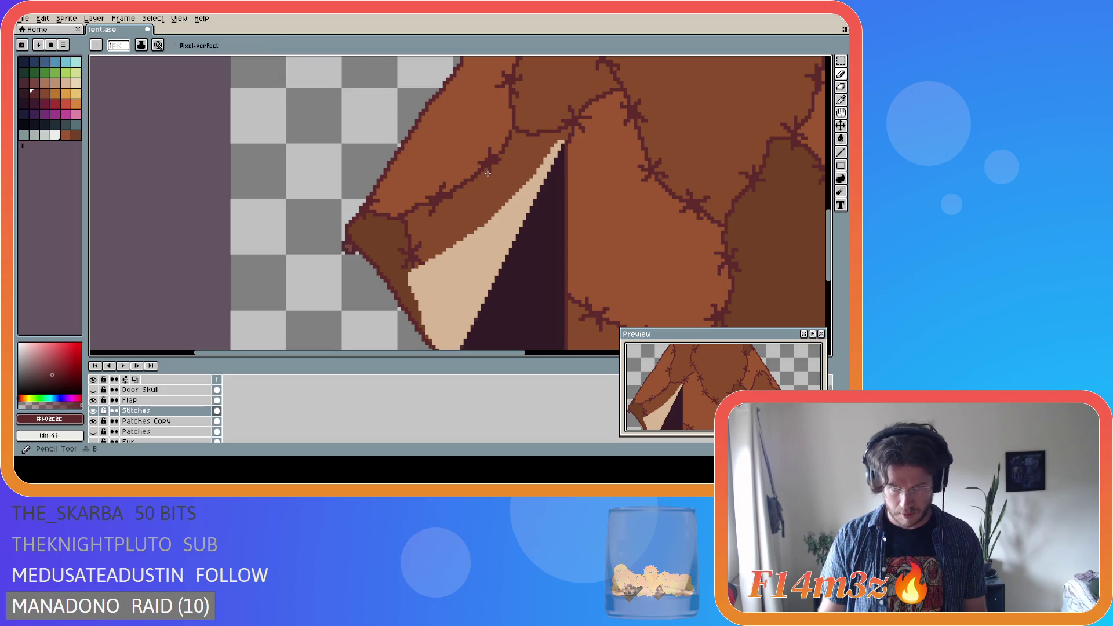
{"action": "scroll", "coordinate": [515, 190], "scroll_direction": "down", "scroll_amount": 2}
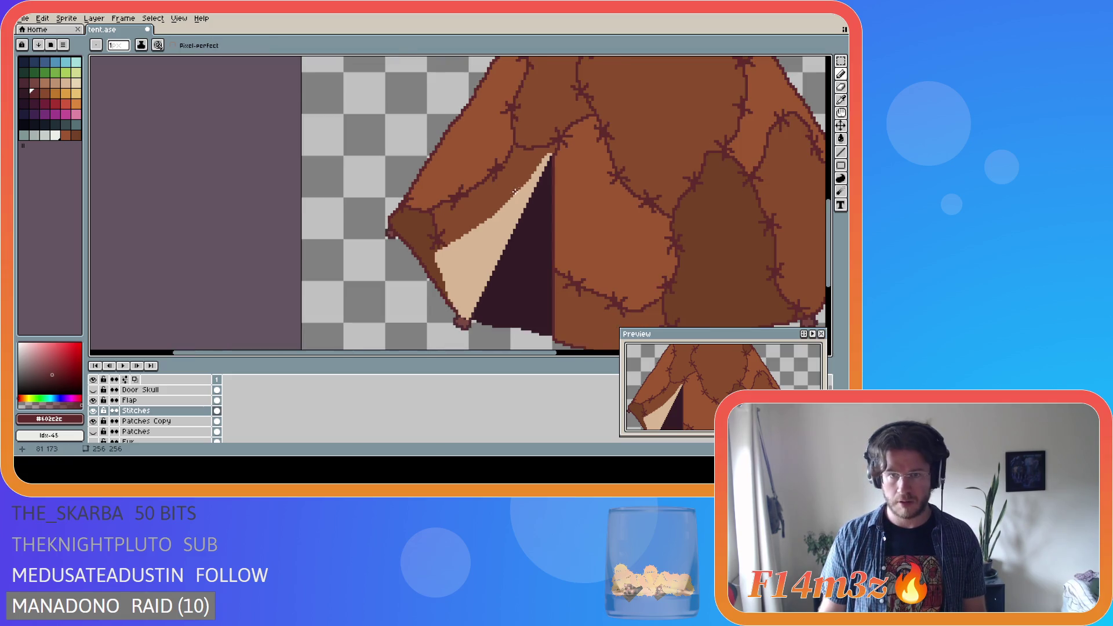
{"action": "scroll", "coordinate": [532, 193], "scroll_direction": "down", "scroll_amount": 1}
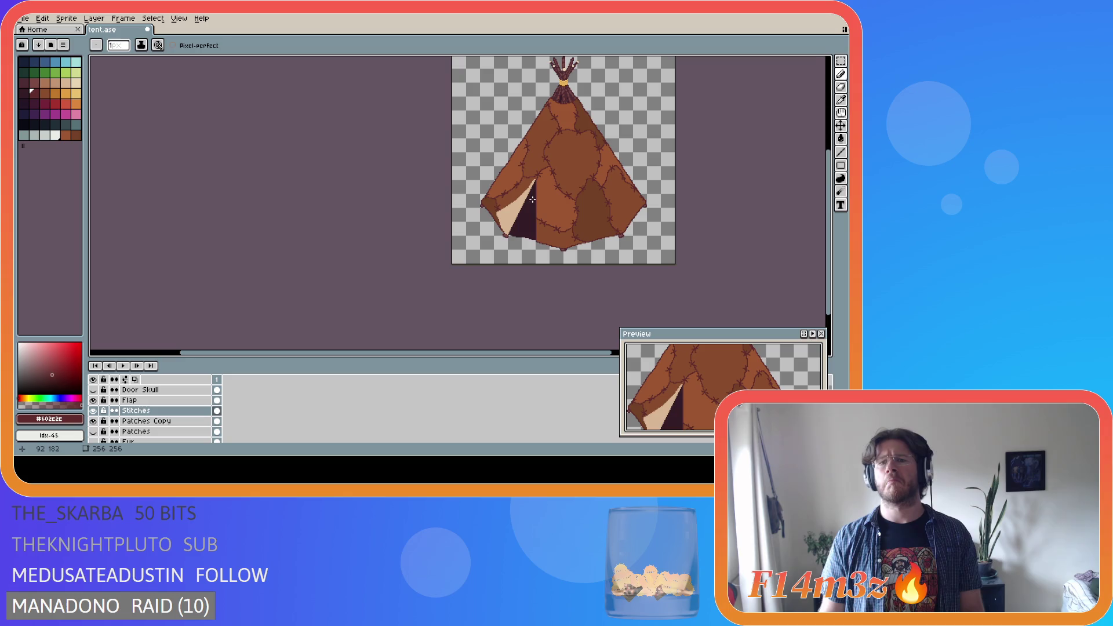
{"action": "key", "text": "ctrl+s"}
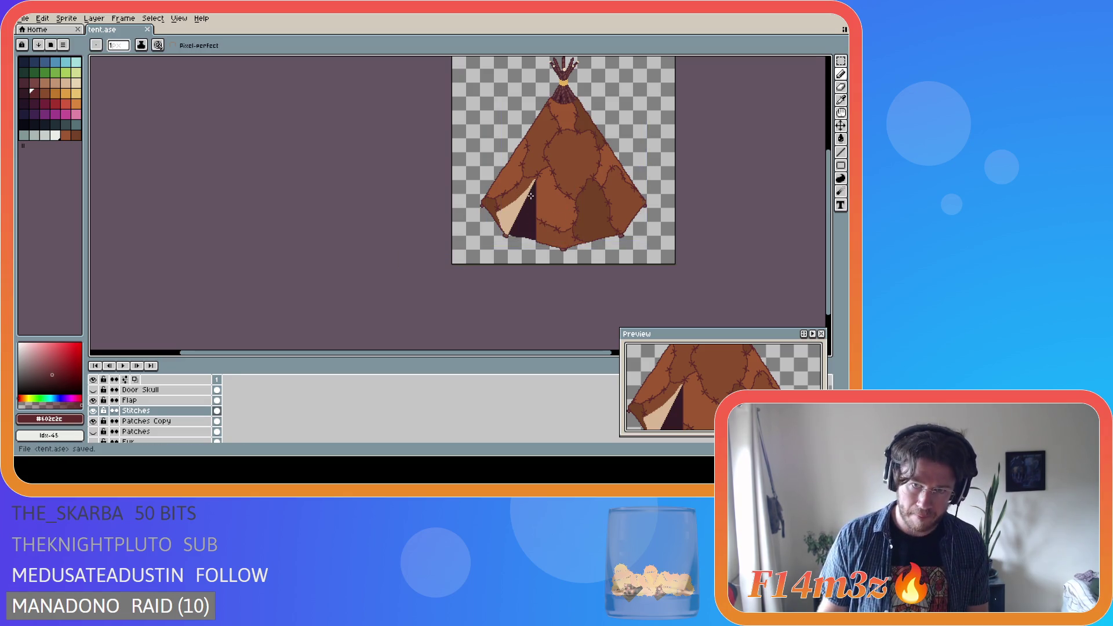
{"action": "scroll", "coordinate": [535, 199], "scroll_direction": "up", "scroll_amount": 5}
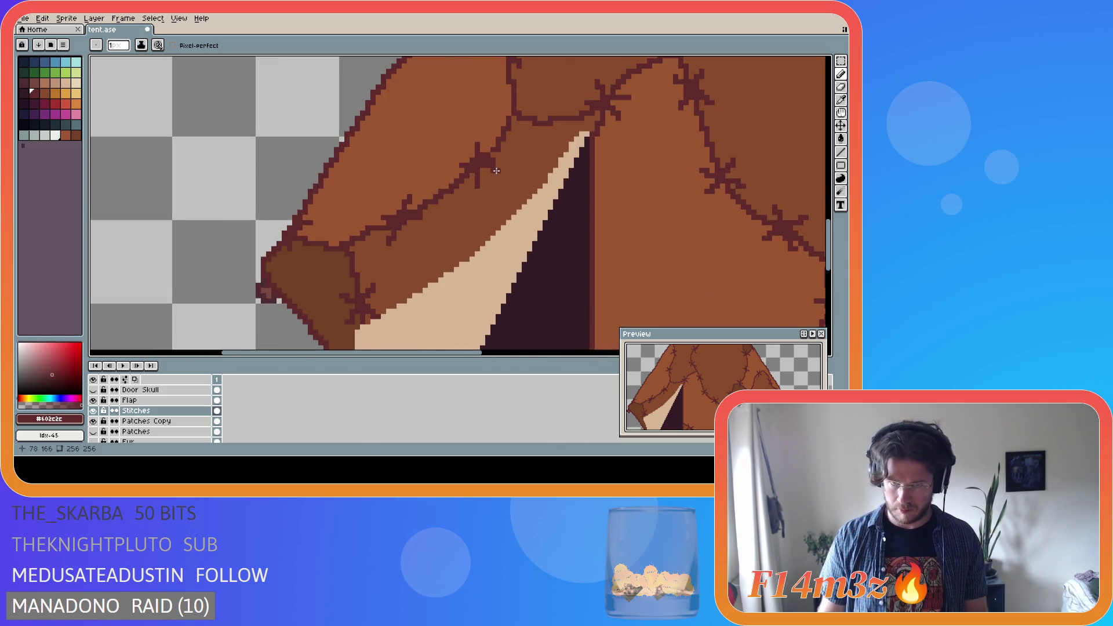
{"action": "key", "text": "e"}
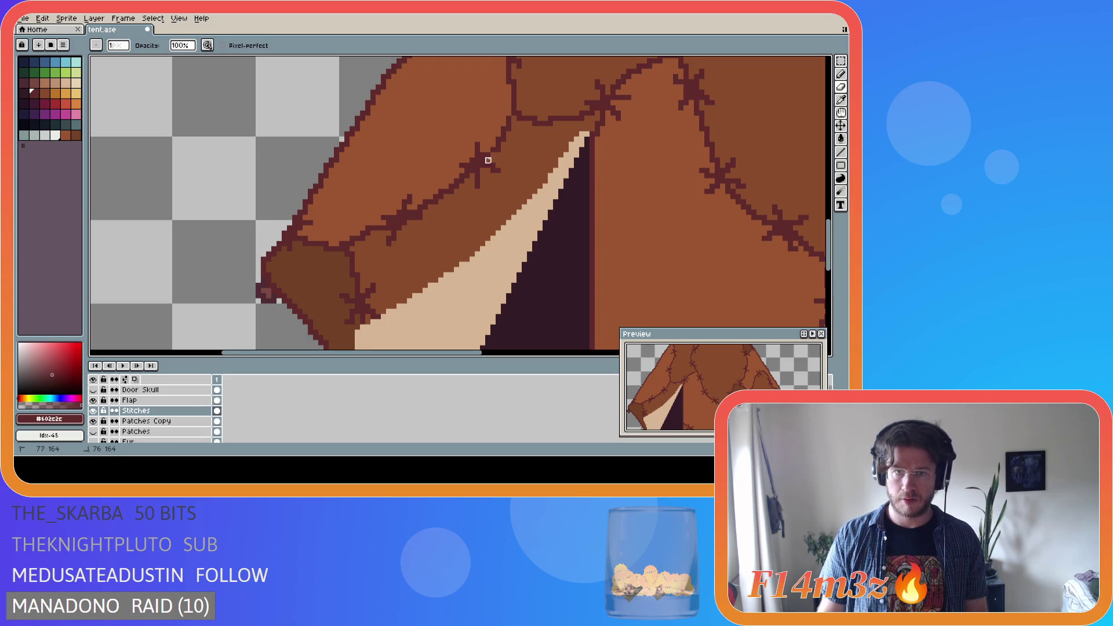
{"action": "scroll", "coordinate": [561, 182], "scroll_direction": "down", "scroll_amount": 3}
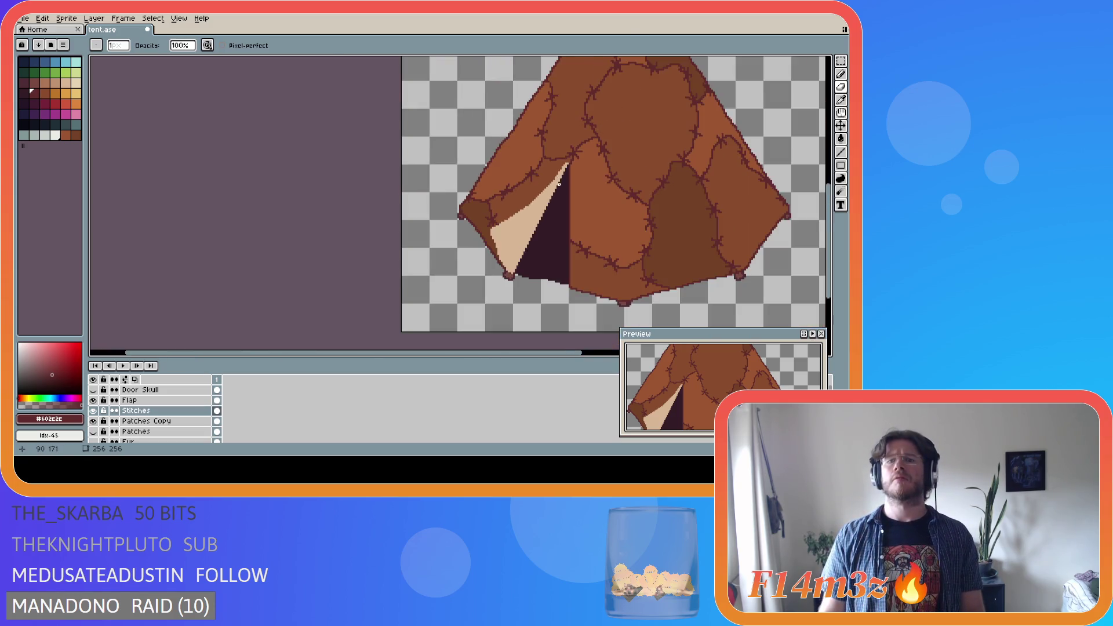
{"action": "scroll", "coordinate": [560, 185], "scroll_direction": "down", "scroll_amount": 2}
{"action": "scroll", "coordinate": [570, 209], "scroll_direction": "up", "scroll_amount": 5}
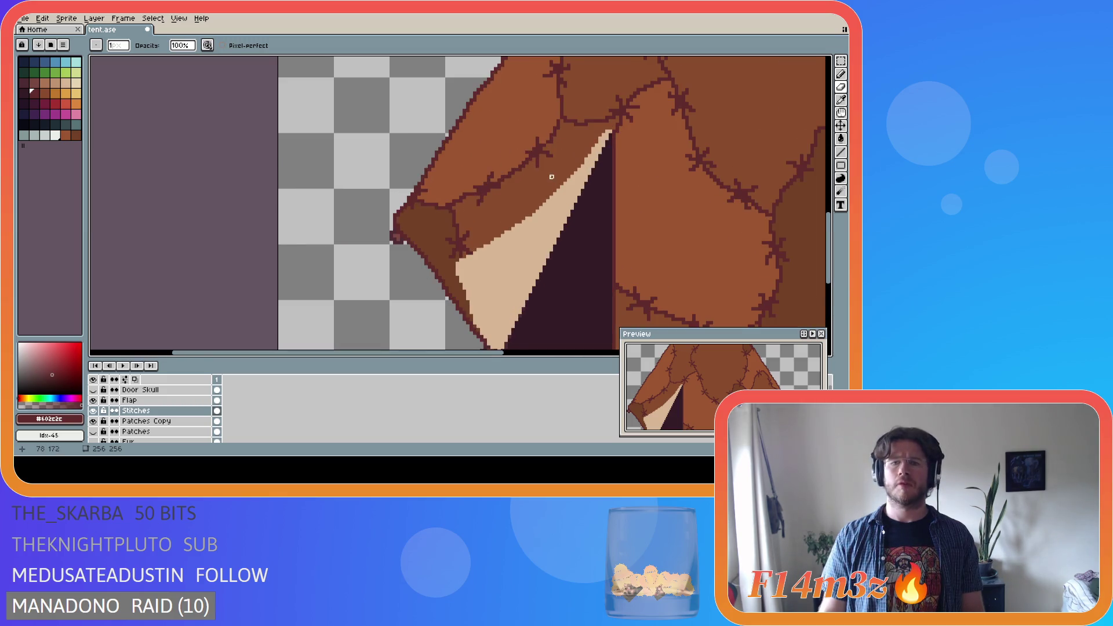
Marquee a small 5x3 patch beside the flap seam, then deselect it
{"action": "key", "text": "m"}
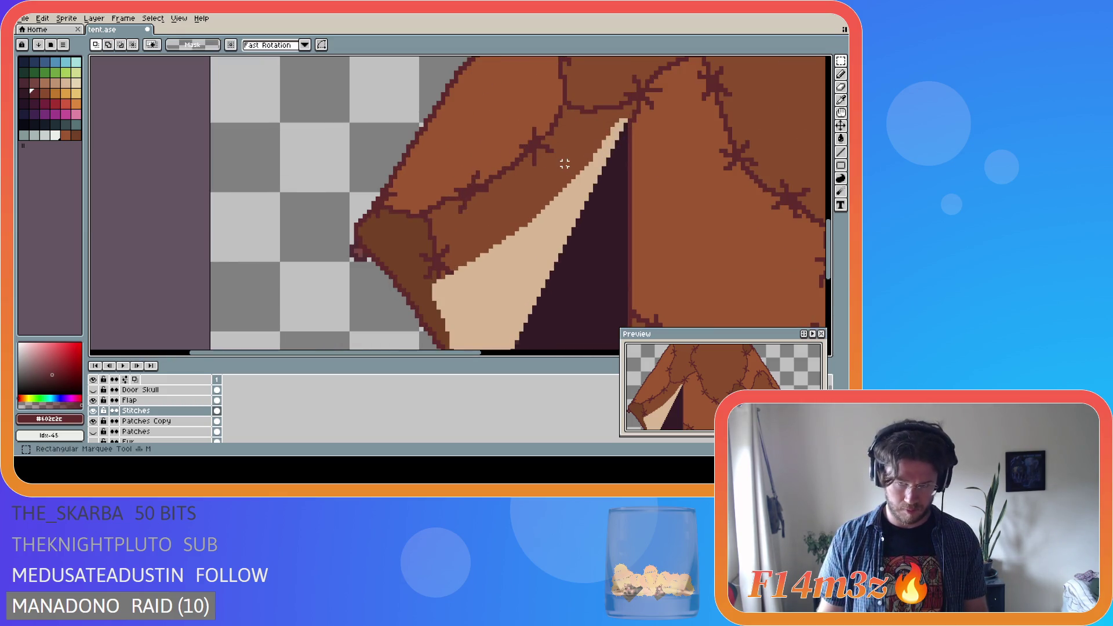
{"action": "left_click_drag", "start_coordinate": [539, 141], "coordinate": [565, 161]}
{"action": "left_click", "coordinate": [559, 157]}
{"action": "key", "text": "ctrl+d"}
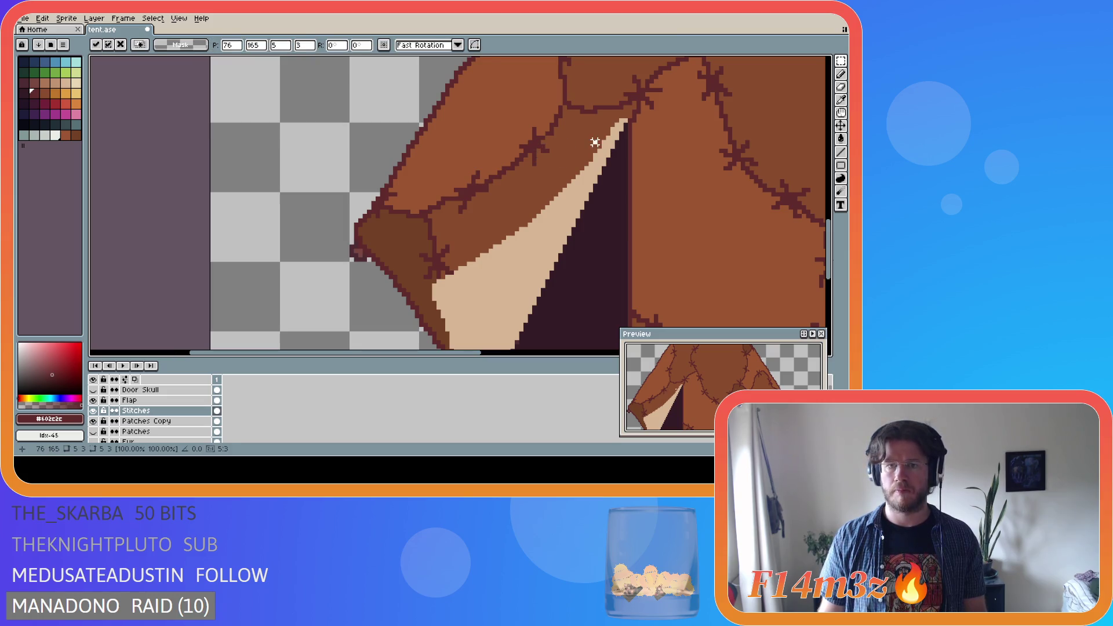
{"action": "scroll", "coordinate": [650, 208], "scroll_direction": "down", "scroll_amount": 4}
Undo the last two pencil strokes and save tent.ase
{"action": "key", "text": "ctrl+z"}
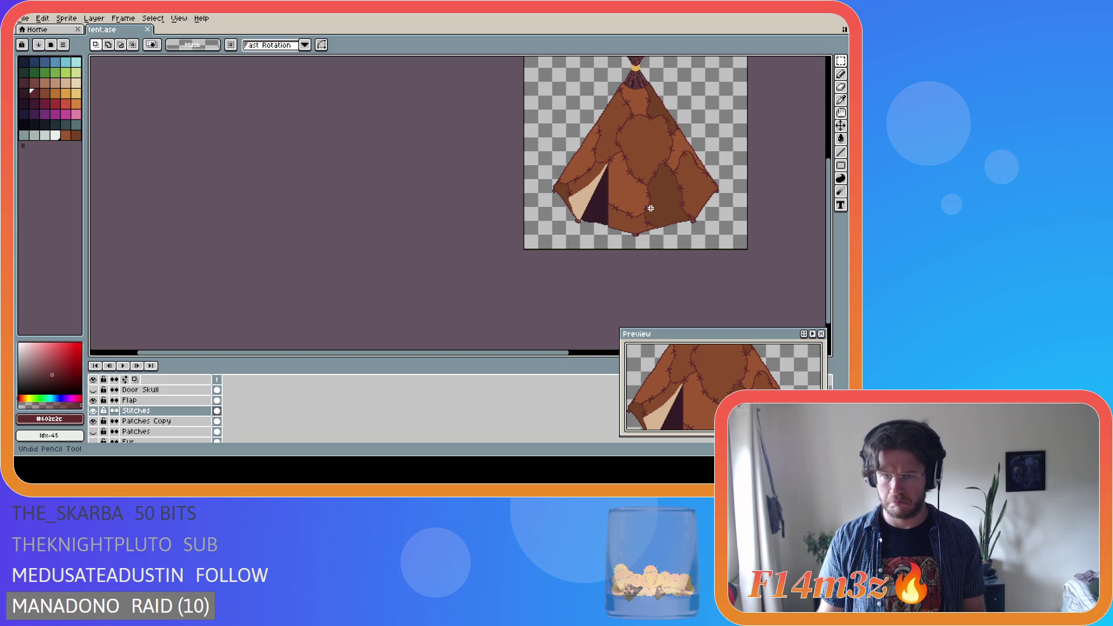
{"action": "key", "text": "ctrl+z"}
{"action": "key", "text": "ctrl+s"}
{"action": "key", "text": "v"}
{"action": "key", "text": "b"}
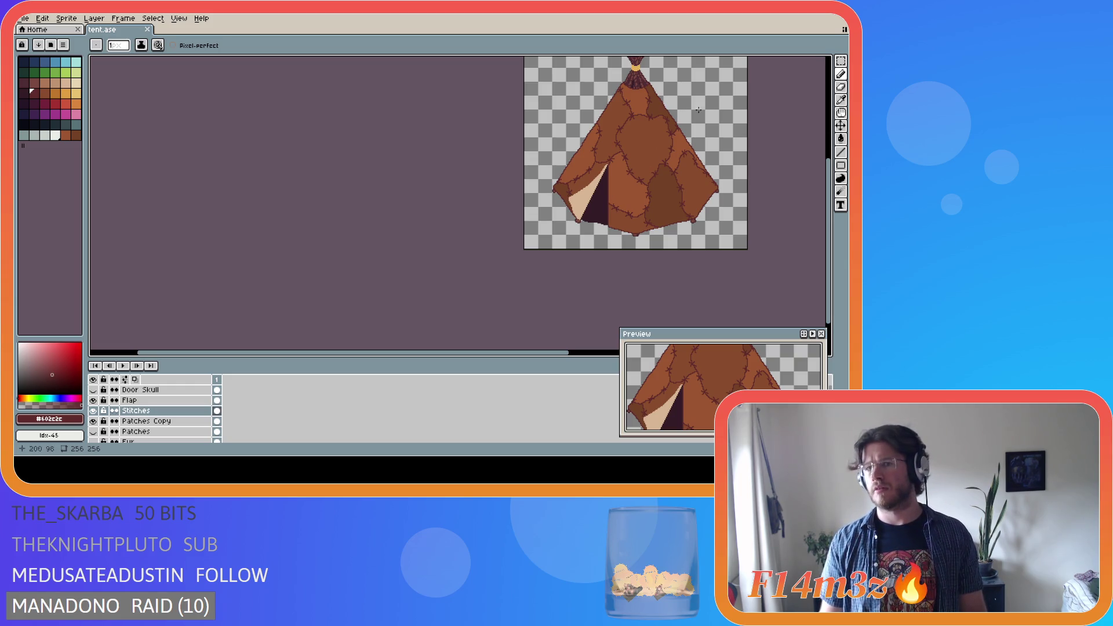
Make two drags in the workspace, then save tent.ase
{"action": "scroll", "coordinate": [632, 135], "scroll_direction": "up", "scroll_amount": 4}
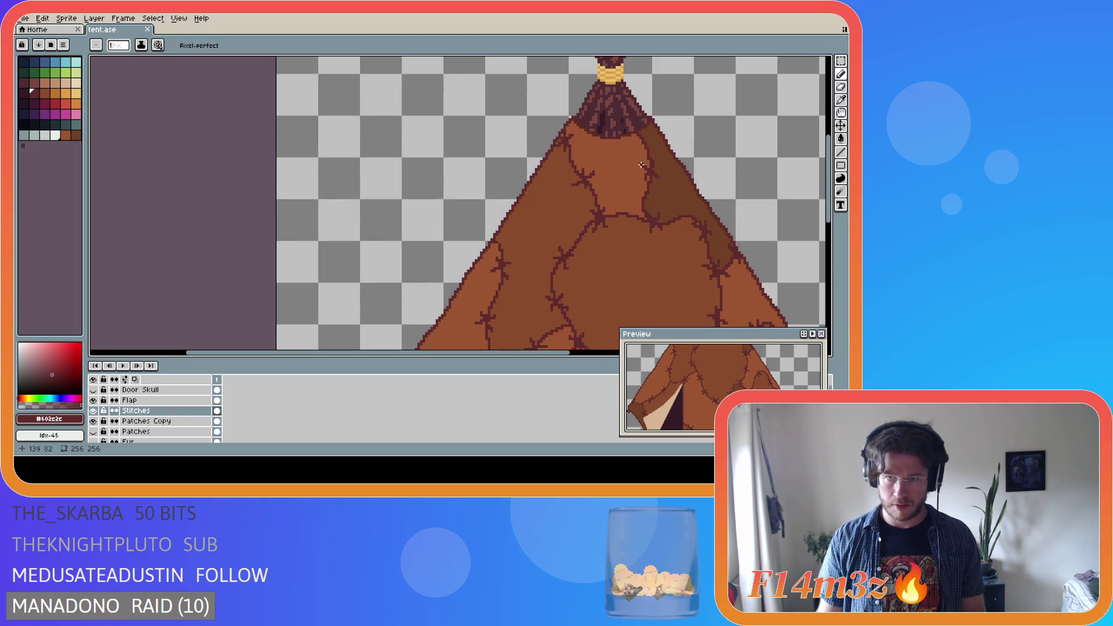
{"action": "scroll", "coordinate": [641, 165], "scroll_direction": "down", "scroll_amount": 4}
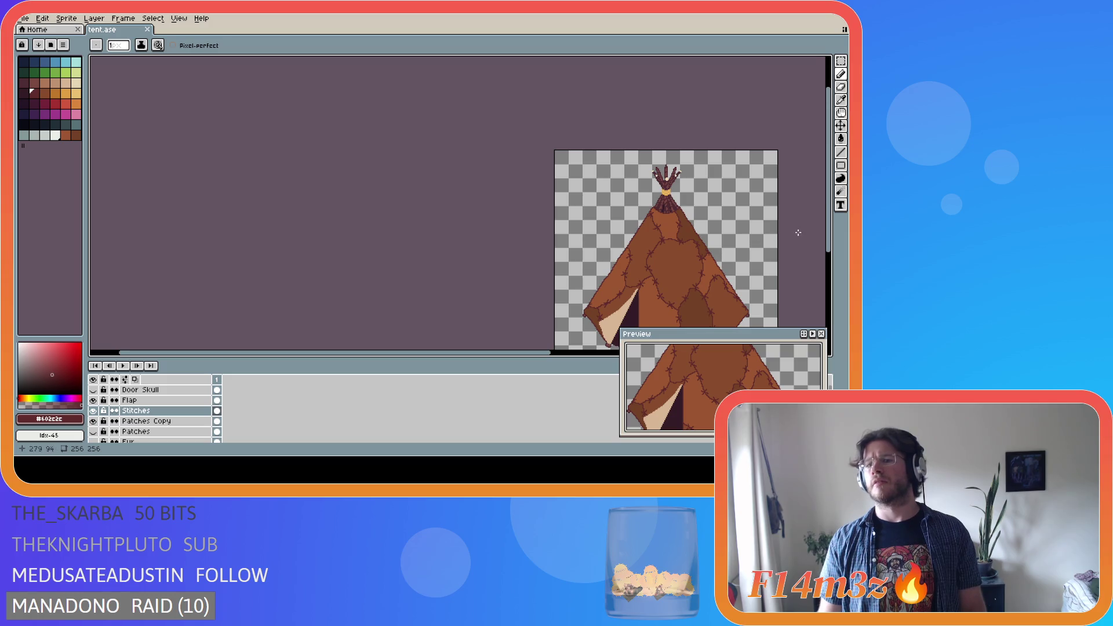
{"action": "left_click_drag", "start_coordinate": [828, 220], "coordinate": [829, 252]}
{"action": "left_click_drag", "start_coordinate": [261, 355], "coordinate": [428, 345]}
{"action": "key", "text": "ctrl+s"}
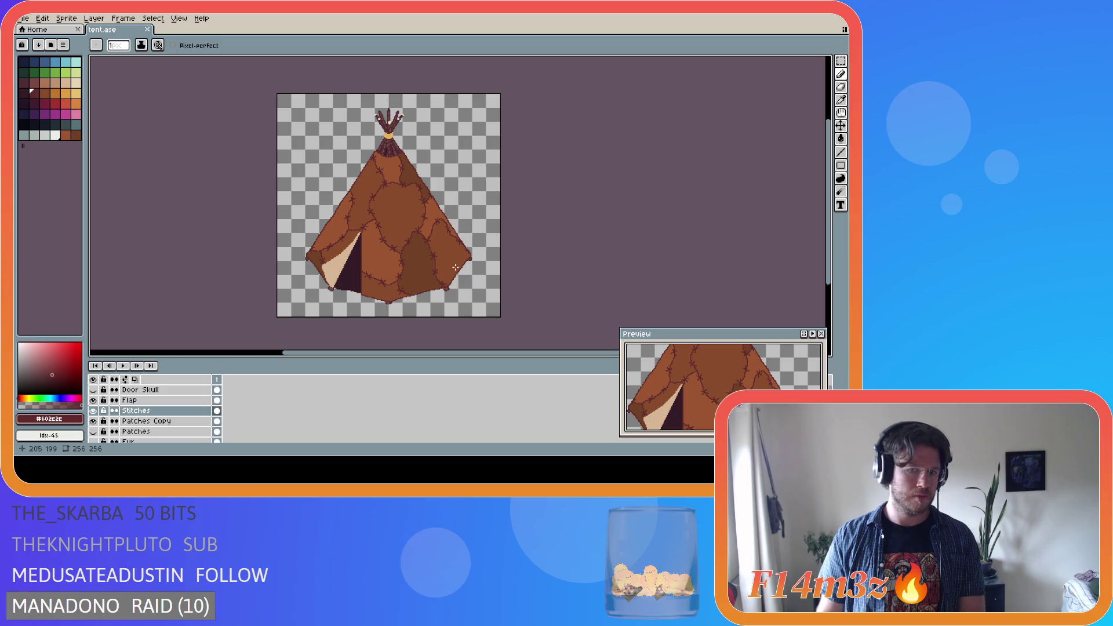
Zoom around to check the tent and save tent.ase twice more
{"action": "scroll", "coordinate": [465, 264], "scroll_direction": "up", "scroll_amount": 3}
{"action": "scroll", "coordinate": [466, 264], "scroll_direction": "up", "scroll_amount": 1}
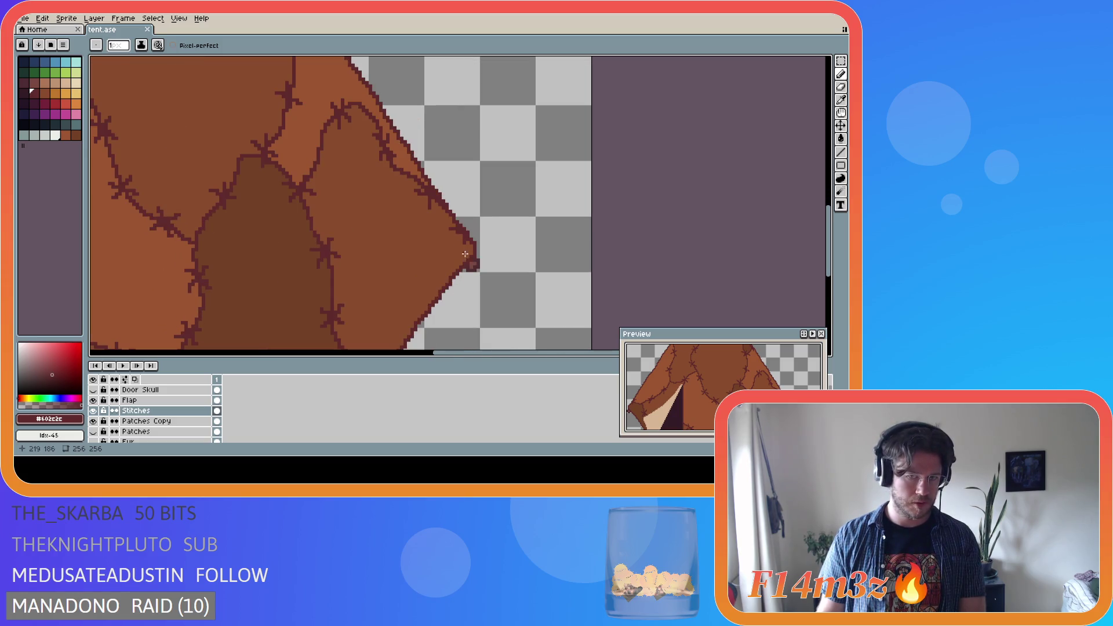
{"action": "scroll", "coordinate": [465, 245], "scroll_direction": "down", "scroll_amount": 4}
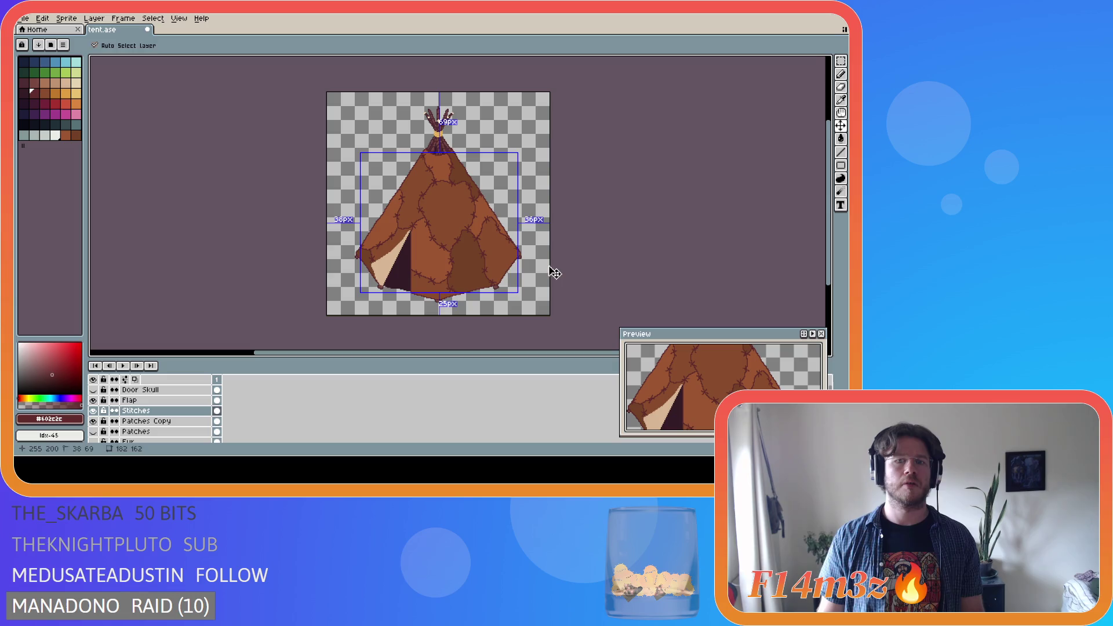
{"action": "key", "text": "ctrl+s"}
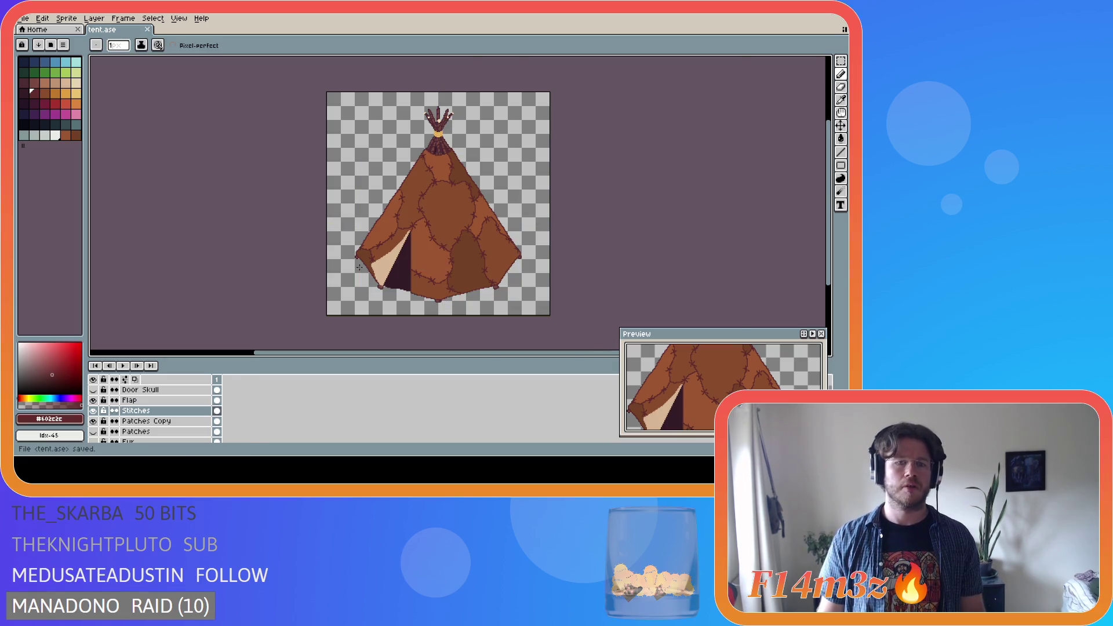
{"action": "scroll", "coordinate": [363, 268], "scroll_direction": "up", "scroll_amount": 5}
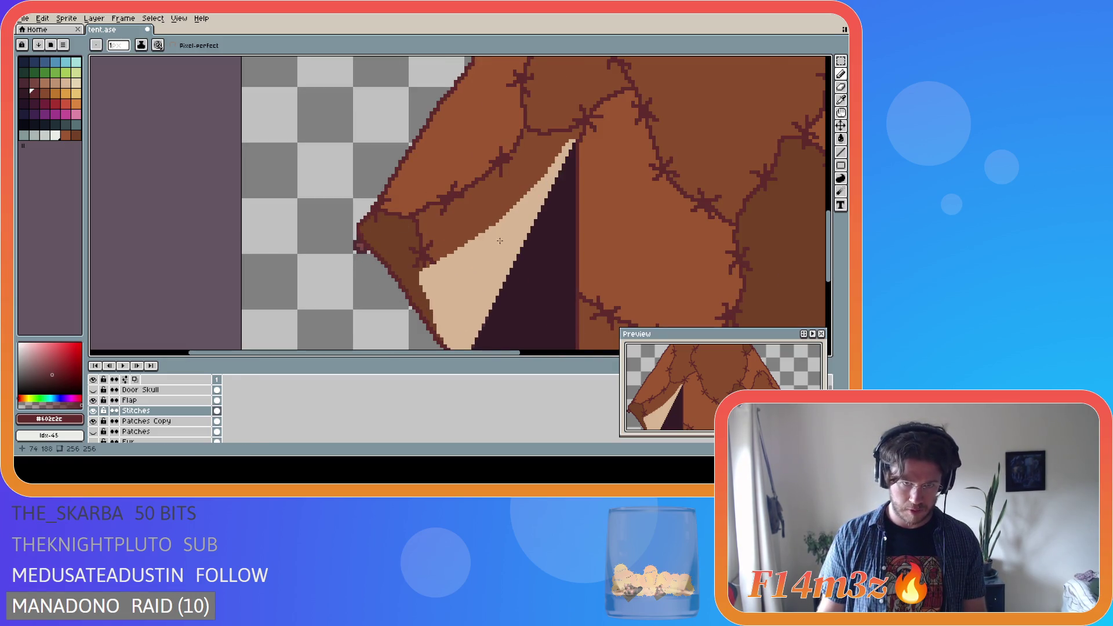
{"action": "scroll", "coordinate": [479, 239], "scroll_direction": "down", "scroll_amount": 5}
{"action": "key", "text": "ctrl"}
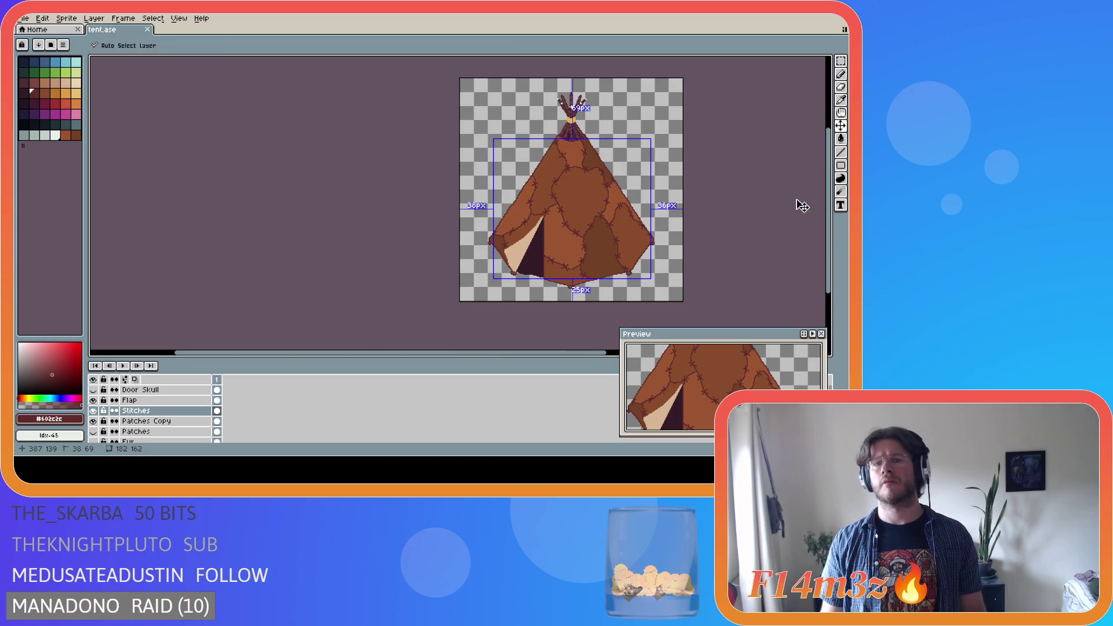
{"action": "key", "text": "ctrl+s"}
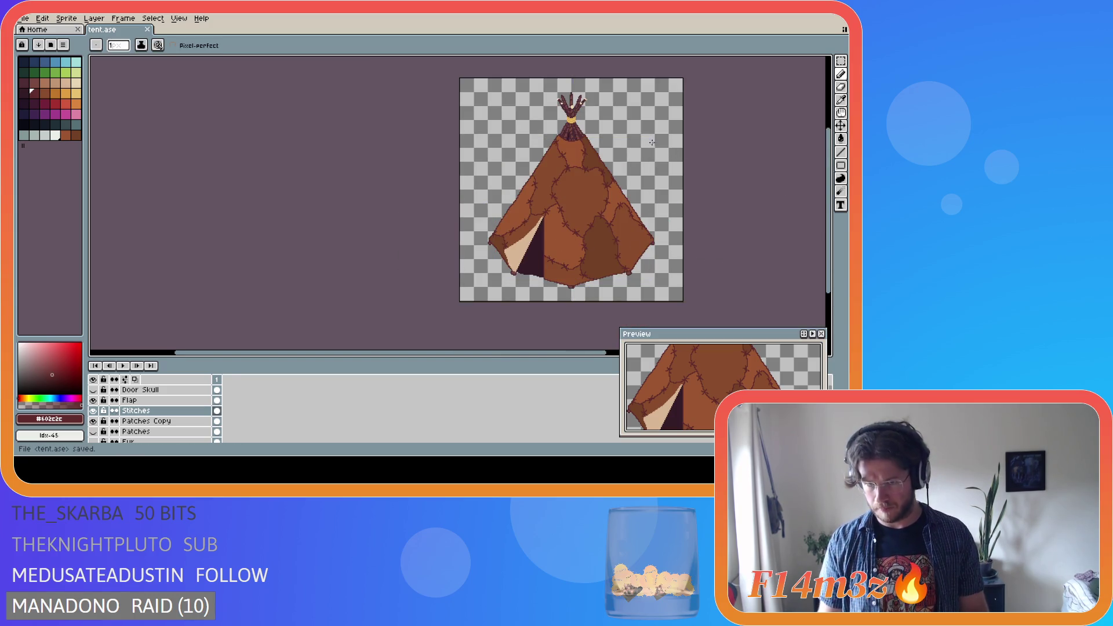
{"action": "scroll", "coordinate": [617, 146], "scroll_direction": "up", "scroll_amount": 2}
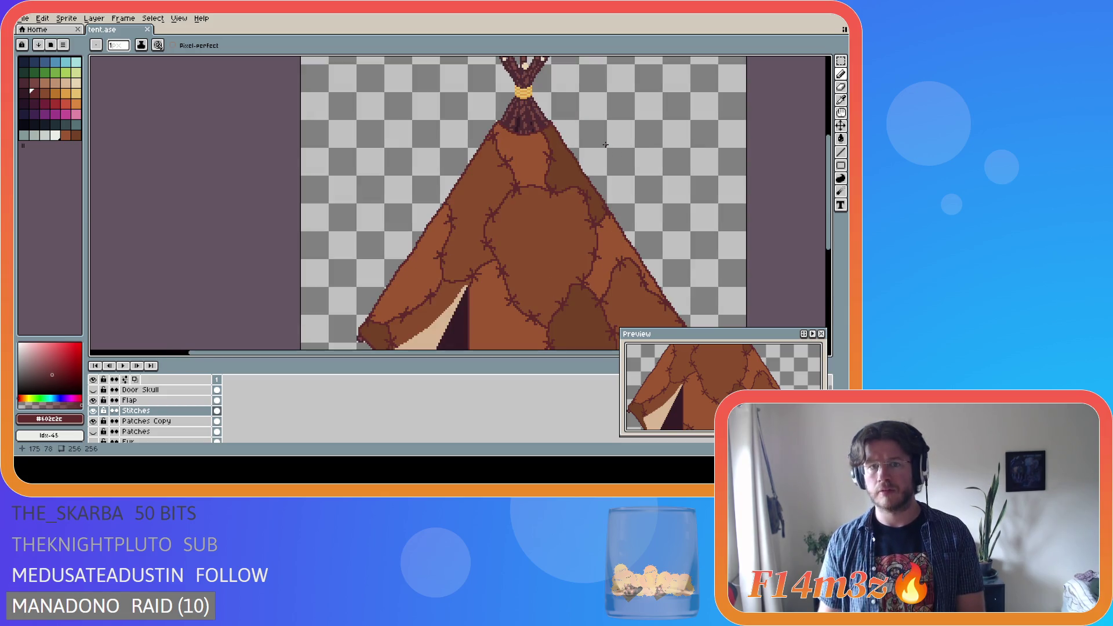
Marquee and deselect a patch near the tent's top, cancel Canvas Size, then save
{"action": "scroll", "coordinate": [605, 145], "scroll_direction": "up", "scroll_amount": 1}
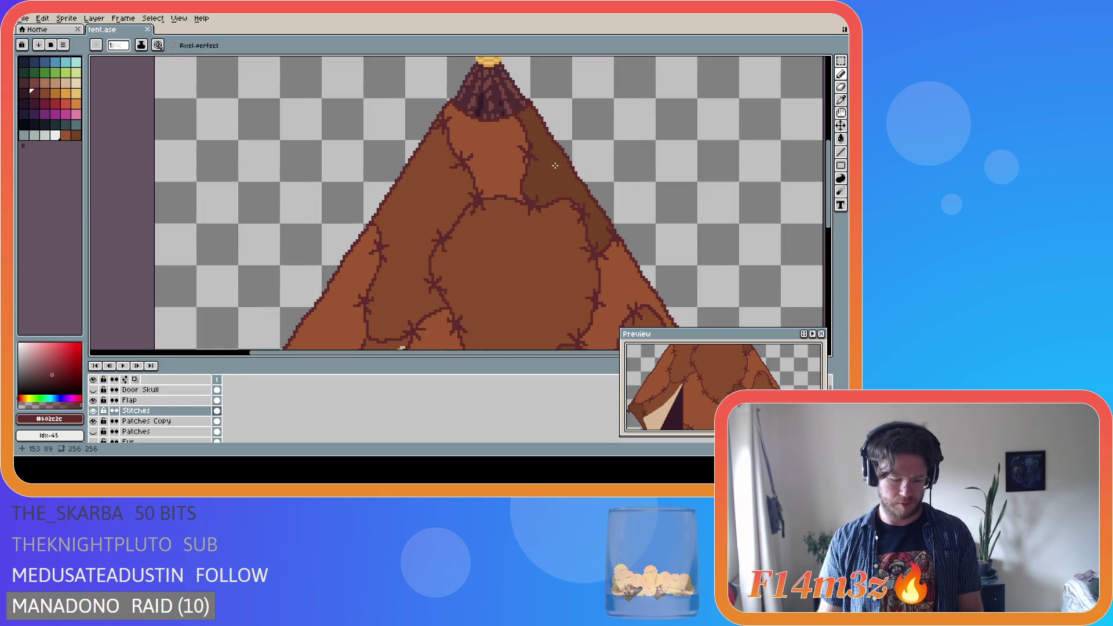
{"action": "key", "text": "m"}
{"action": "left_click_drag", "start_coordinate": [551, 184], "coordinate": [508, 137]}
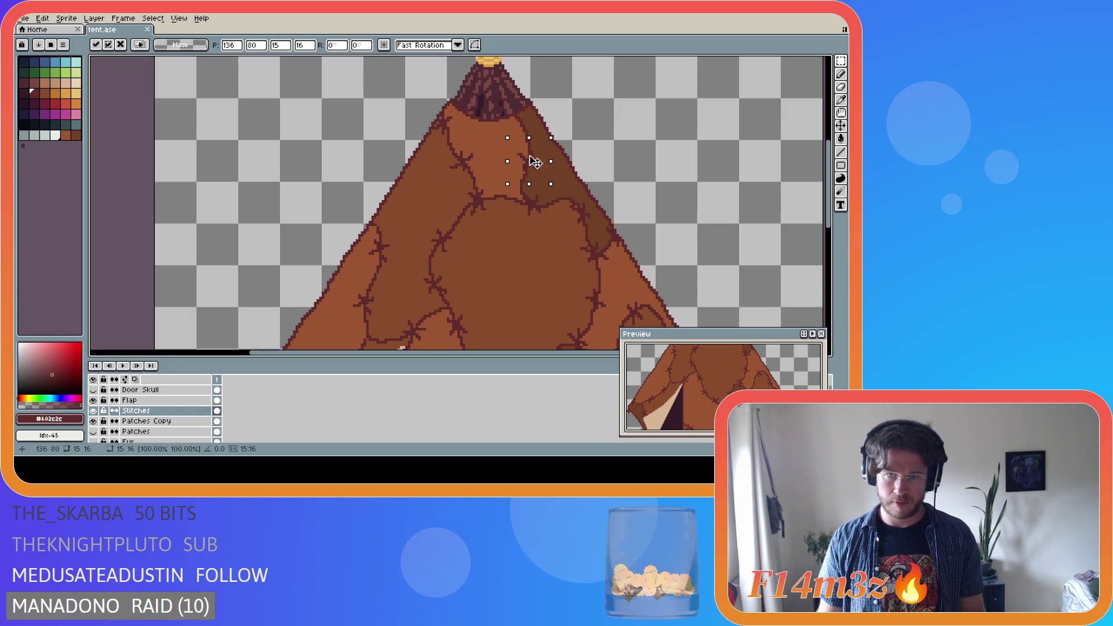
{"action": "key", "text": "ctrl+d"}
{"action": "key", "text": "v"}
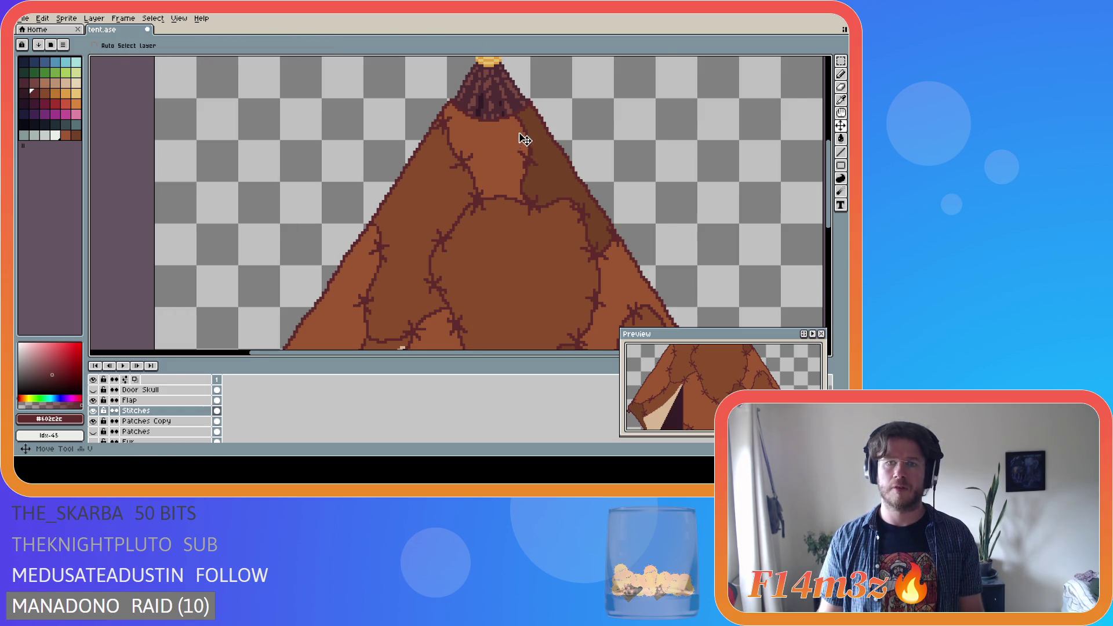
{"action": "key", "text": "ctrl+alt+c"}
{"action": "left_click", "coordinate": [801, 213]}
{"action": "key", "text": "b"}
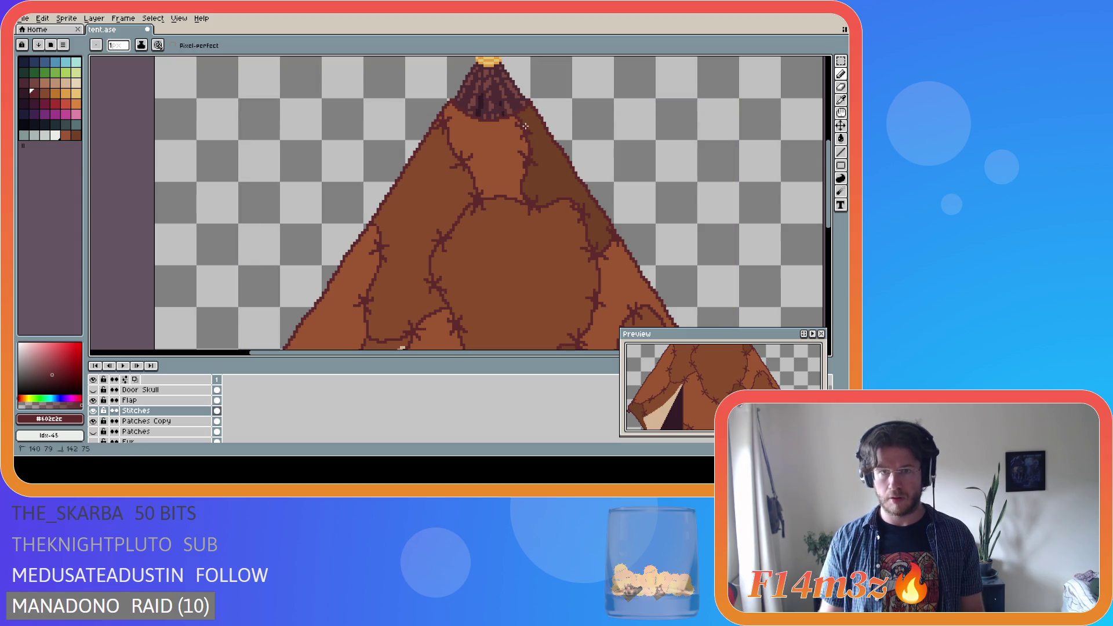
{"action": "scroll", "coordinate": [530, 171], "scroll_direction": "down", "scroll_amount": 3}
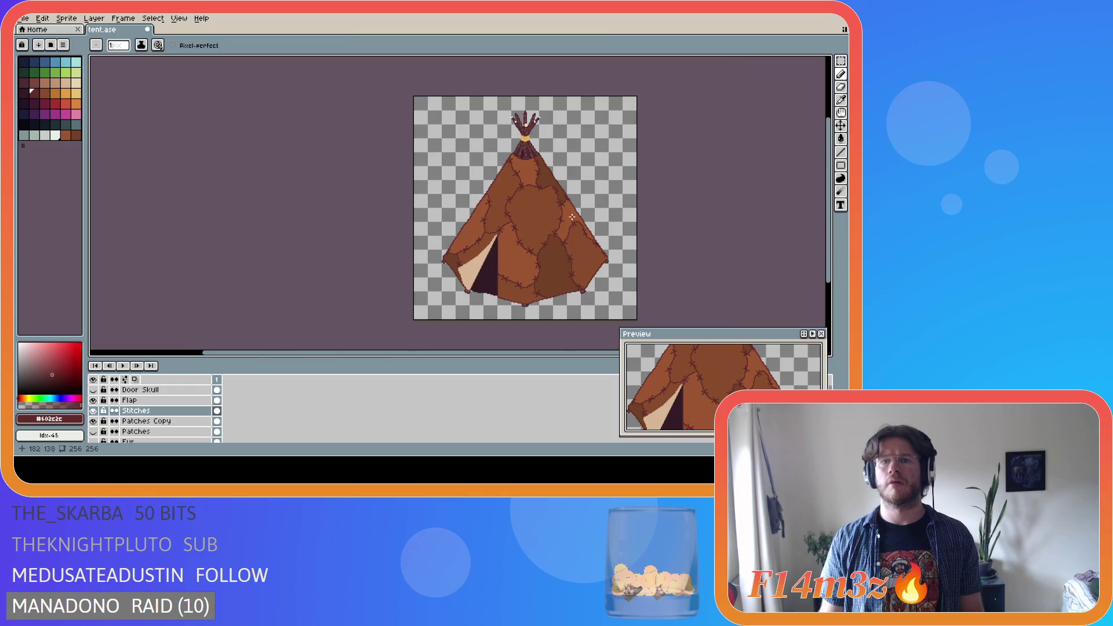
{"action": "key", "text": "ctrl"}
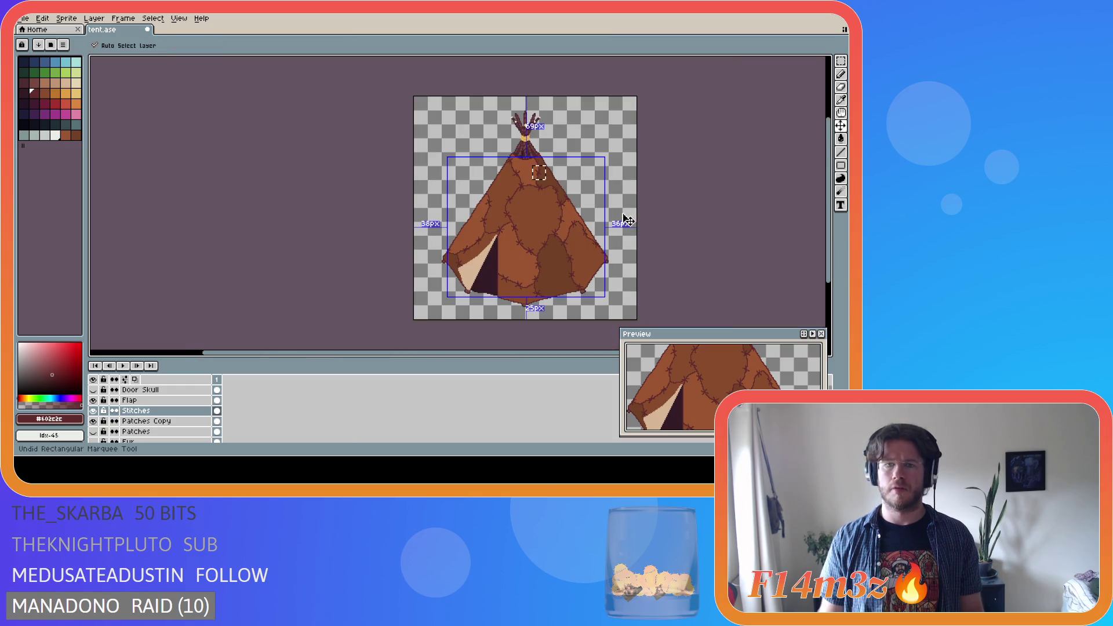
{"action": "key", "text": "ctrl+s"}
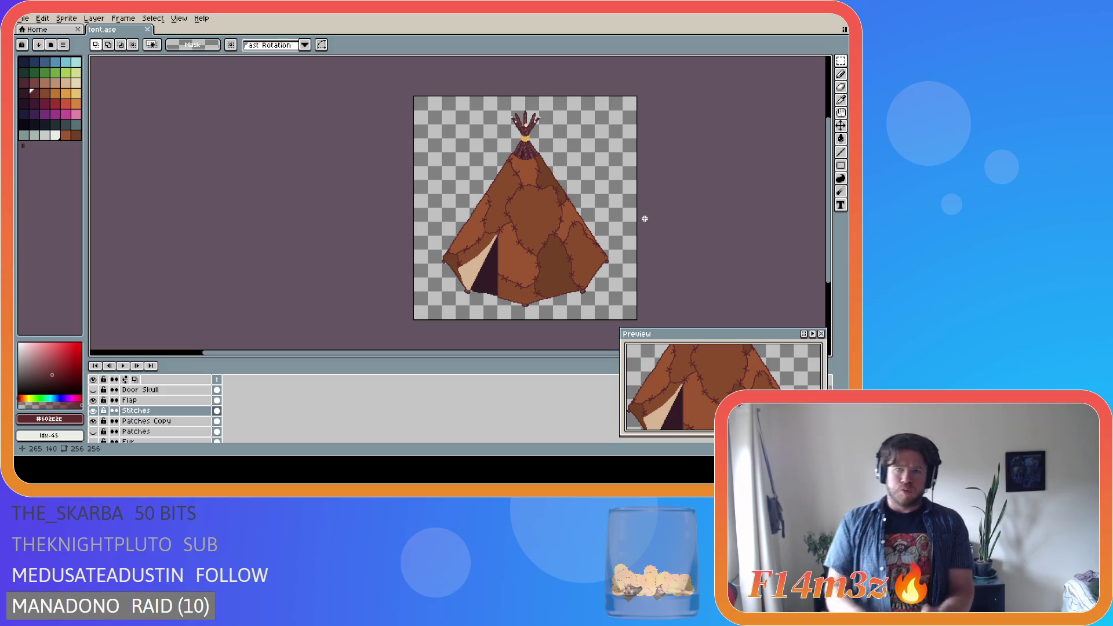
Select and grab a small area of the tent's upper patches, then save tent.ase
{"action": "scroll", "coordinate": [549, 180], "scroll_direction": "up", "scroll_amount": 3}
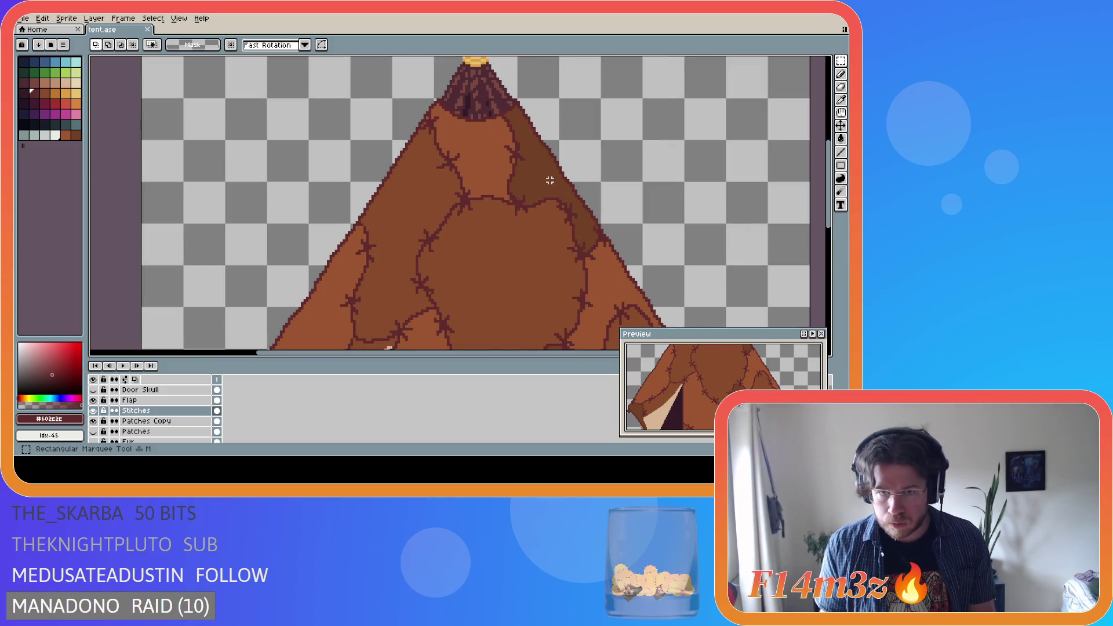
{"action": "left_click_drag", "start_coordinate": [539, 168], "coordinate": [489, 130]}
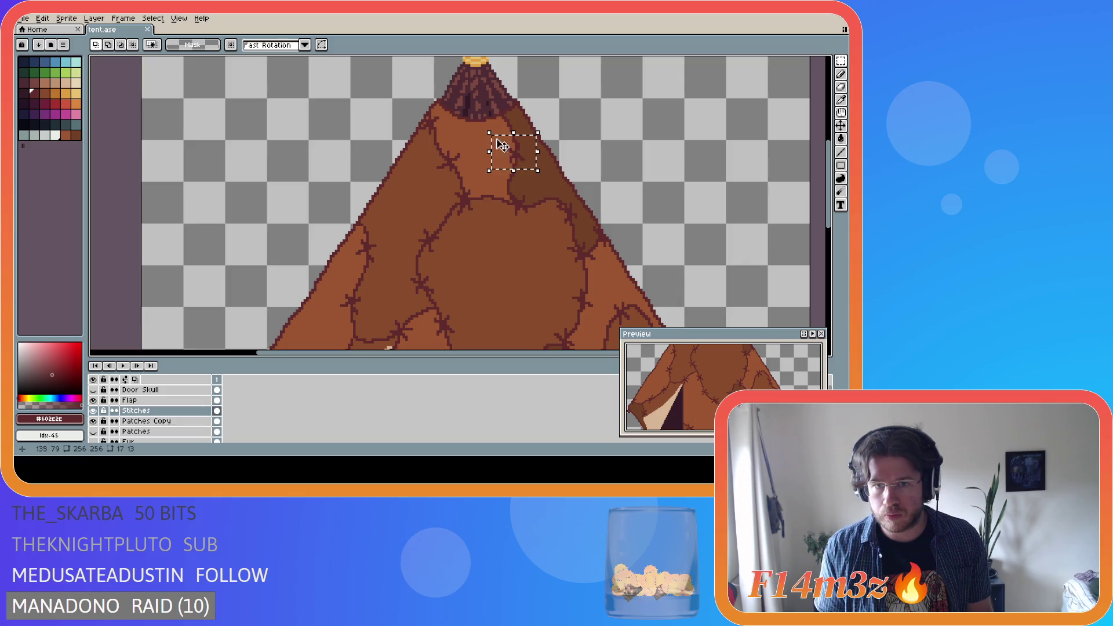
{"action": "left_click", "coordinate": [525, 159]}
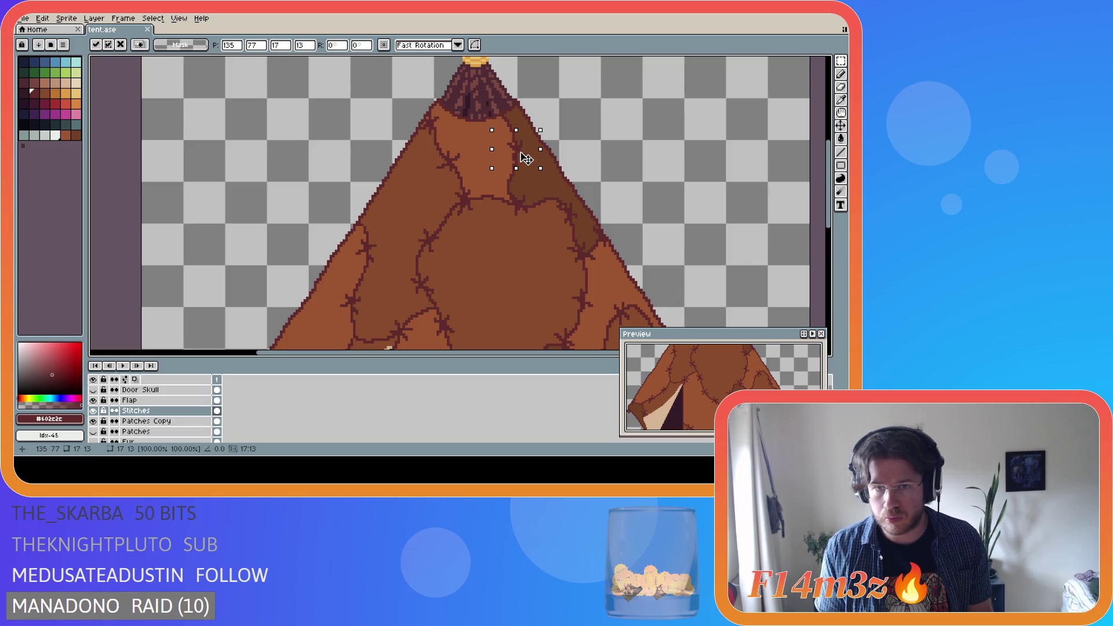
{"action": "key", "text": "ctrl+s"}
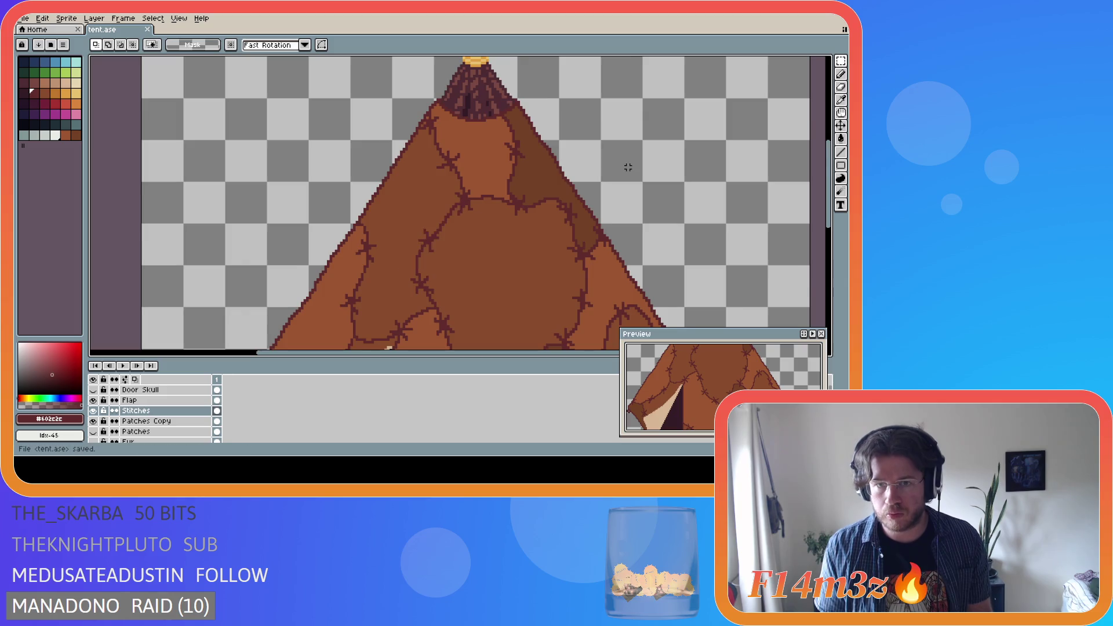
{"action": "scroll", "coordinate": [615, 164], "scroll_direction": "down", "scroll_amount": 3}
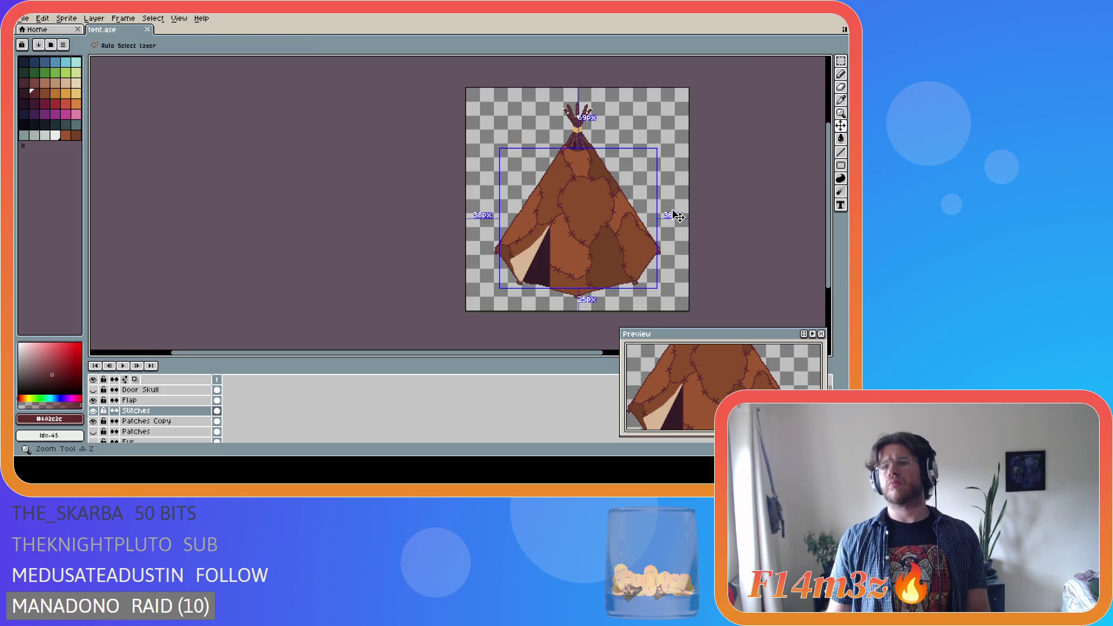
Zoom in on the tent's top, return to the marquee, and save tent.ase
{"action": "key", "text": "z"}
{"action": "left_click", "coordinate": [735, 166]}
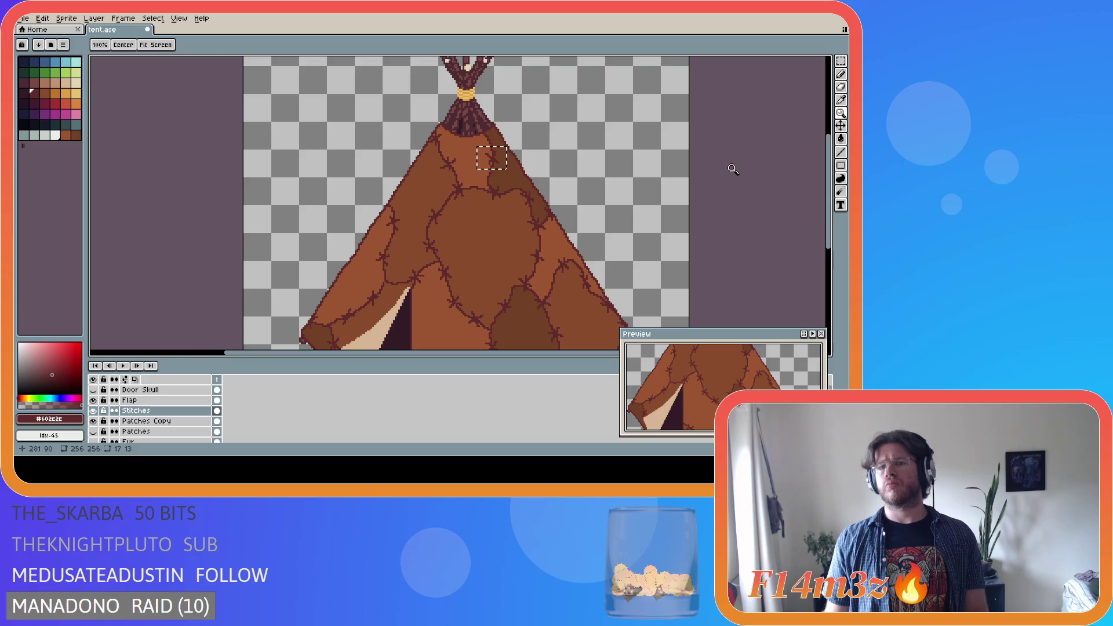
{"action": "key", "text": "m"}
{"action": "scroll", "coordinate": [729, 171], "scroll_direction": "down", "scroll_amount": 1}
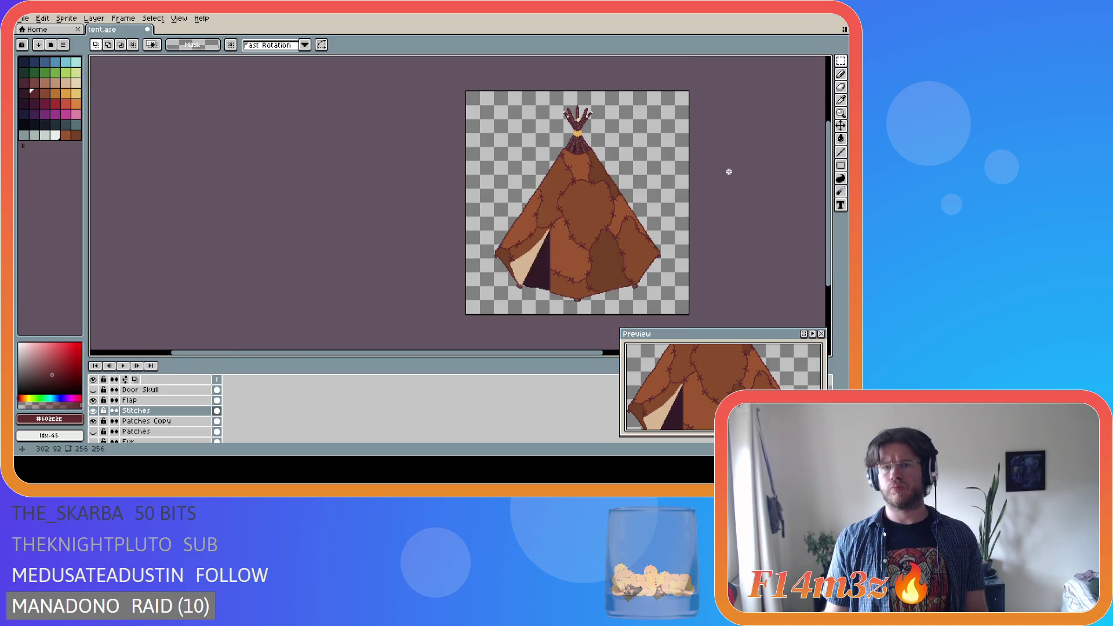
{"action": "scroll", "coordinate": [561, 168], "scroll_direction": "up", "scroll_amount": 3}
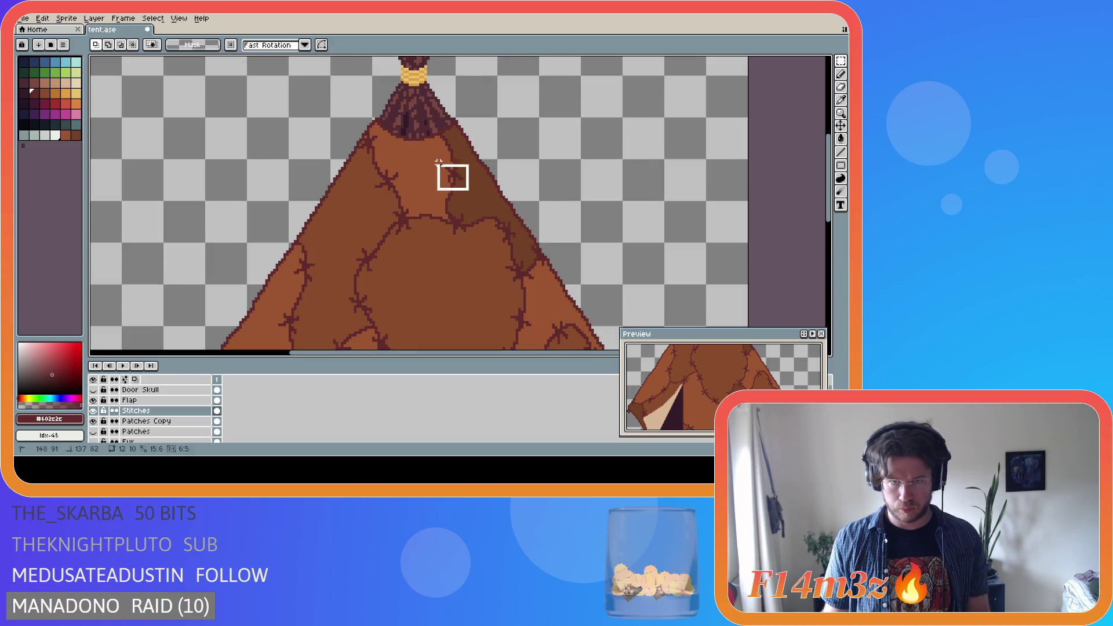
{"action": "scroll", "coordinate": [600, 176], "scroll_direction": "down", "scroll_amount": 3}
{"action": "key", "text": "ctrl+s"}
{"action": "left_click_drag", "start_coordinate": [462, 354], "coordinate": [464, 354]}
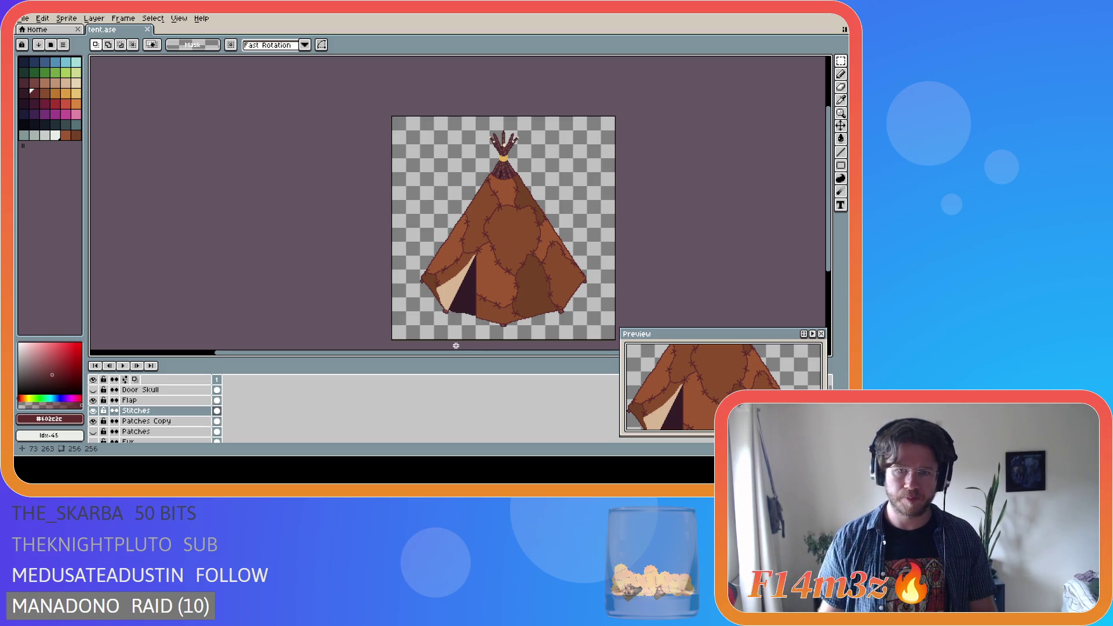
{"action": "key", "text": "b"}
{"action": "left_click_drag", "start_coordinate": [425, 352], "coordinate": [471, 353]}
{"action": "key", "text": "v"}
{"action": "key", "text": "ctrl+s"}
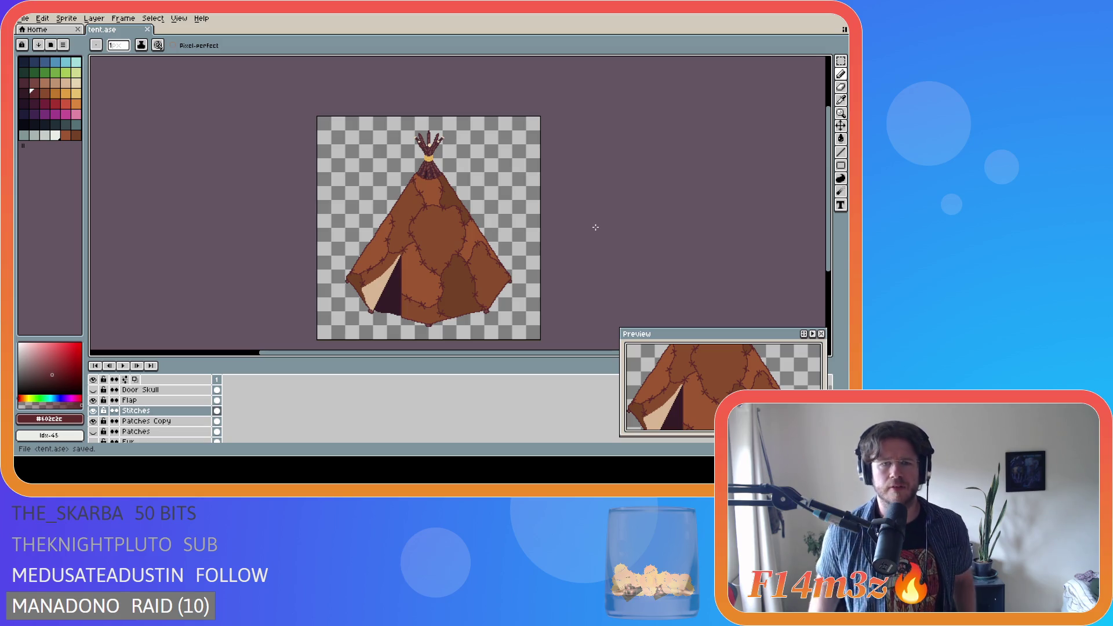
{"action": "scroll", "coordinate": [398, 268], "scroll_direction": "up", "scroll_amount": 4}
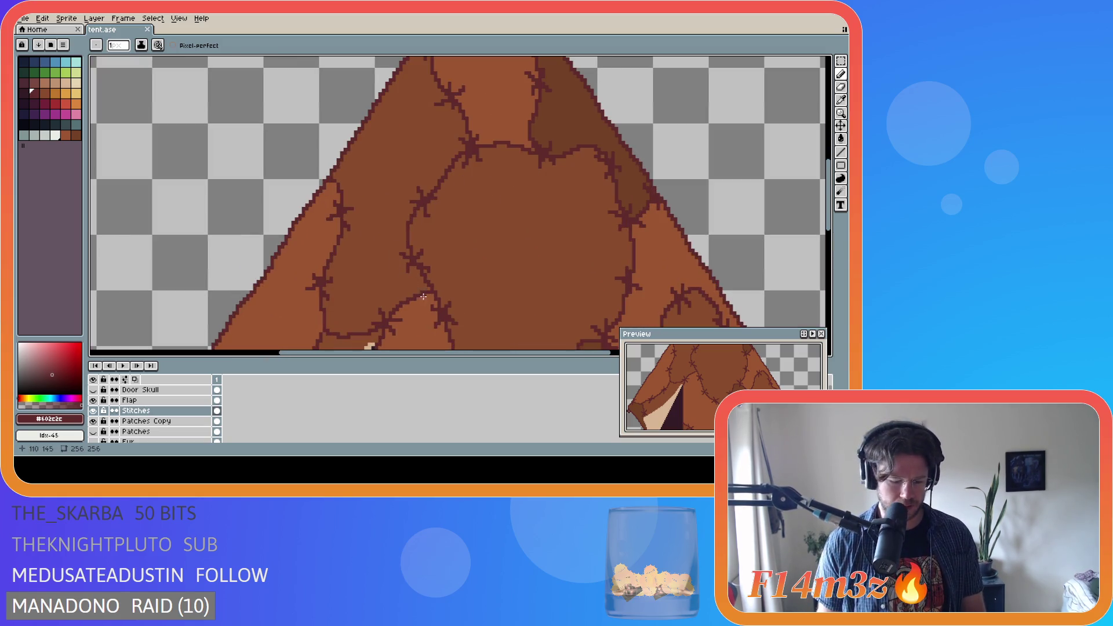
{"action": "scroll", "coordinate": [421, 297], "scroll_direction": "up", "scroll_amount": 1}
{"action": "key", "text": "m"}
{"action": "mouse_move", "coordinate": [440, 282]}
{"action": "left_mouse_down"}
{"action": "mouse_move", "coordinate": [367, 229]}
{"action": "mouse_move", "coordinate": [404, 252]}
{"action": "left_mouse_up"}
{"action": "left_click", "coordinate": [395, 263]}
{"action": "key", "text": "b"}
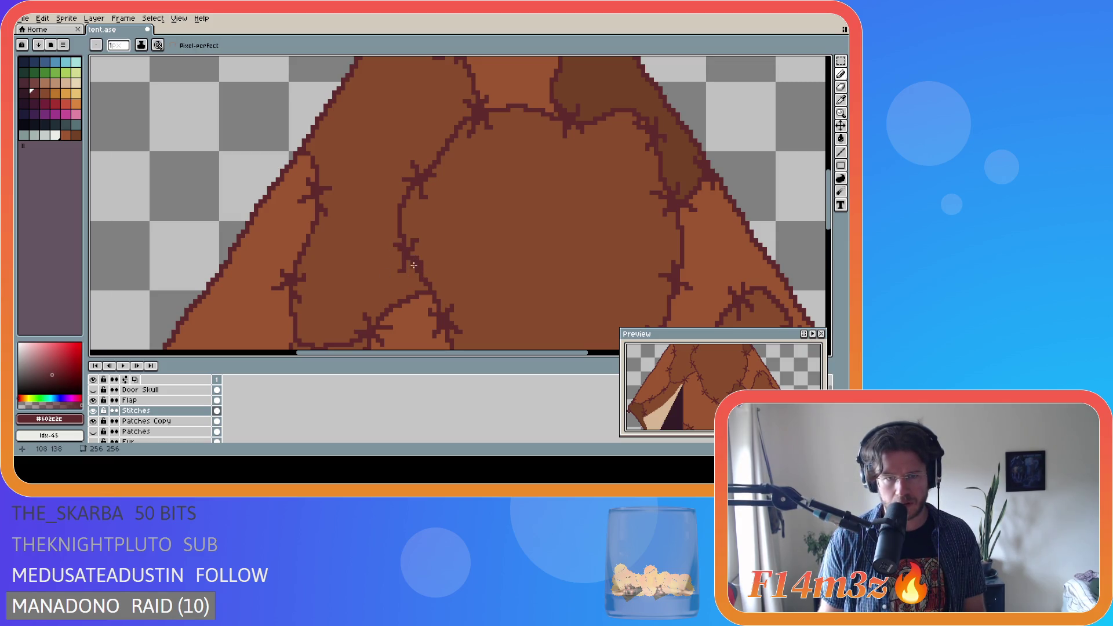
{"action": "scroll", "coordinate": [493, 300], "scroll_direction": "down", "scroll_amount": 2}
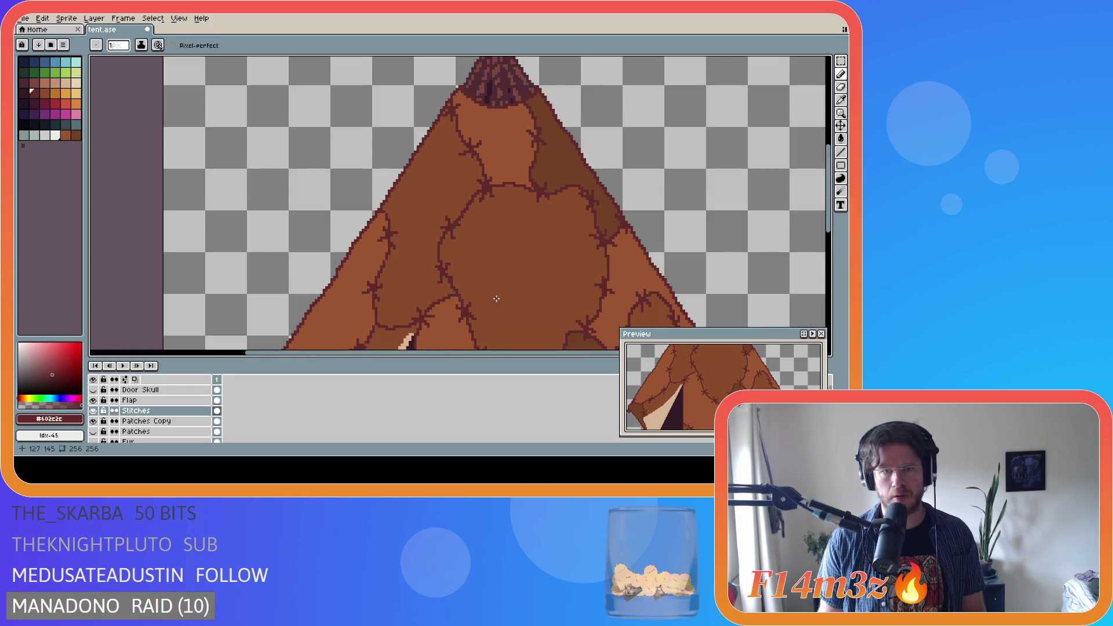
{"action": "scroll", "coordinate": [832, 230], "scroll_direction": "down", "scroll_amount": 1}
{"action": "scroll", "coordinate": [463, 340], "scroll_direction": "down", "scroll_amount": 2}
{"action": "key", "text": "ctrl+s"}
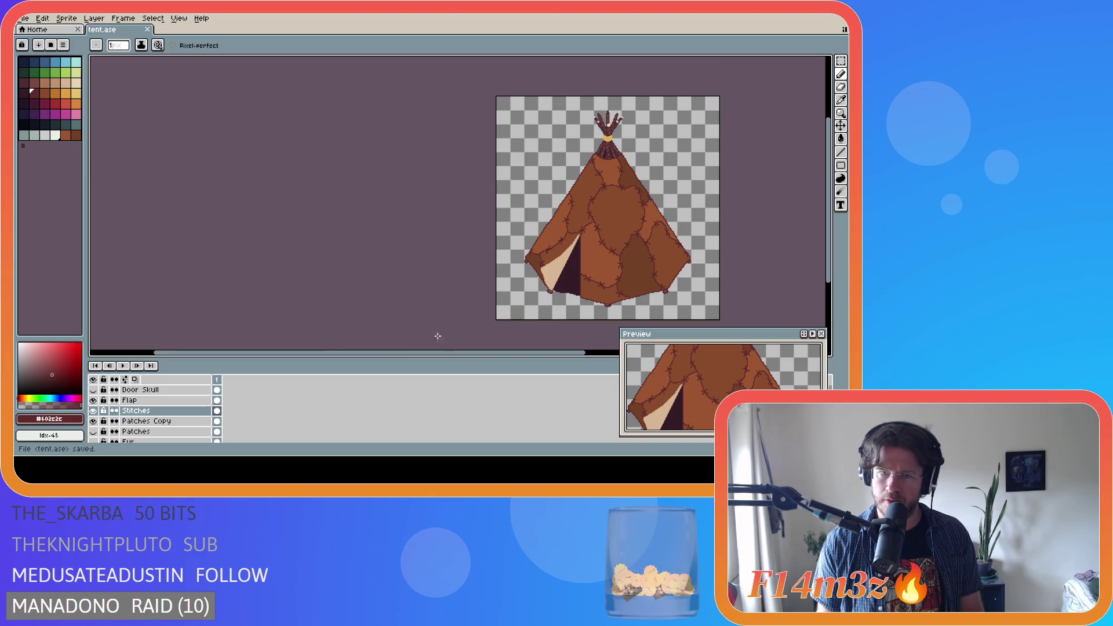
{"action": "scroll", "coordinate": [517, 348], "scroll_direction": "right", "scroll_amount": 3}
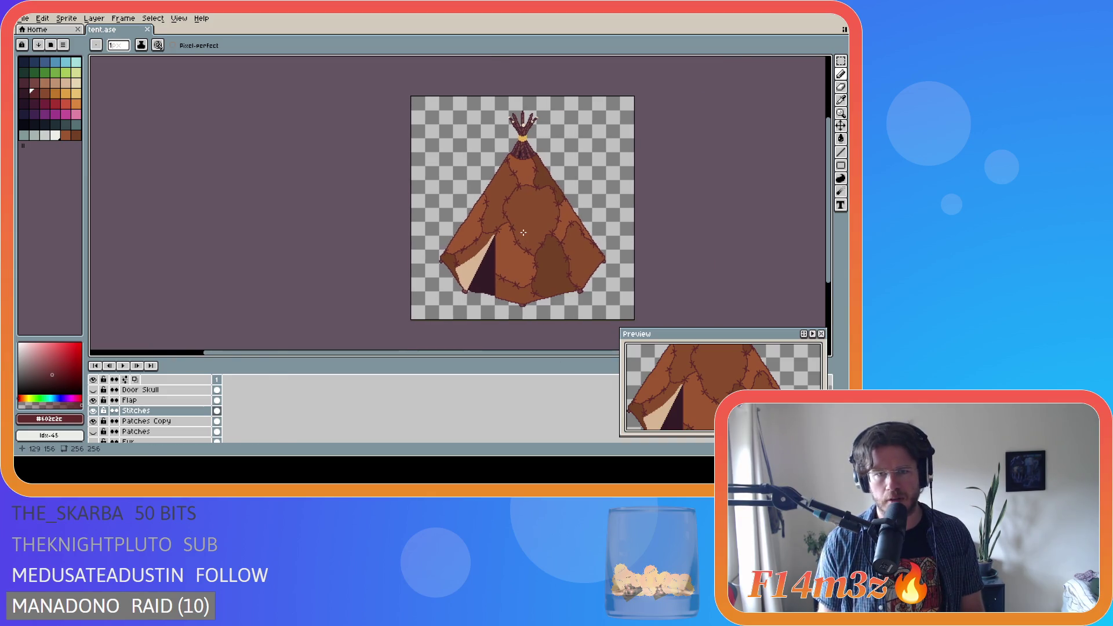
{"action": "scroll", "coordinate": [472, 196], "scroll_direction": "up", "scroll_amount": 4}
{"action": "mouse_move", "coordinate": [471, 196]}
{"action": "left_mouse_down"}
{"action": "mouse_move", "coordinate": [467, 159]}
{"action": "mouse_move", "coordinate": [453, 146]}
{"action": "mouse_move", "coordinate": [438, 168]}
{"action": "left_mouse_up"}
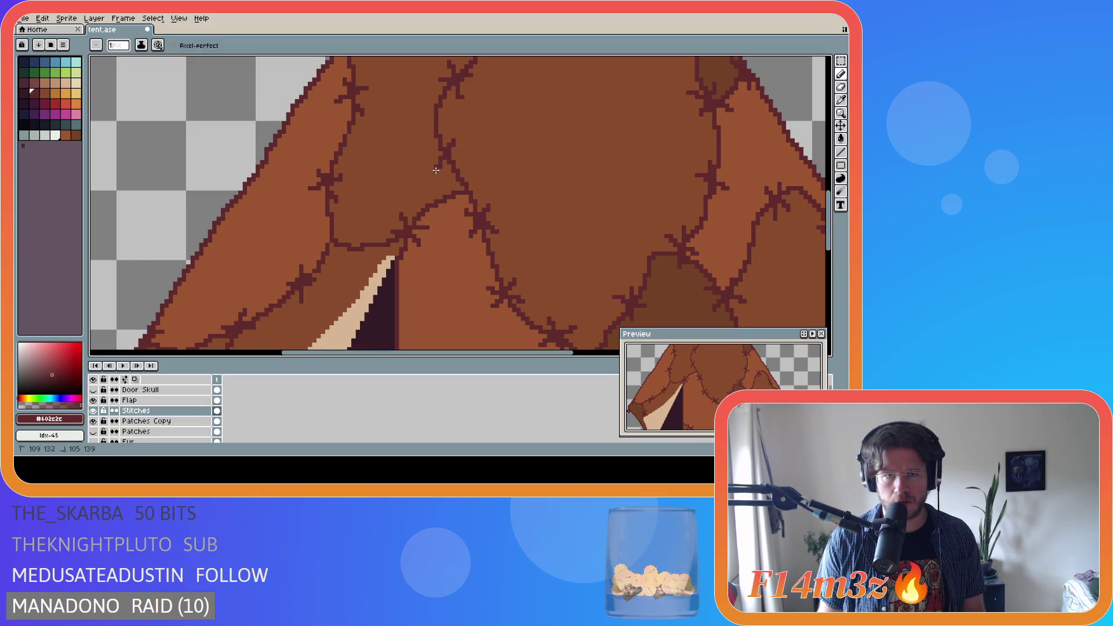
{"action": "left_click_drag", "start_coordinate": [432, 142], "coordinate": [446, 155]}
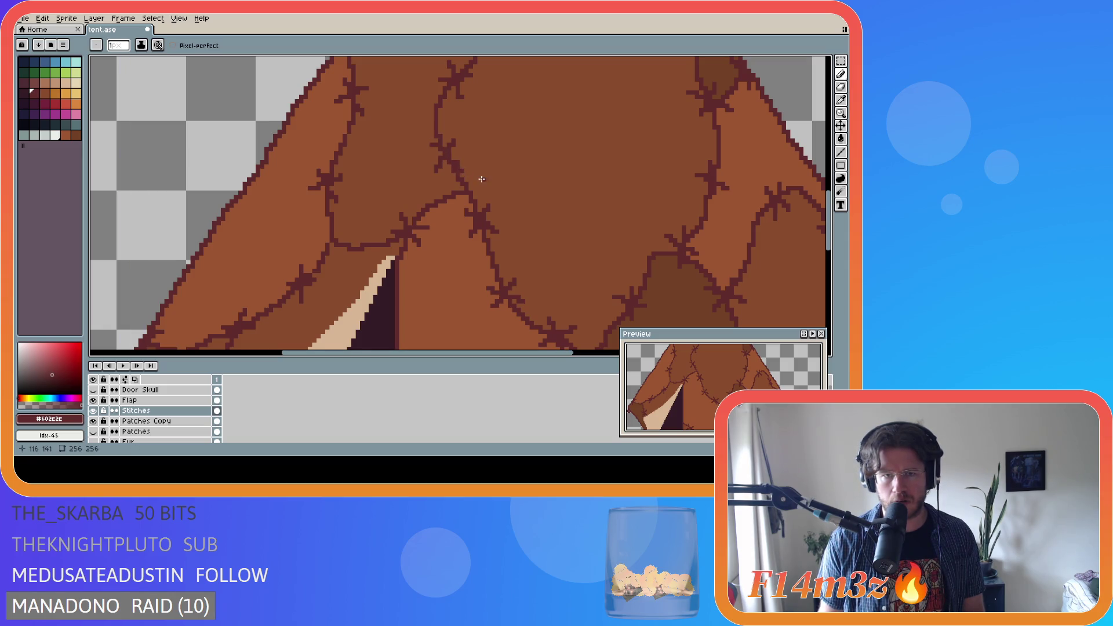
{"action": "key", "text": "ctrl+z"}
{"action": "left_click_drag", "start_coordinate": [434, 144], "coordinate": [468, 182]}
{"action": "scroll", "coordinate": [522, 206], "scroll_direction": "down", "scroll_amount": 3}
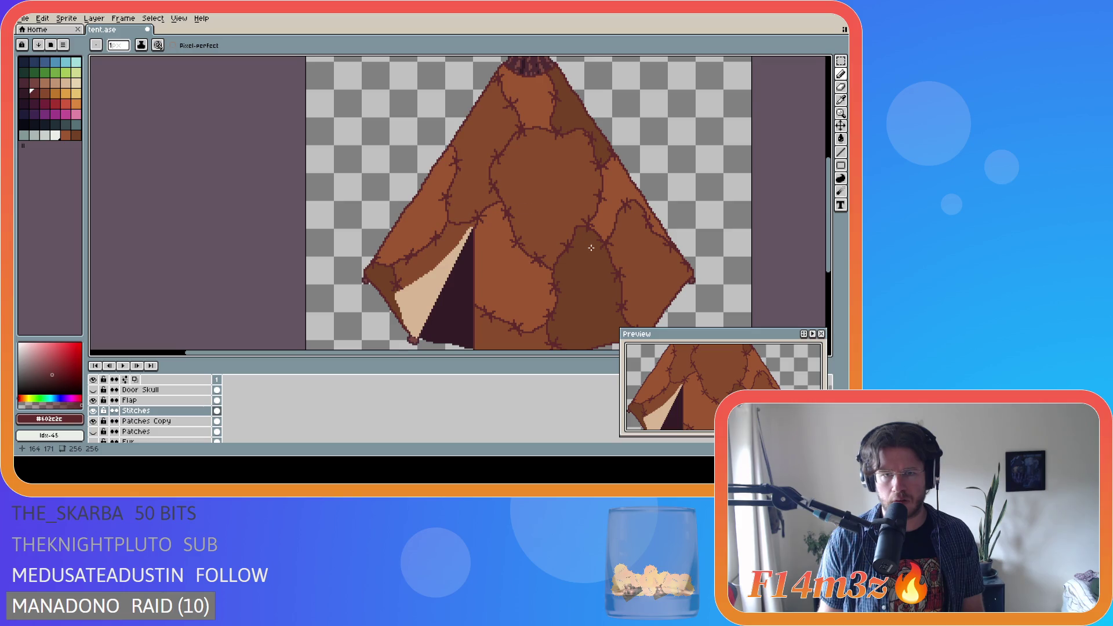
{"action": "scroll", "coordinate": [591, 248], "scroll_direction": "down", "scroll_amount": 2}
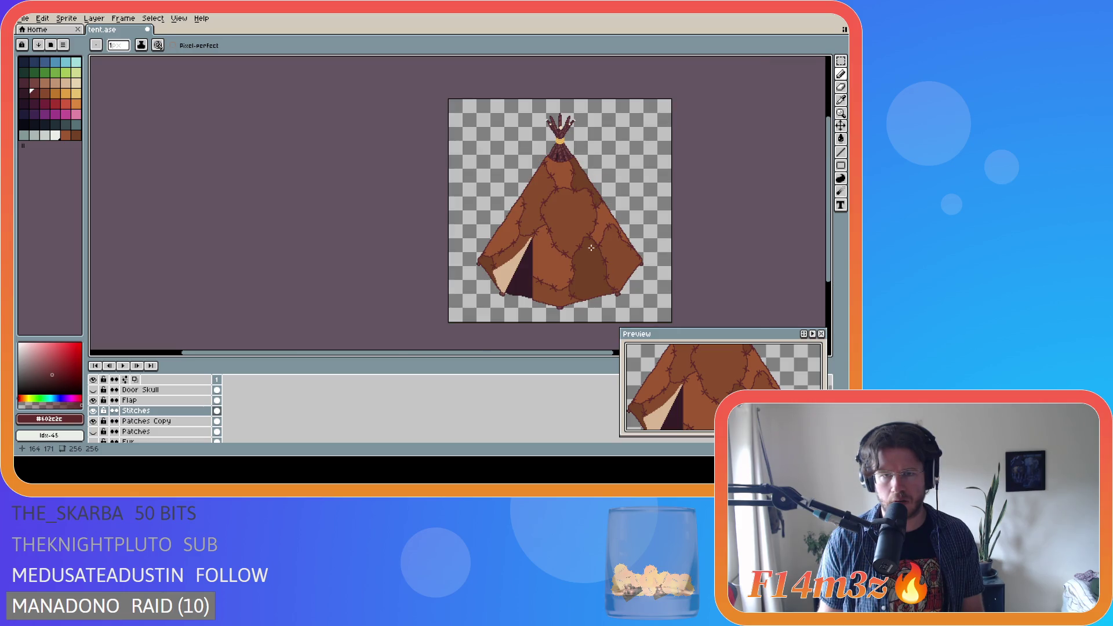
{"action": "scroll", "coordinate": [591, 247], "scroll_direction": "up", "scroll_amount": 3}
{"action": "key", "text": "m"}
{"action": "left_click_drag", "start_coordinate": [439, 141], "coordinate": [480, 168]}
{"action": "left_click", "coordinate": [507, 162]}
{"action": "left_click", "coordinate": [512, 164]}
{"action": "scroll", "coordinate": [536, 169], "scroll_direction": "down", "scroll_amount": 3}
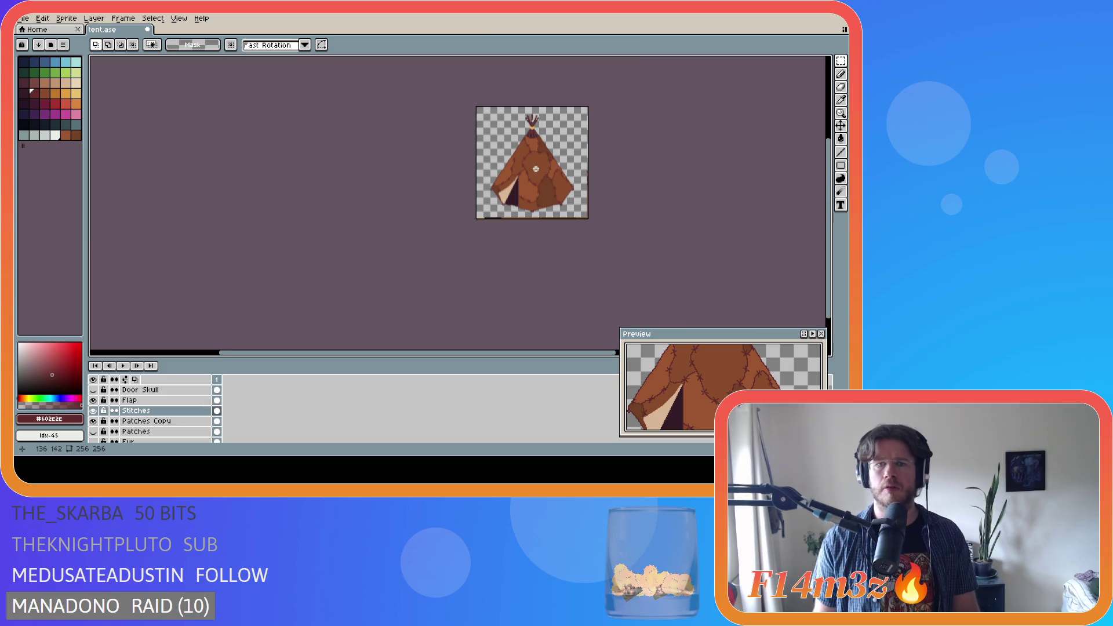
{"action": "scroll", "coordinate": [536, 168], "scroll_direction": "up", "scroll_amount": 1}
{"action": "key", "text": "ctrl+s"}
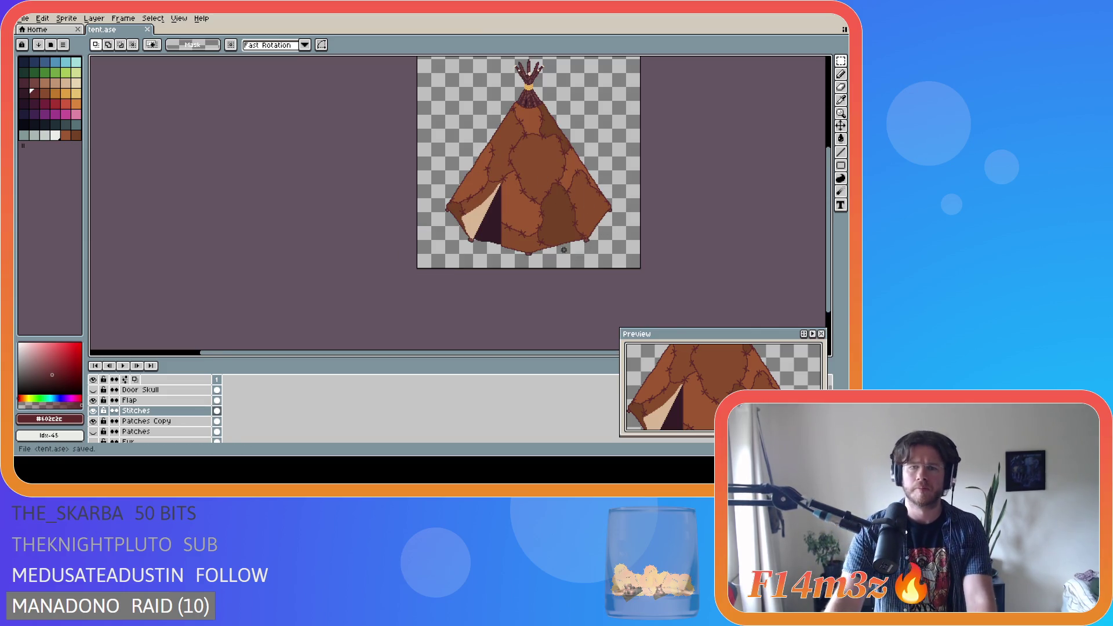
{"action": "scroll", "coordinate": [515, 184], "scroll_direction": "up", "scroll_amount": 2}
{"action": "scroll", "coordinate": [508, 152], "scroll_direction": "up", "scroll_amount": 1}
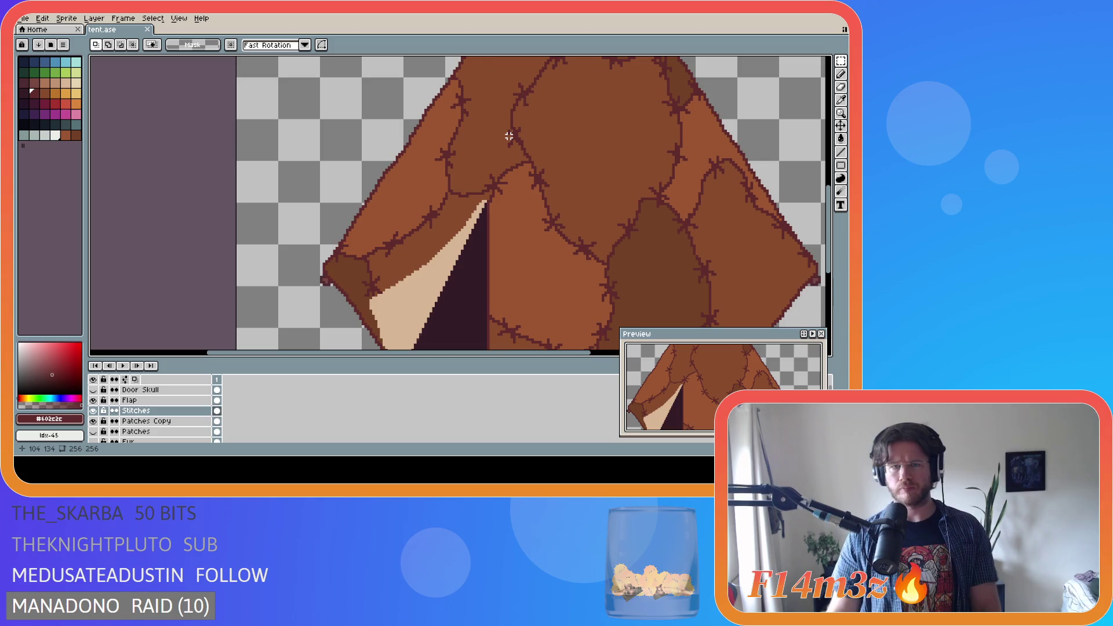
{"action": "key", "text": "b"}
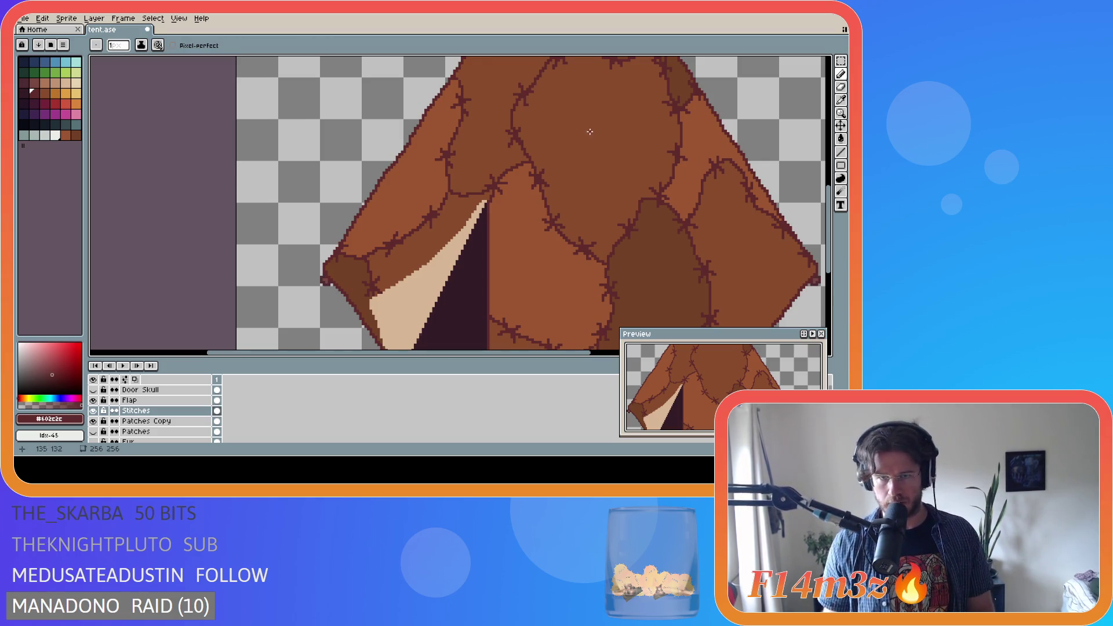
{"action": "left_click_drag", "start_coordinate": [386, 354], "coordinate": [437, 355]}
{"action": "scroll", "coordinate": [474, 296], "scroll_direction": "down", "scroll_amount": 2}
{"action": "scroll", "coordinate": [475, 297], "scroll_direction": "down", "scroll_amount": 3}
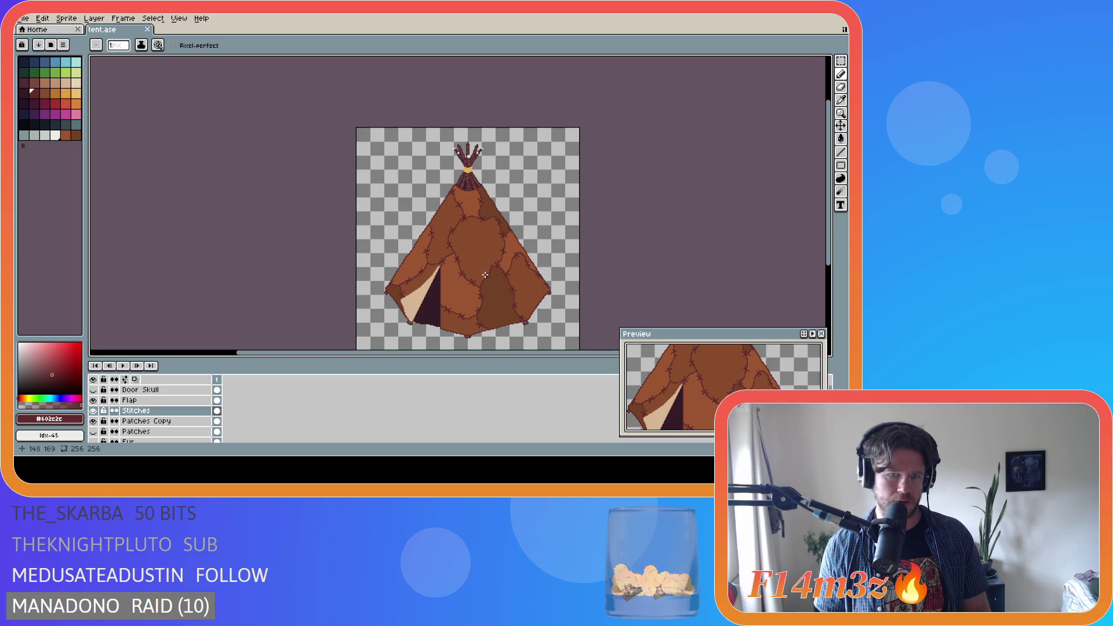
{"action": "scroll", "coordinate": [485, 274], "scroll_direction": "up", "scroll_amount": 2}
Undo the last selection and pencil stroke, then slant the selected piece of stitching
{"action": "key", "text": "ctrl+z"}
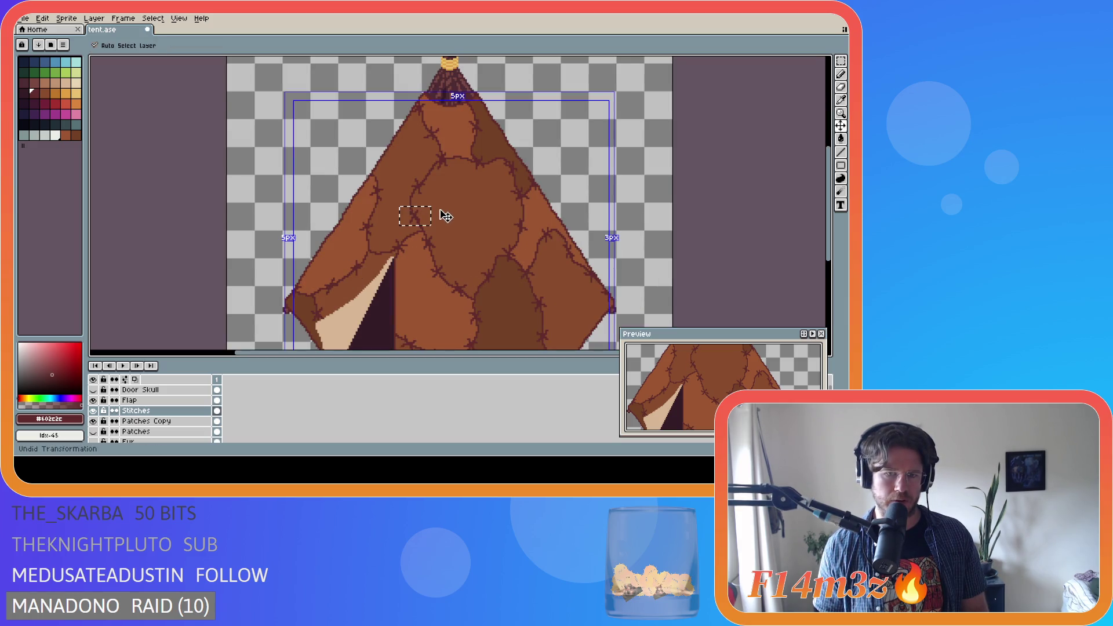
{"action": "key", "text": "ctrl+z"}
{"action": "key", "text": "ctrl+z"}
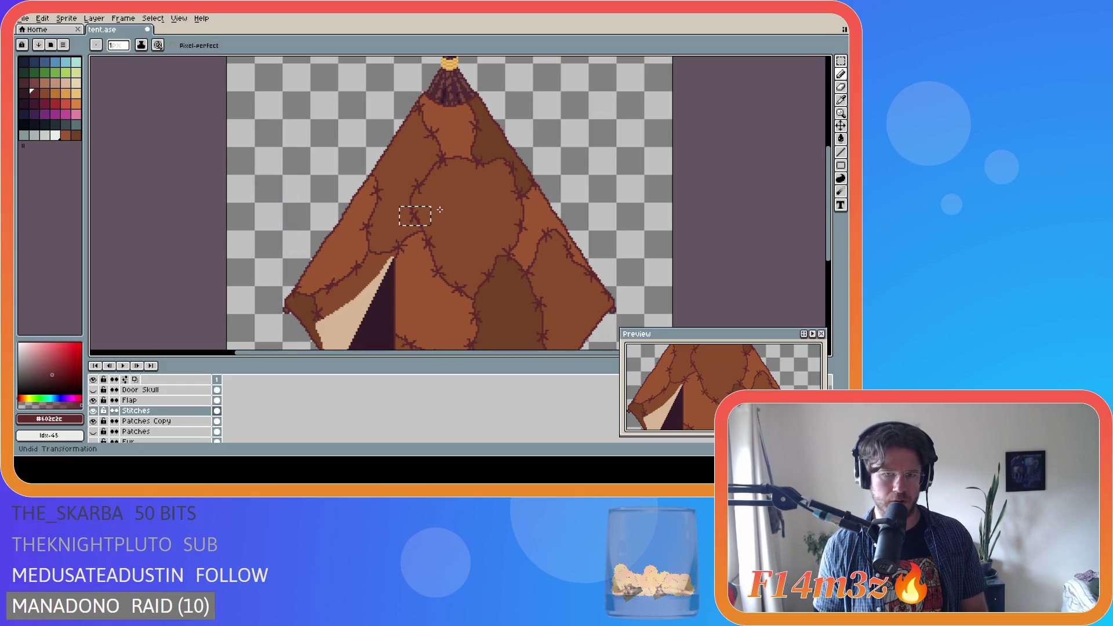
{"action": "scroll", "coordinate": [404, 223], "scroll_direction": "up", "scroll_amount": 2}
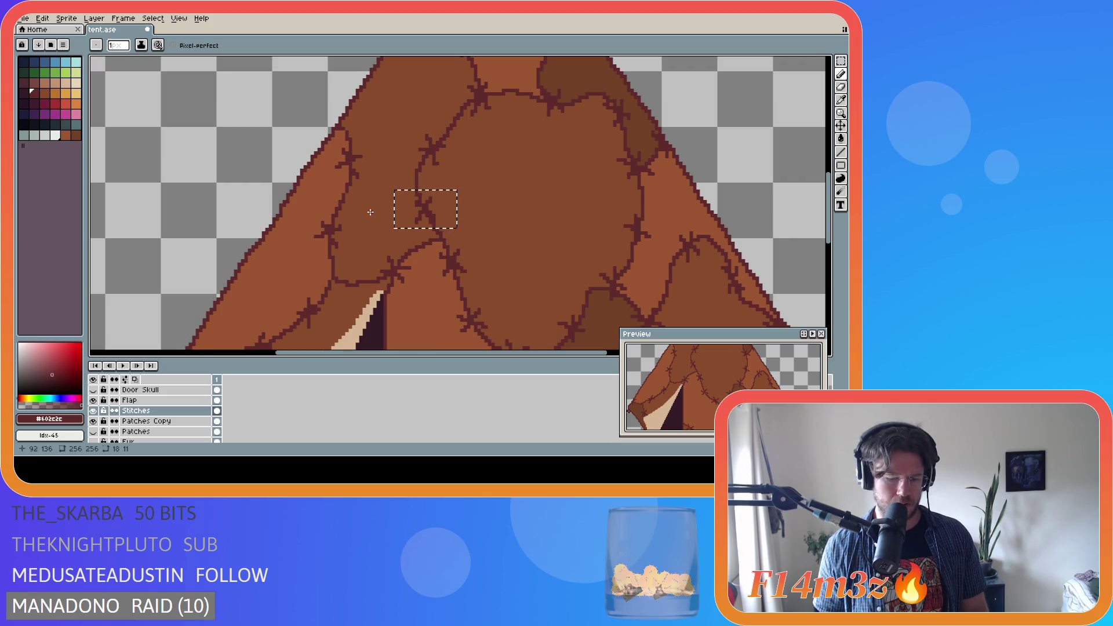
{"action": "left_click_drag", "start_coordinate": [386, 212], "coordinate": [384, 208]}
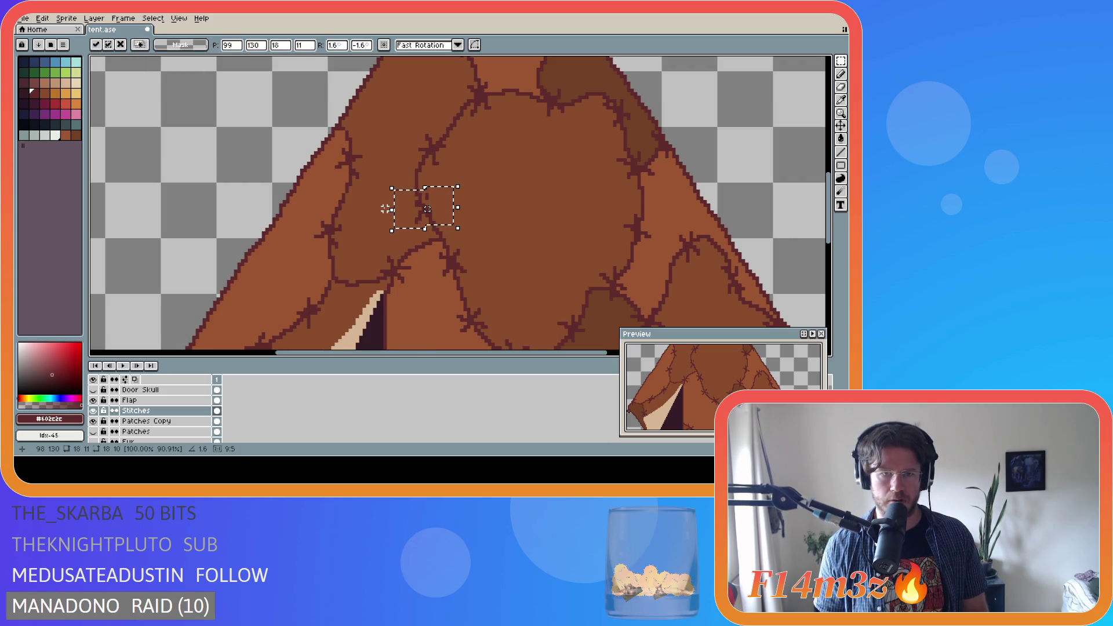
{"action": "key", "text": "Return"}
Deselect, return to the Pencil tool, and save tent.ase
{"action": "key", "text": "ctrl+d"}
{"action": "key", "text": "b"}
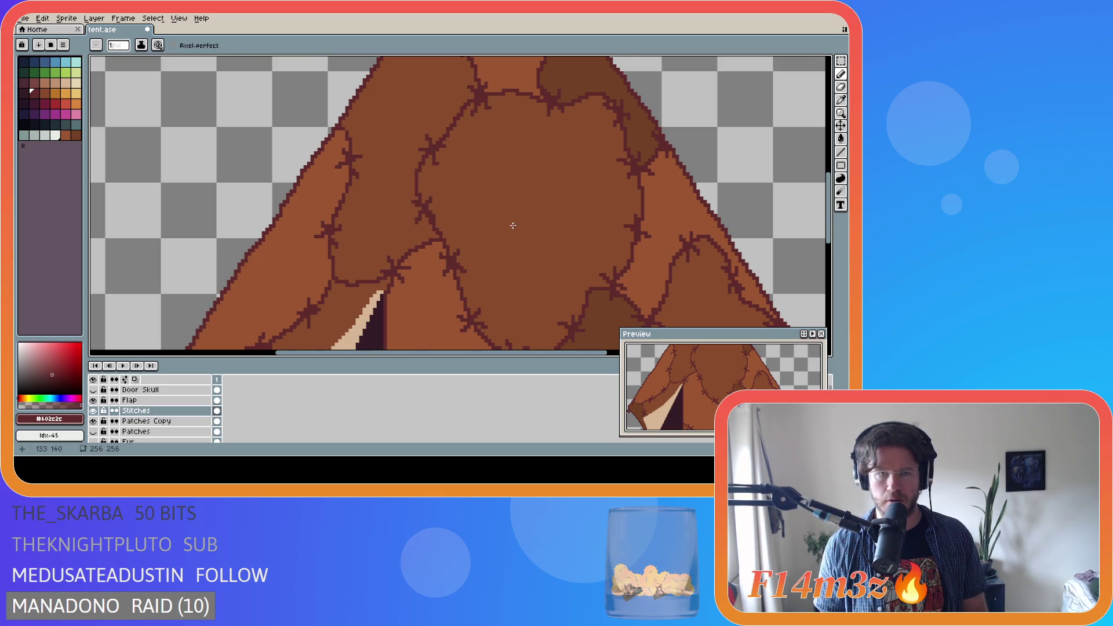
{"action": "scroll", "coordinate": [510, 224], "scroll_direction": "down", "scroll_amount": 5}
{"action": "key", "text": "ctrl+s"}
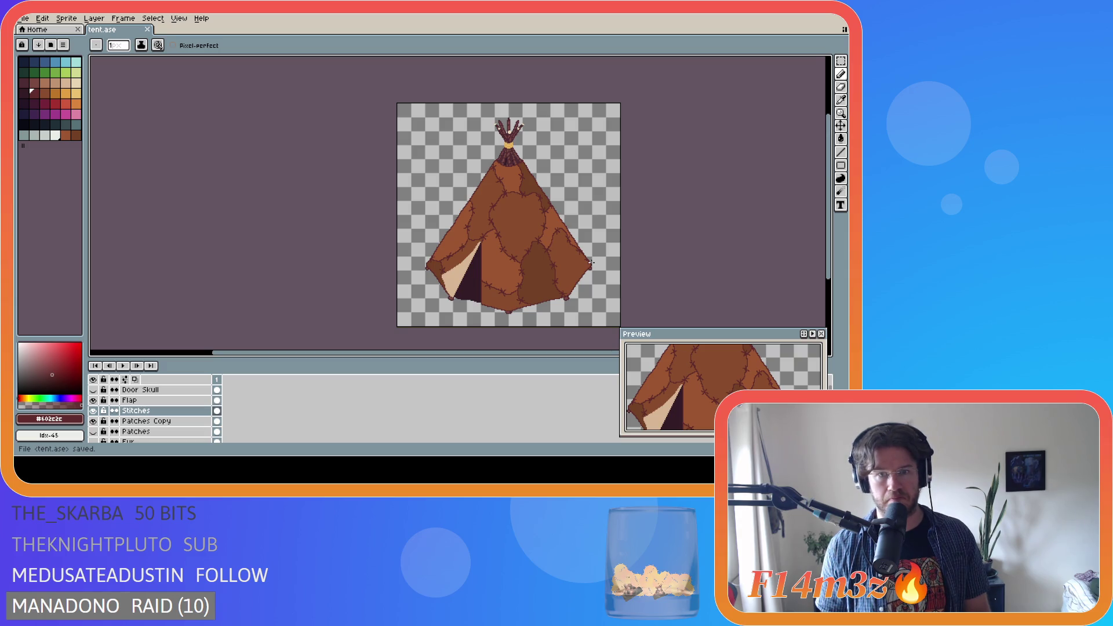
{"action": "scroll", "coordinate": [591, 262], "scroll_direction": "up", "scroll_amount": 3}
{"action": "scroll", "coordinate": [498, 186], "scroll_direction": "down", "scroll_amount": 2}
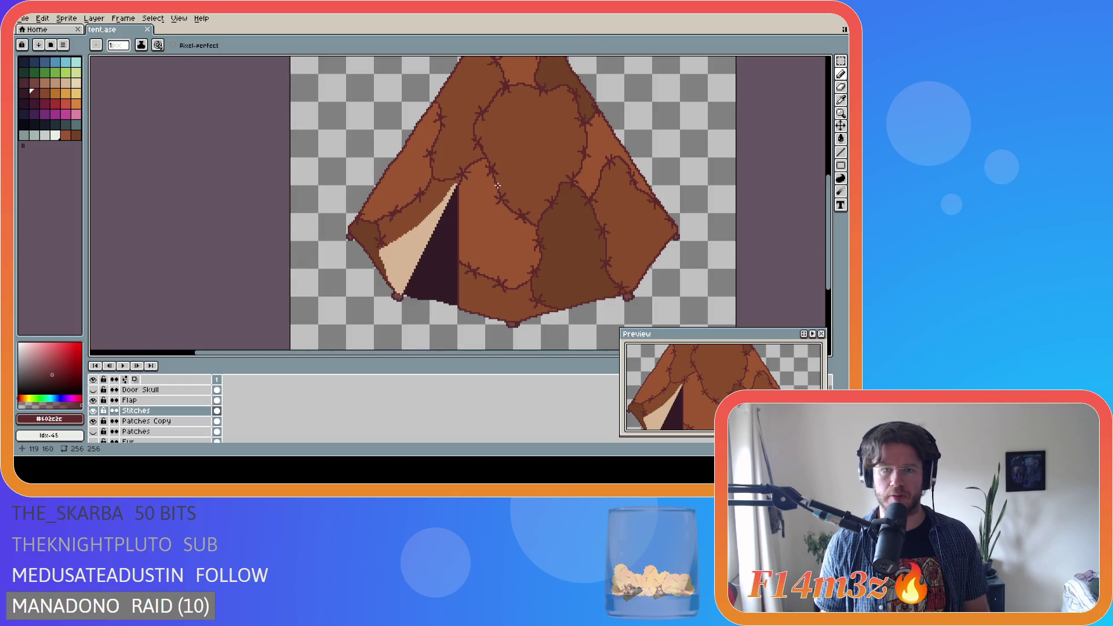
{"action": "scroll", "coordinate": [501, 214], "scroll_direction": "up", "scroll_amount": 2}
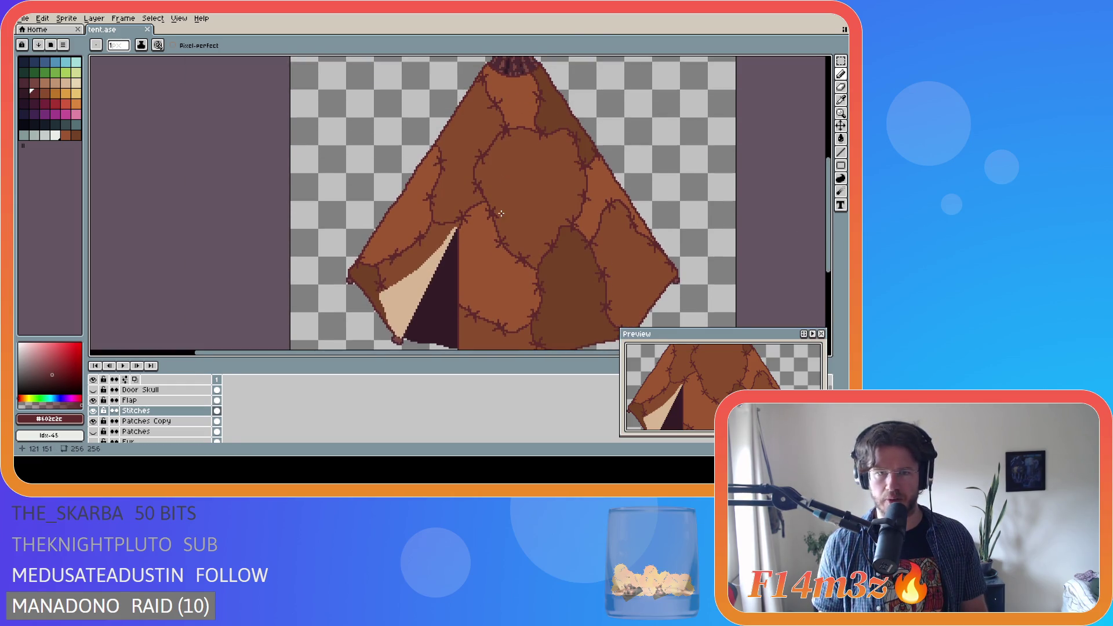
{"action": "key", "text": "m"}
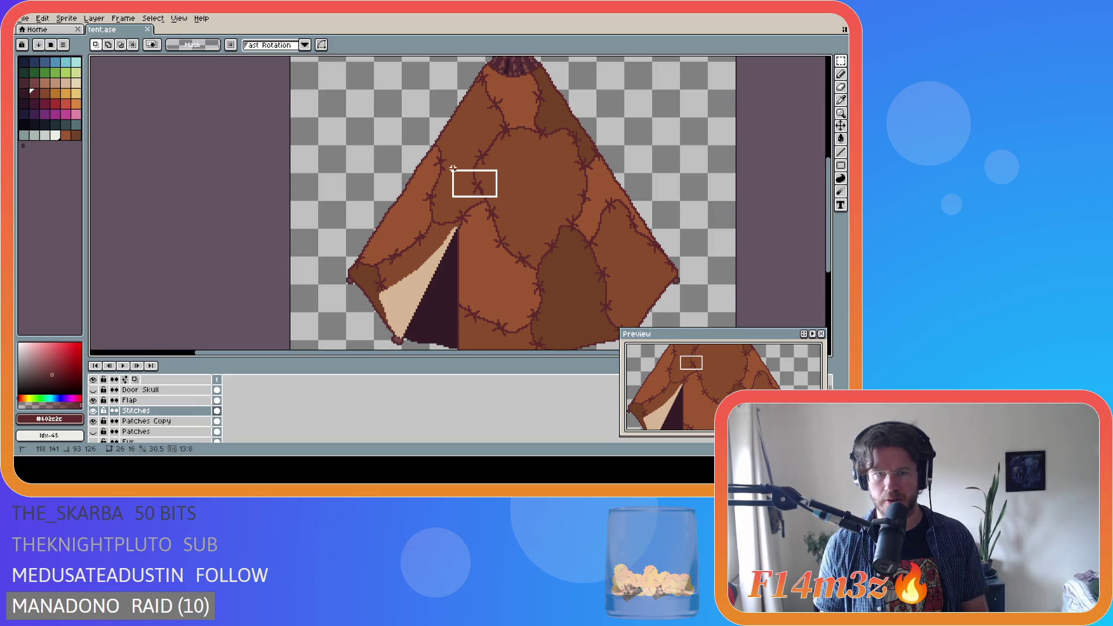
{"action": "scroll", "coordinate": [615, 213], "scroll_direction": "down", "scroll_amount": 2}
{"action": "key", "text": "ctrl+shift+d"}
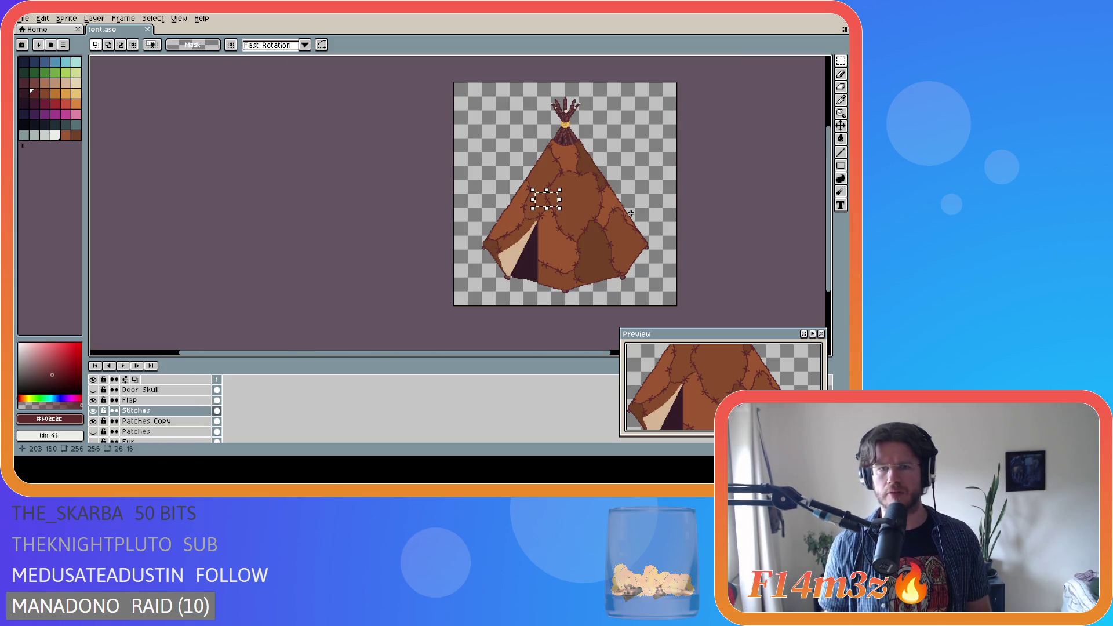
{"action": "key", "text": "ctrl+t"}
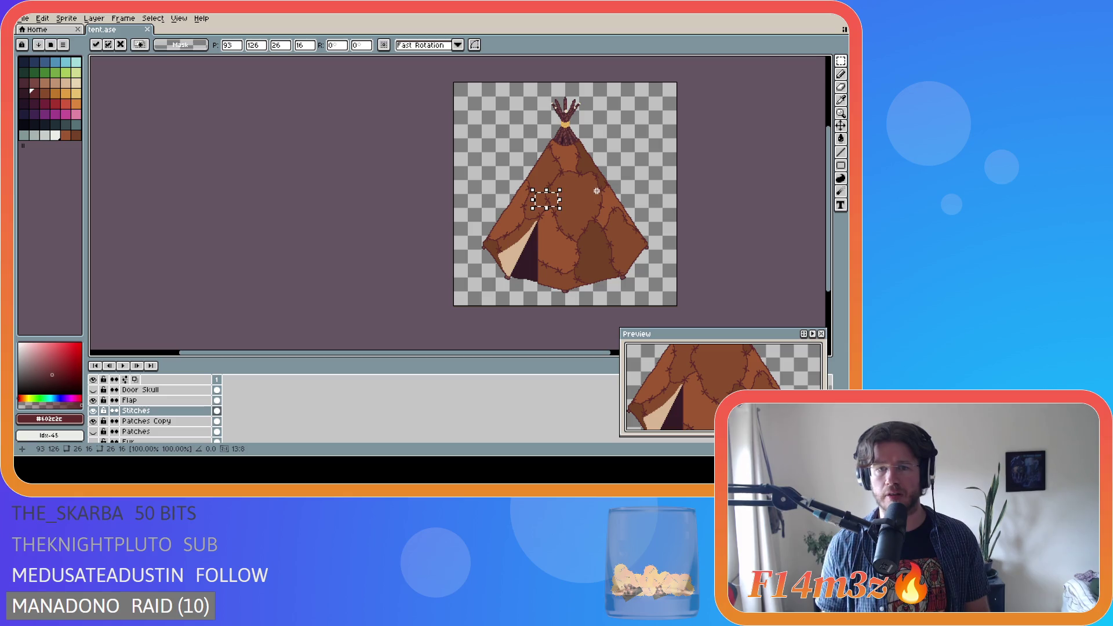
{"action": "scroll", "coordinate": [592, 191], "scroll_direction": "up", "scroll_amount": 2}
{"action": "key", "text": "ctrl+d"}
{"action": "key", "text": "ctrl+s"}
{"action": "scroll", "coordinate": [577, 198], "scroll_direction": "down", "scroll_amount": 4}
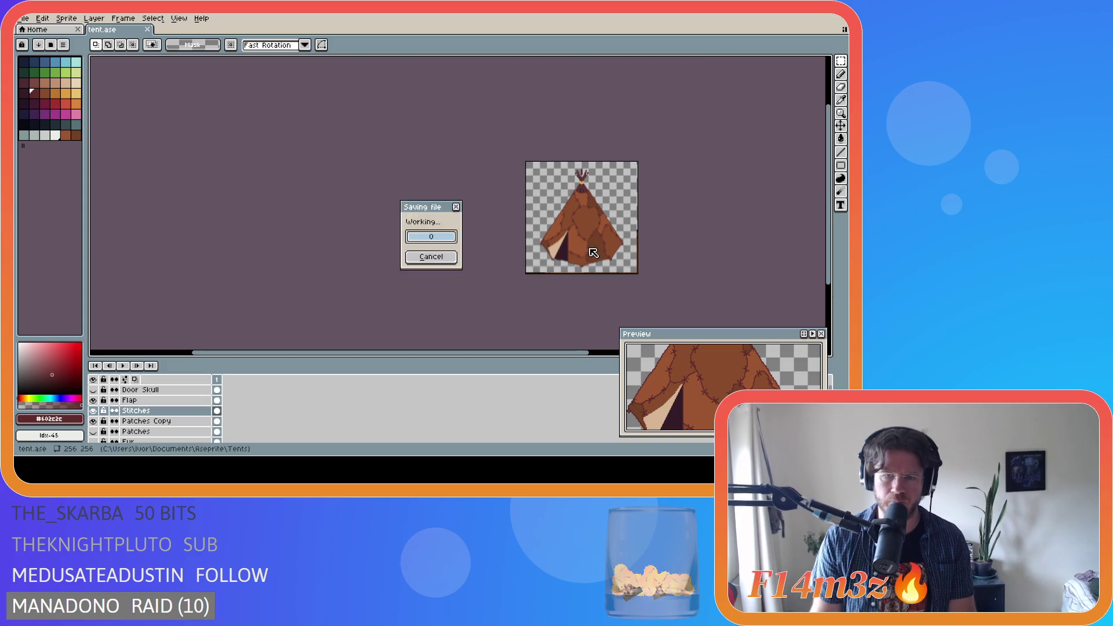
{"action": "scroll", "coordinate": [532, 294], "scroll_direction": "up", "scroll_amount": 2}
{"action": "left_click_drag", "start_coordinate": [380, 353], "coordinate": [489, 336]}
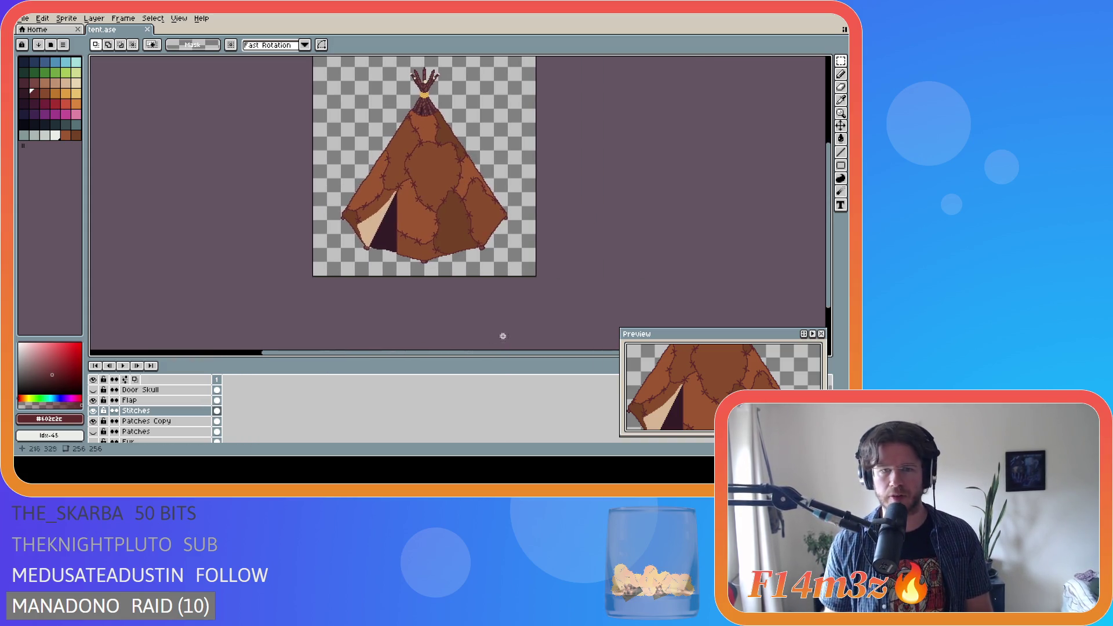
{"action": "left_click_drag", "start_coordinate": [831, 232], "coordinate": [833, 214]}
{"action": "key", "text": "ctrl+s"}
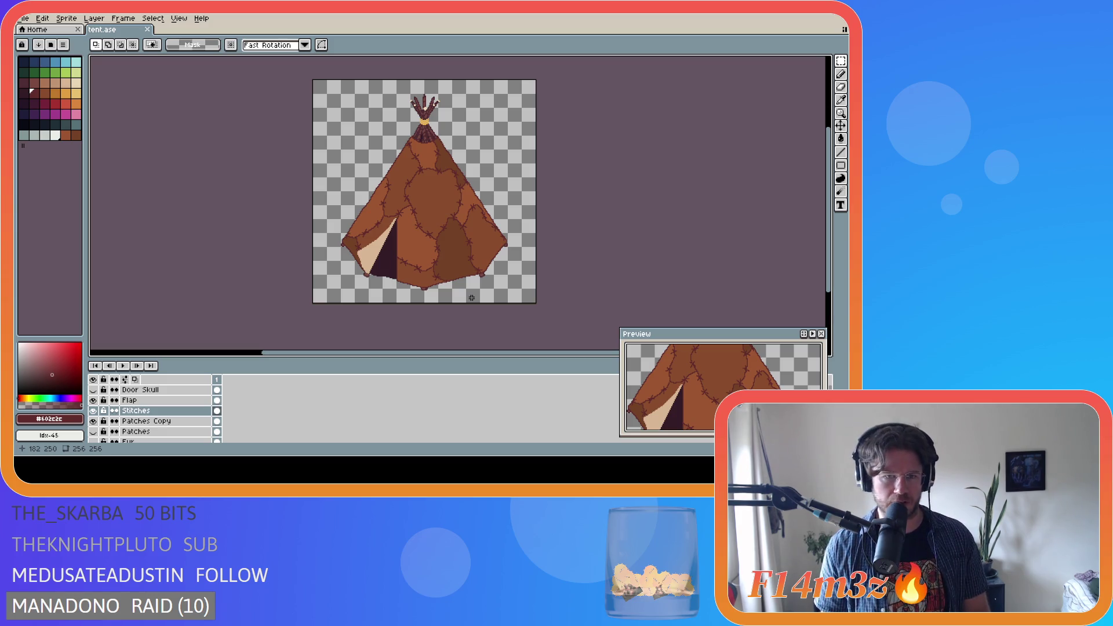
{"action": "key", "text": "ctrl+s"}
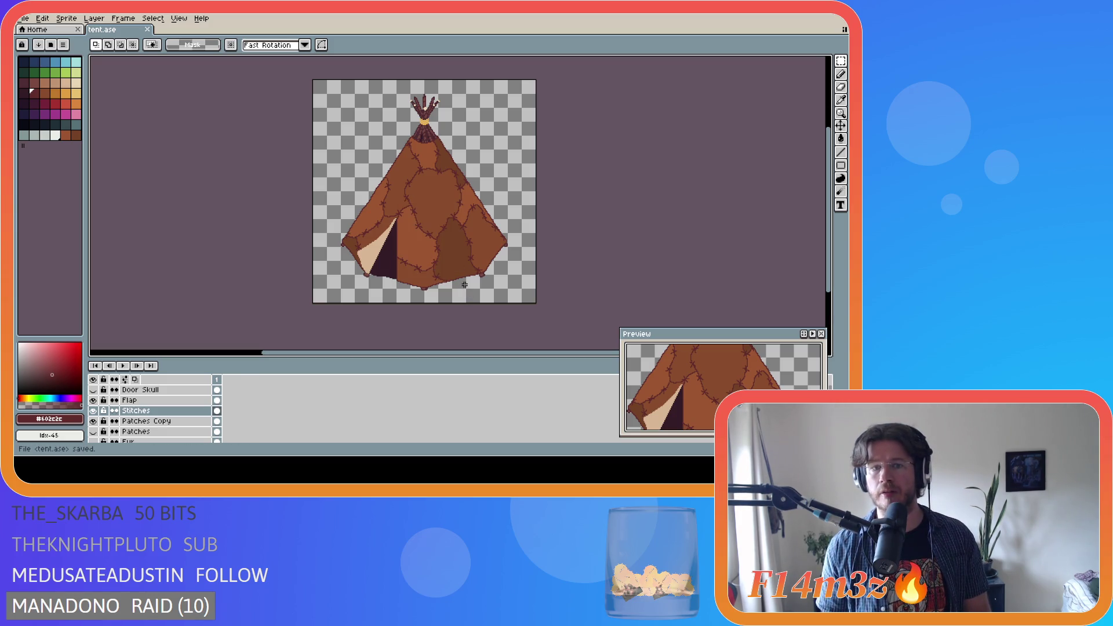
{"action": "scroll", "coordinate": [461, 290], "scroll_direction": "down", "scroll_amount": 1}
{"action": "scroll", "coordinate": [458, 292], "scroll_direction": "up", "scroll_amount": 1}
{"action": "key", "text": "ctrl+s"}
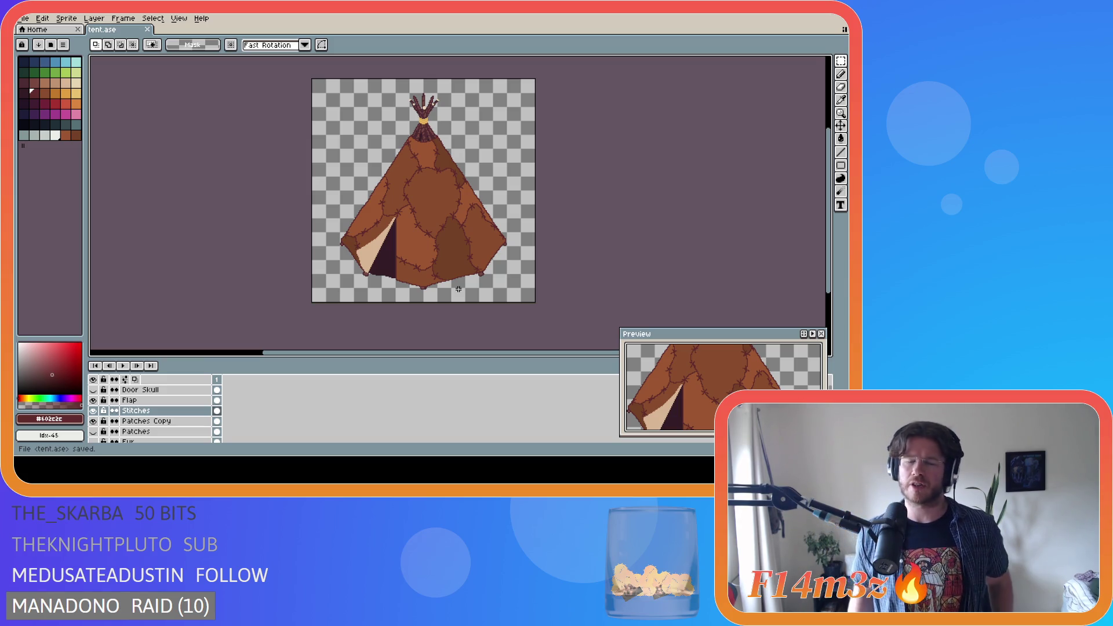
{"action": "key", "text": "ctrl+s"}
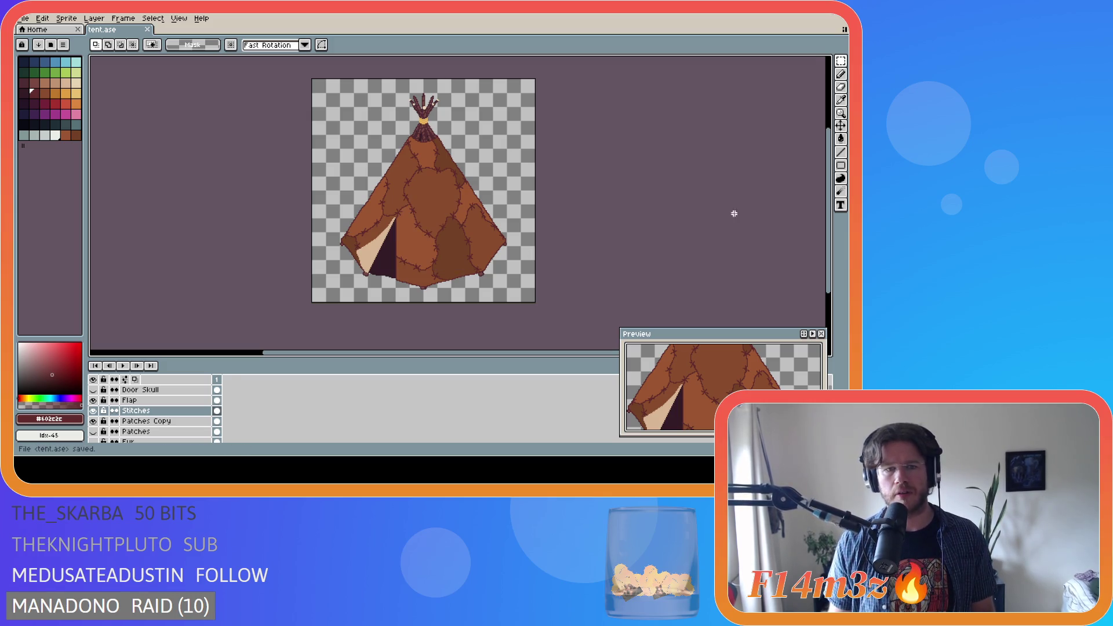
{"action": "scroll", "coordinate": [649, 193], "scroll_direction": "down", "scroll_amount": 2}
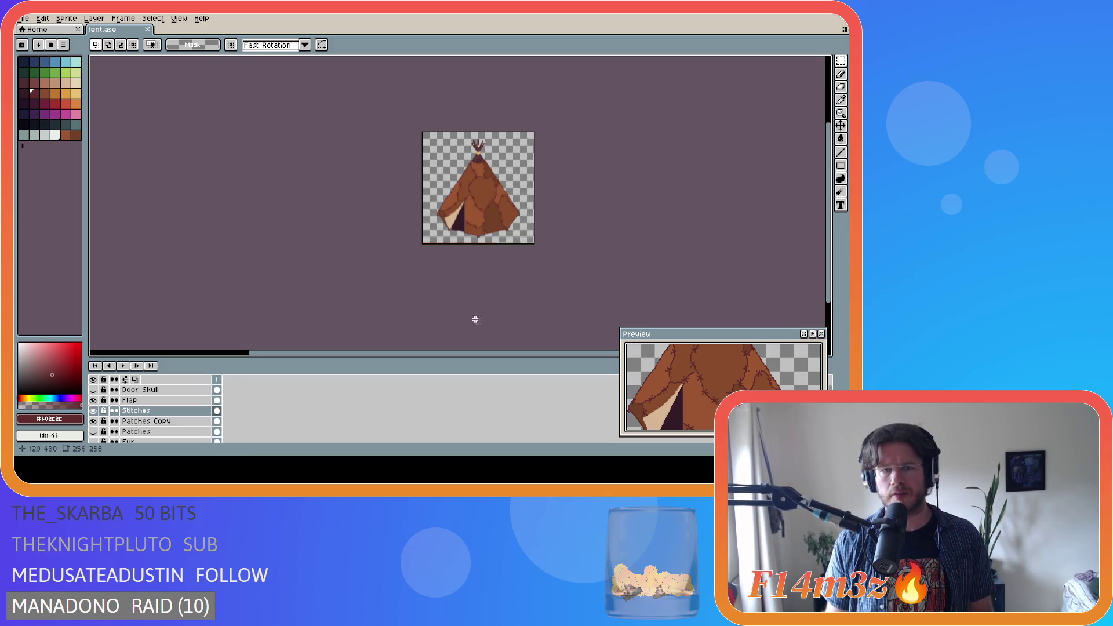
{"action": "scroll", "coordinate": [482, 318], "scroll_direction": "up", "scroll_amount": 2}
{"action": "left_click_drag", "start_coordinate": [391, 360], "coordinate": [387, 358]}
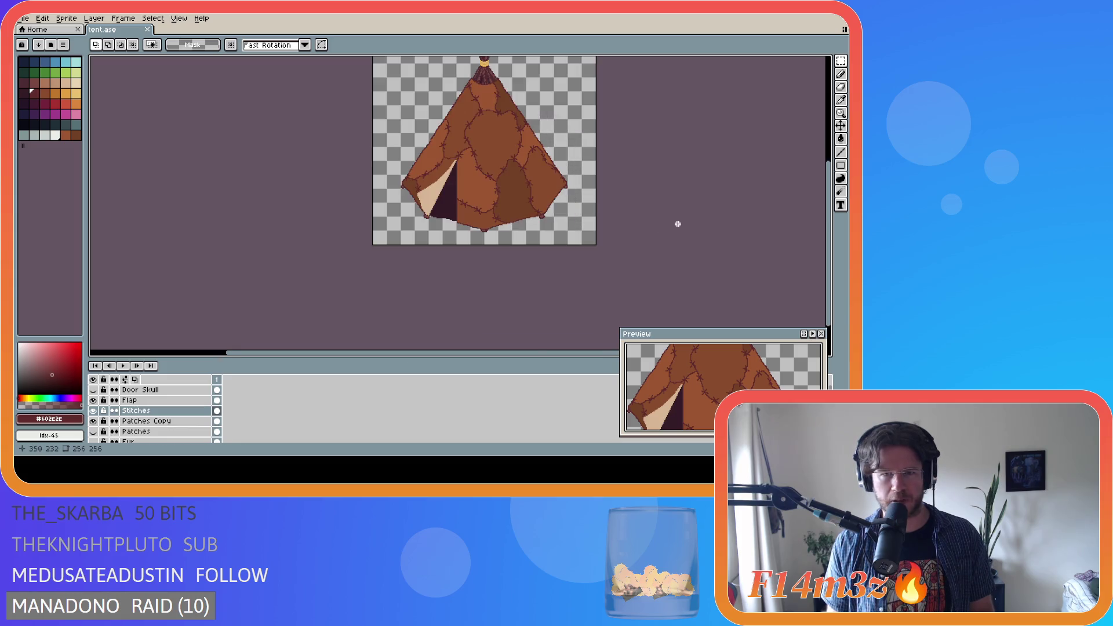
{"action": "left_click_drag", "start_coordinate": [509, 352], "coordinate": [549, 352]}
{"action": "left_click_drag", "start_coordinate": [834, 223], "coordinate": [834, 171]}
{"action": "key", "text": "minus"}
Zoom the canvas in and out to inspect the stitched patchwork tent and tied poles
{"action": "scroll", "coordinate": [426, 192], "scroll_direction": "up", "scroll_amount": 3}
{"action": "scroll", "coordinate": [426, 193], "scroll_direction": "down", "scroll_amount": 3}
{"action": "scroll", "coordinate": [426, 193], "scroll_direction": "up", "scroll_amount": 1}
{"action": "scroll", "coordinate": [426, 192], "scroll_direction": "down", "scroll_amount": 1}
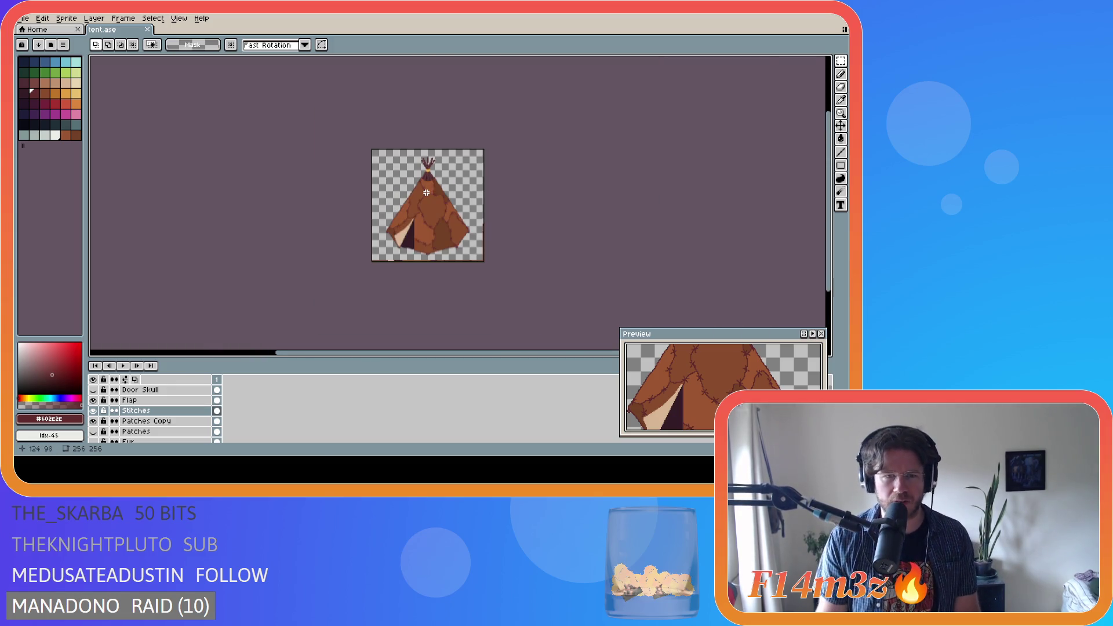
{"action": "scroll", "coordinate": [426, 193], "scroll_direction": "up", "scroll_amount": 1}
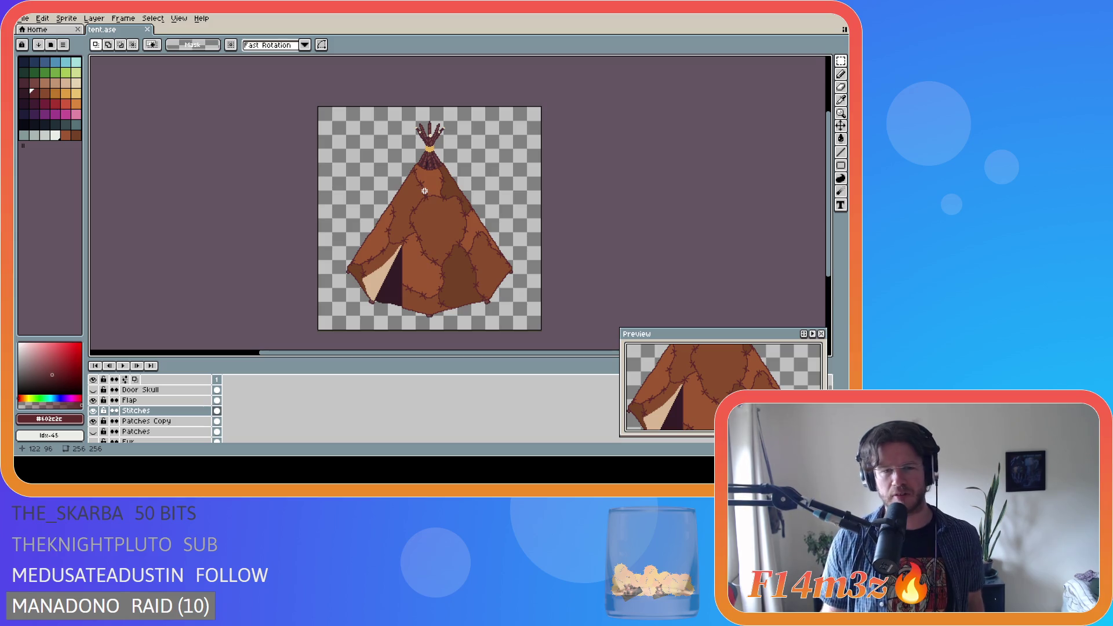
{"action": "scroll", "coordinate": [451, 244], "scroll_direction": "down", "scroll_amount": 1}
{"action": "scroll", "coordinate": [450, 244], "scroll_direction": "down", "scroll_amount": 1}
{"action": "scroll", "coordinate": [451, 240], "scroll_direction": "up", "scroll_amount": 2}
{"action": "scroll", "coordinate": [457, 238], "scroll_direction": "down", "scroll_amount": 1}
{"action": "scroll", "coordinate": [457, 238], "scroll_direction": "down", "scroll_amount": 1}
{"action": "scroll", "coordinate": [458, 240], "scroll_direction": "up", "scroll_amount": 2}
{"action": "scroll", "coordinate": [459, 242], "scroll_direction": "down", "scroll_amount": 1}
{"action": "scroll", "coordinate": [458, 241], "scroll_direction": "up", "scroll_amount": 1}
{"action": "scroll", "coordinate": [459, 242], "scroll_direction": "up", "scroll_amount": 3}
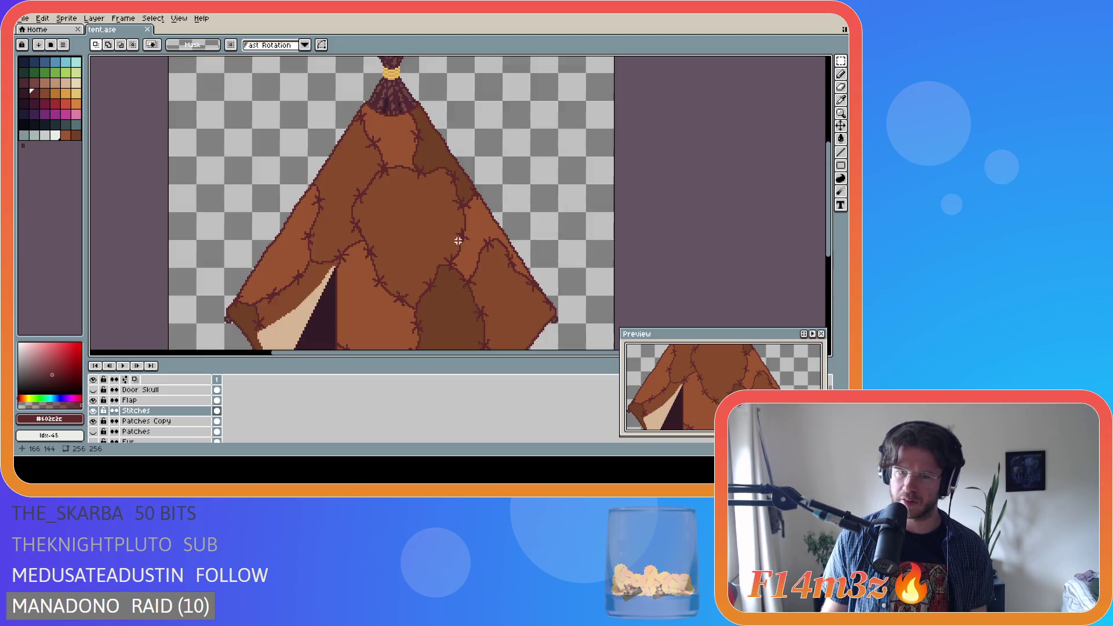
{"action": "scroll", "coordinate": [459, 241], "scroll_direction": "down", "scroll_amount": 3}
{"action": "scroll", "coordinate": [459, 242], "scroll_direction": "up", "scroll_amount": 2}
{"action": "scroll", "coordinate": [459, 241], "scroll_direction": "up", "scroll_amount": 1}
{"action": "scroll", "coordinate": [459, 241], "scroll_direction": "down", "scroll_amount": 3}
{"action": "scroll", "coordinate": [459, 242], "scroll_direction": "up", "scroll_amount": 3}
{"action": "scroll", "coordinate": [458, 241], "scroll_direction": "up", "scroll_amount": 1}
{"action": "scroll", "coordinate": [458, 240], "scroll_direction": "up", "scroll_amount": 1}
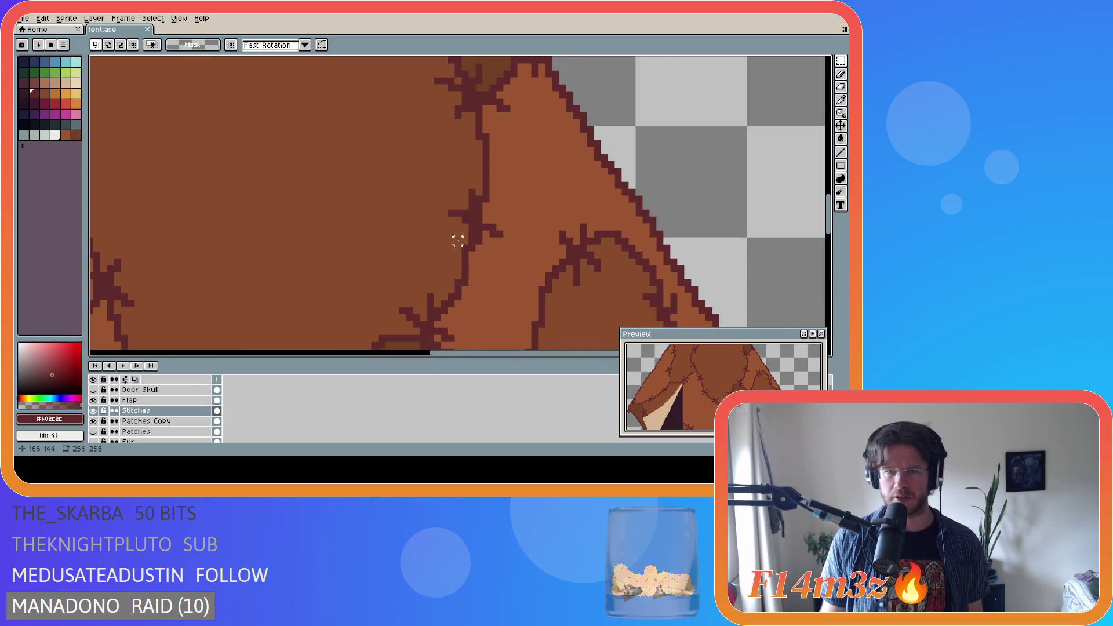
{"action": "scroll", "coordinate": [456, 238], "scroll_direction": "up", "scroll_amount": 1}
{"action": "scroll", "coordinate": [452, 239], "scroll_direction": "down", "scroll_amount": 3}
{"action": "scroll", "coordinate": [446, 242], "scroll_direction": "down", "scroll_amount": 3}
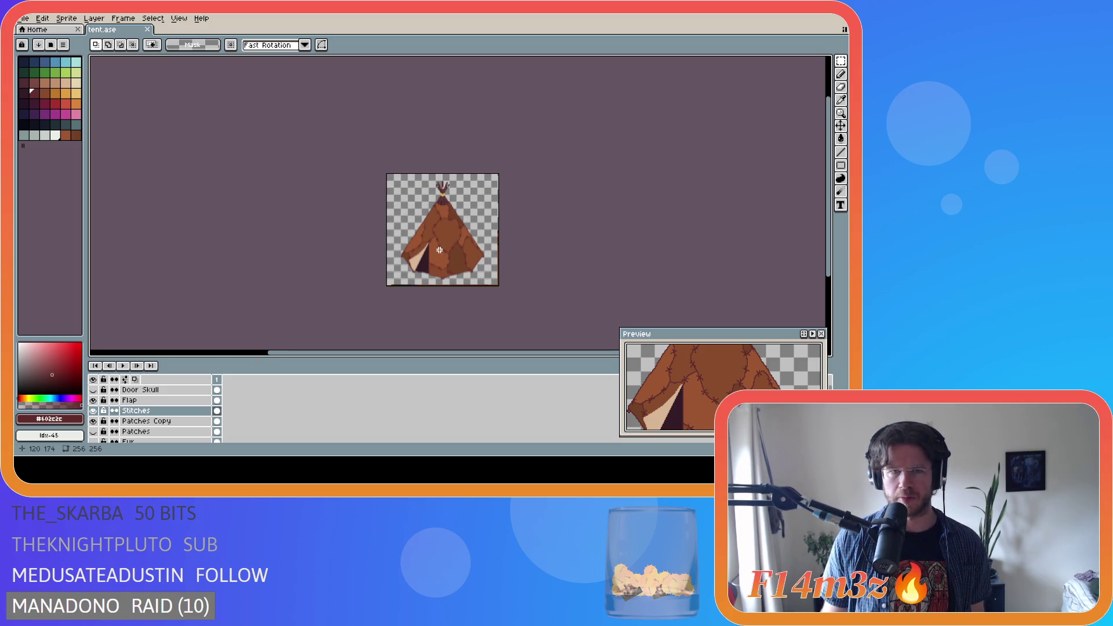
{"action": "scroll", "coordinate": [451, 230], "scroll_direction": "down", "scroll_amount": 1}
{"action": "scroll", "coordinate": [451, 230], "scroll_direction": "up", "scroll_amount": 3}
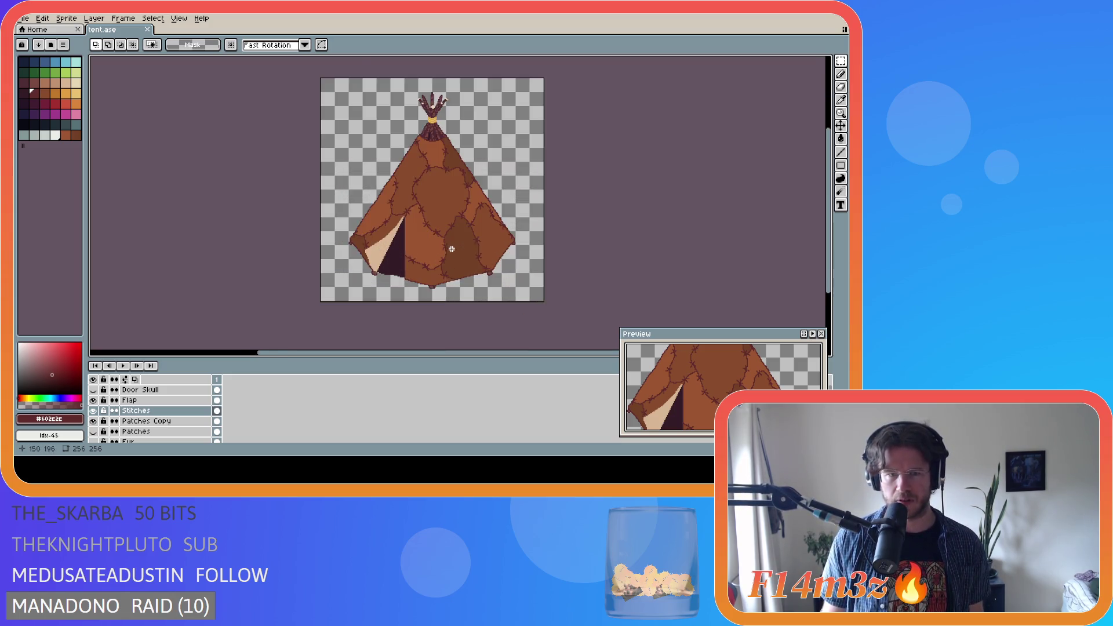
{"action": "scroll", "coordinate": [451, 249], "scroll_direction": "down", "scroll_amount": 2}
{"action": "scroll", "coordinate": [450, 249], "scroll_direction": "down", "scroll_amount": 1}
{"action": "scroll", "coordinate": [439, 241], "scroll_direction": "up", "scroll_amount": 1}
{"action": "scroll", "coordinate": [427, 235], "scroll_direction": "up", "scroll_amount": 1}
{"action": "scroll", "coordinate": [427, 235], "scroll_direction": "down", "scroll_amount": 1}
{"action": "scroll", "coordinate": [429, 235], "scroll_direction": "down", "scroll_amount": 1}
{"action": "scroll", "coordinate": [430, 235], "scroll_direction": "up", "scroll_amount": 3}
{"action": "scroll", "coordinate": [430, 235], "scroll_direction": "down", "scroll_amount": 2}
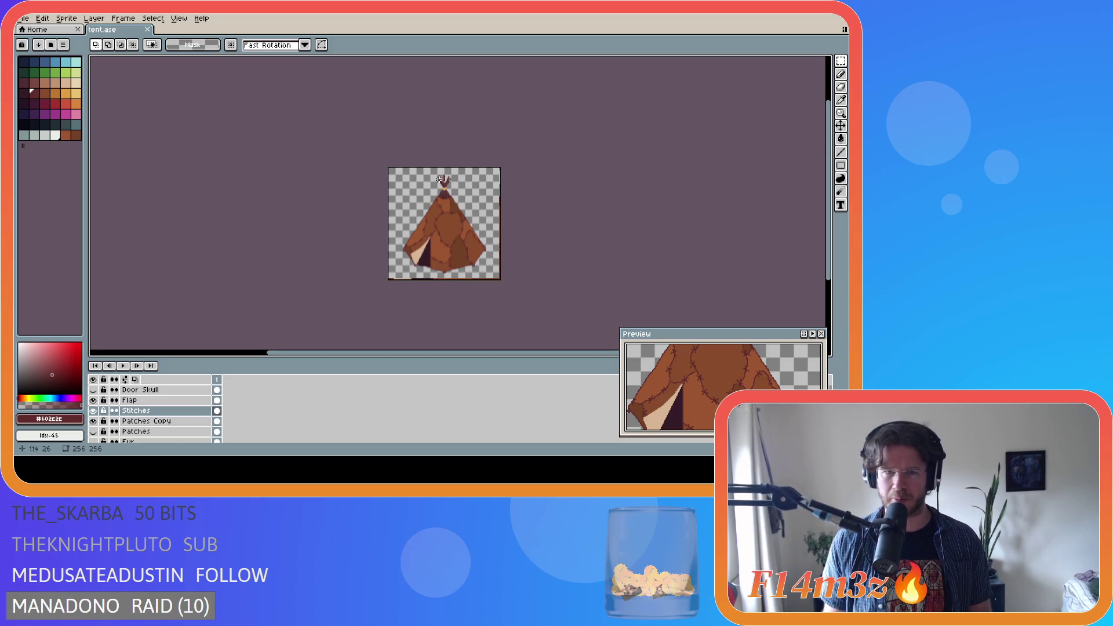
{"action": "scroll", "coordinate": [429, 240], "scroll_direction": "up", "scroll_amount": 1}
{"action": "scroll", "coordinate": [445, 245], "scroll_direction": "down", "scroll_amount": 1}
Save tent.ase several times while checking the sprite
{"action": "key", "text": "ctrl+s"}
{"action": "scroll", "coordinate": [445, 256], "scroll_direction": "up", "scroll_amount": 1}
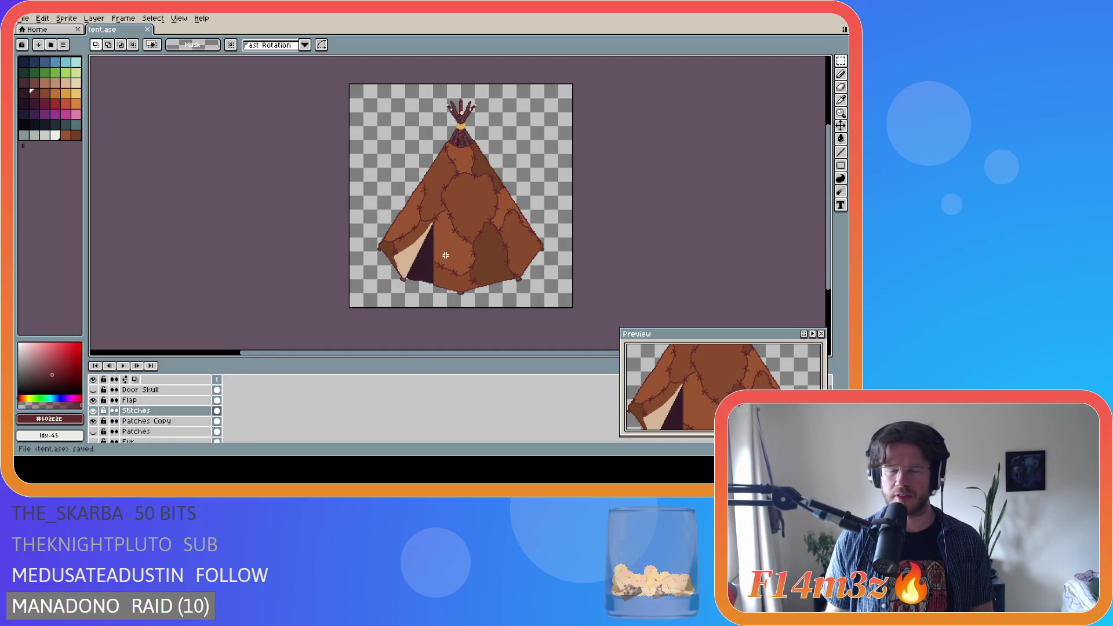
{"action": "scroll", "coordinate": [446, 255], "scroll_direction": "down", "scroll_amount": 1}
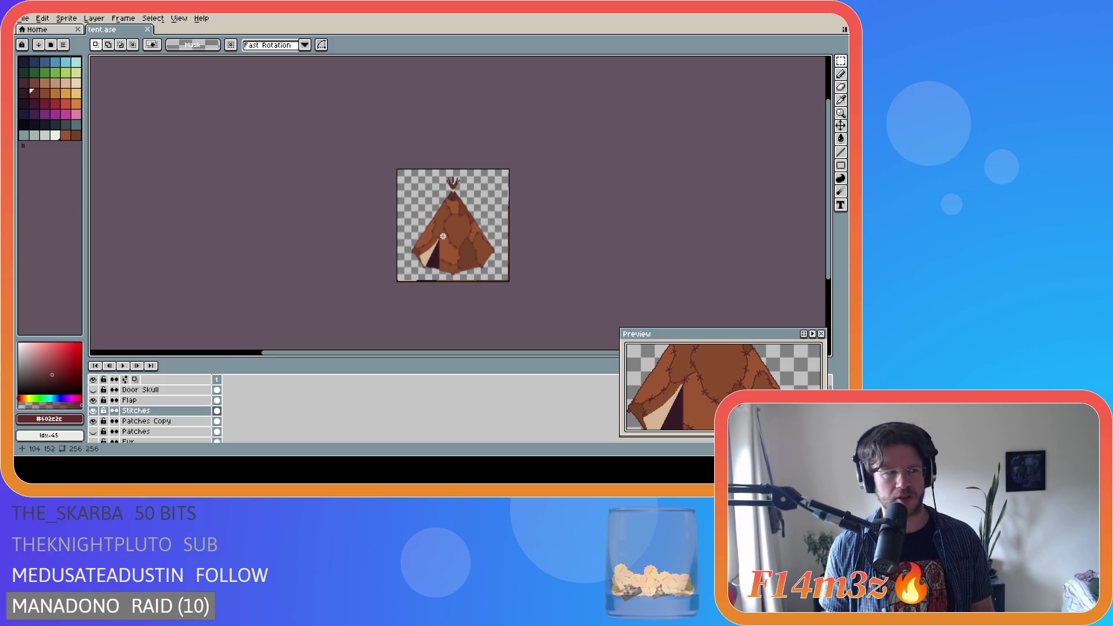
{"action": "scroll", "coordinate": [443, 236], "scroll_direction": "up", "scroll_amount": 1}
{"action": "key", "text": "ctrl+s"}
{"action": "scroll", "coordinate": [443, 236], "scroll_direction": "down", "scroll_amount": 1}
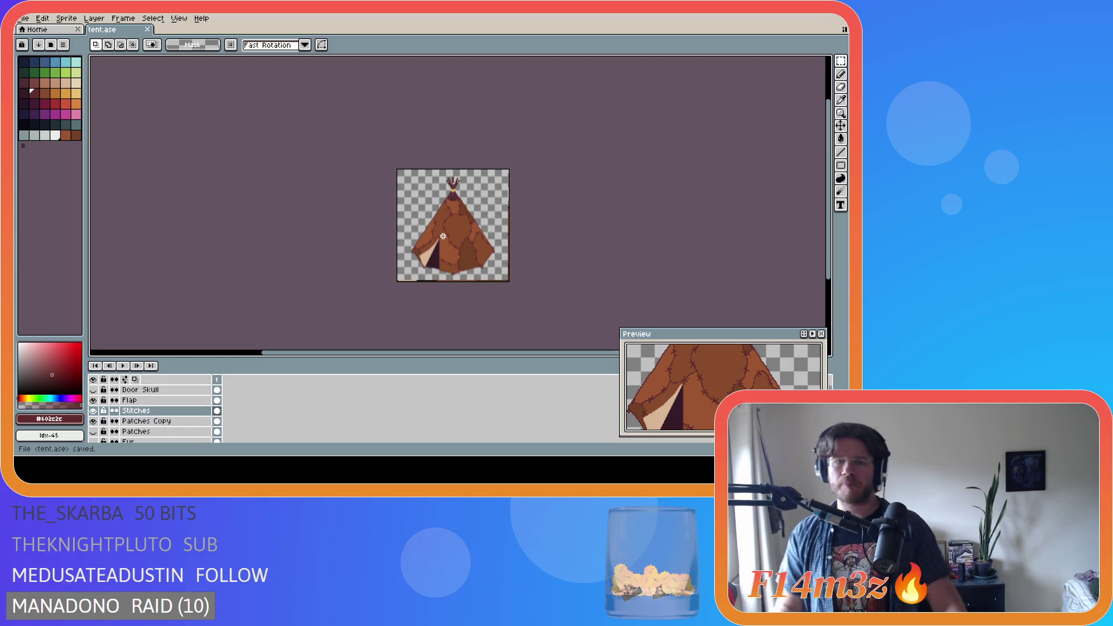
{"action": "scroll", "coordinate": [443, 236], "scroll_direction": "up", "scroll_amount": 1}
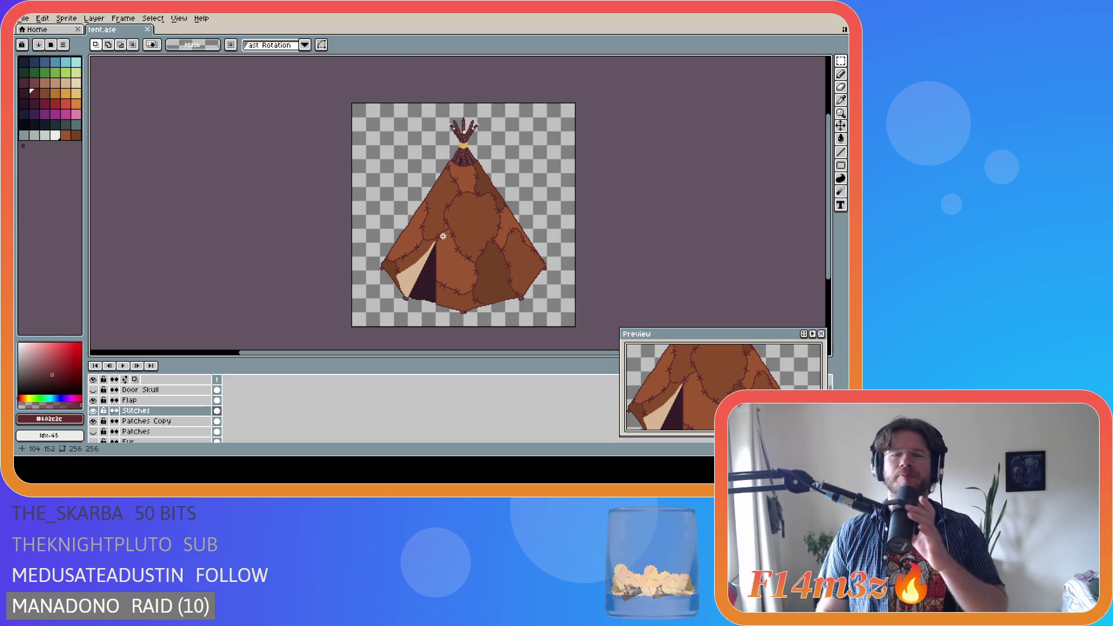
{"action": "key", "text": "ctrl+s"}
{"action": "key", "text": "ctrl+s"}
{"action": "key", "text": "ctrl+s"}
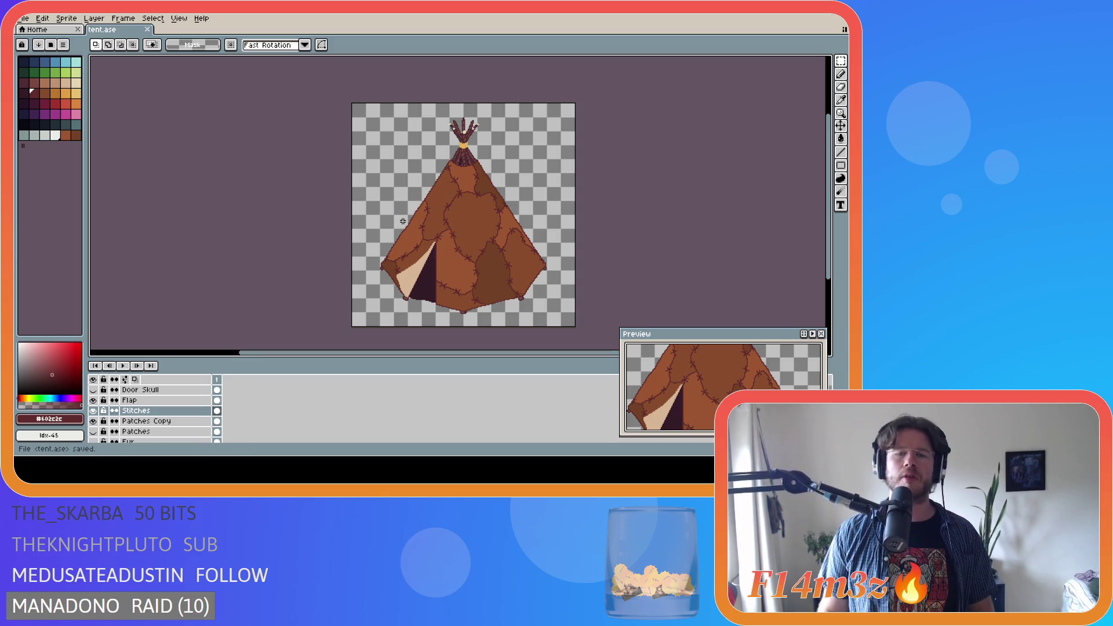
{"action": "key", "text": "ctrl+s"}
{"action": "key", "text": "ctrl+s"}
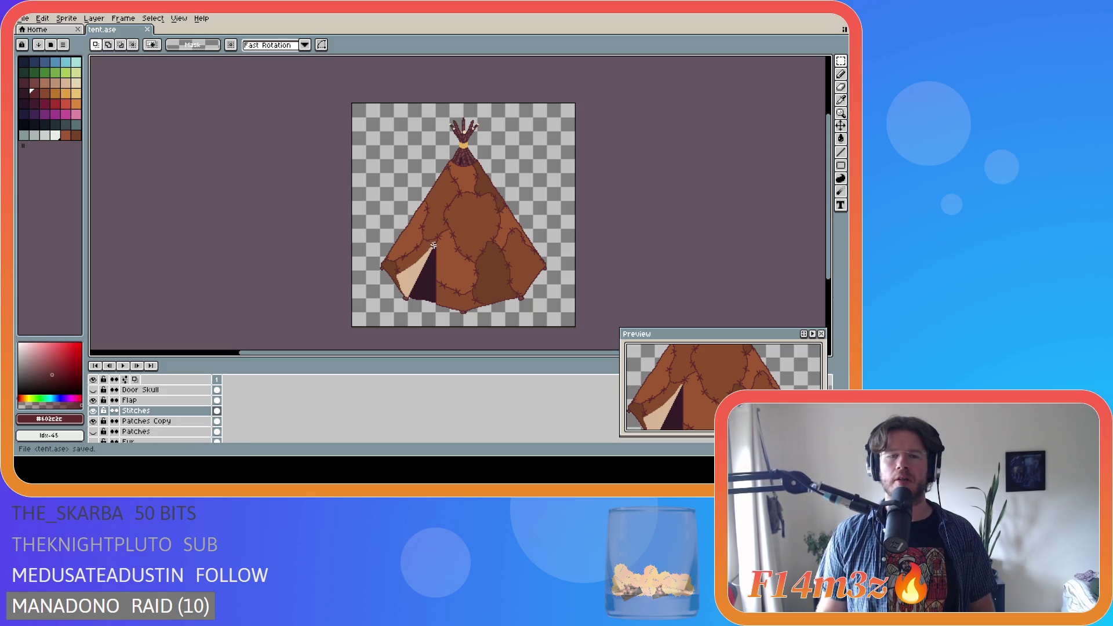
{"action": "key", "text": "ctrl+s"}
{"action": "scroll", "coordinate": [552, 268], "scroll_direction": "down", "scroll_amount": 1}
{"action": "scroll", "coordinate": [549, 267], "scroll_direction": "up", "scroll_amount": 1}
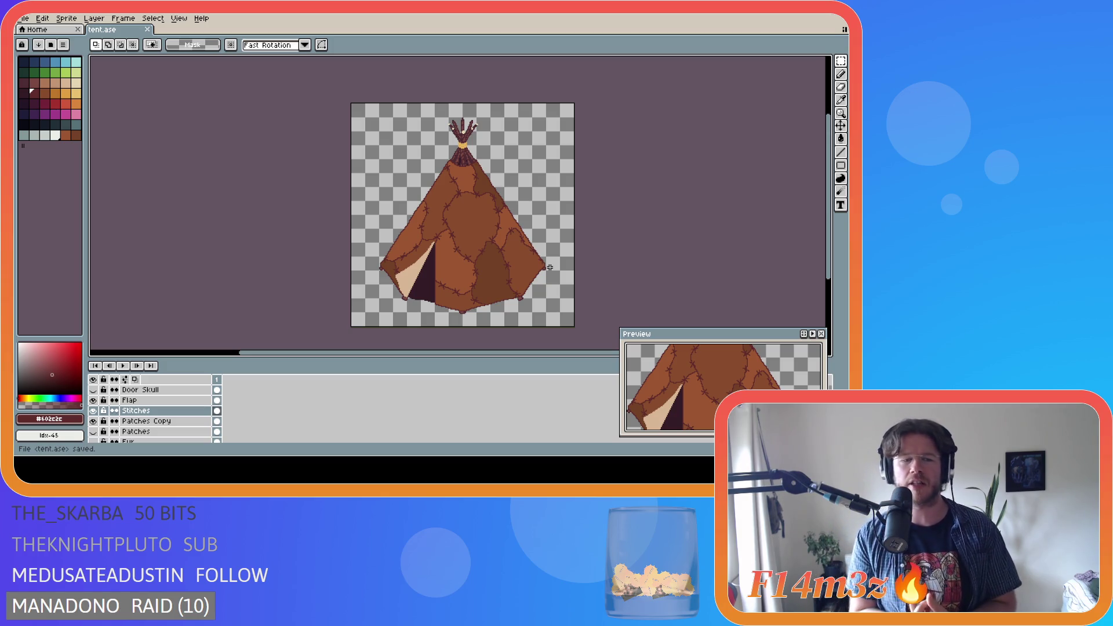
Make the Door Skull layer visible and select it, revealing the deer skull above the door
{"action": "left_click", "coordinate": [93, 390]}
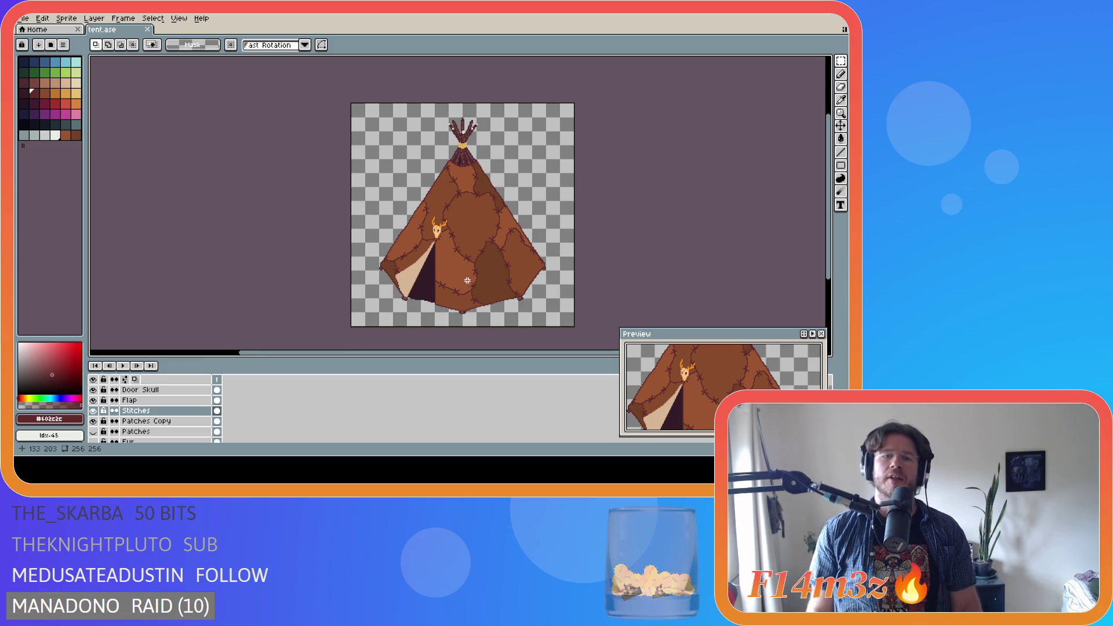
{"action": "scroll", "coordinate": [482, 247], "scroll_direction": "down", "scroll_amount": 2}
{"action": "scroll", "coordinate": [481, 249], "scroll_direction": "up", "scroll_amount": 2}
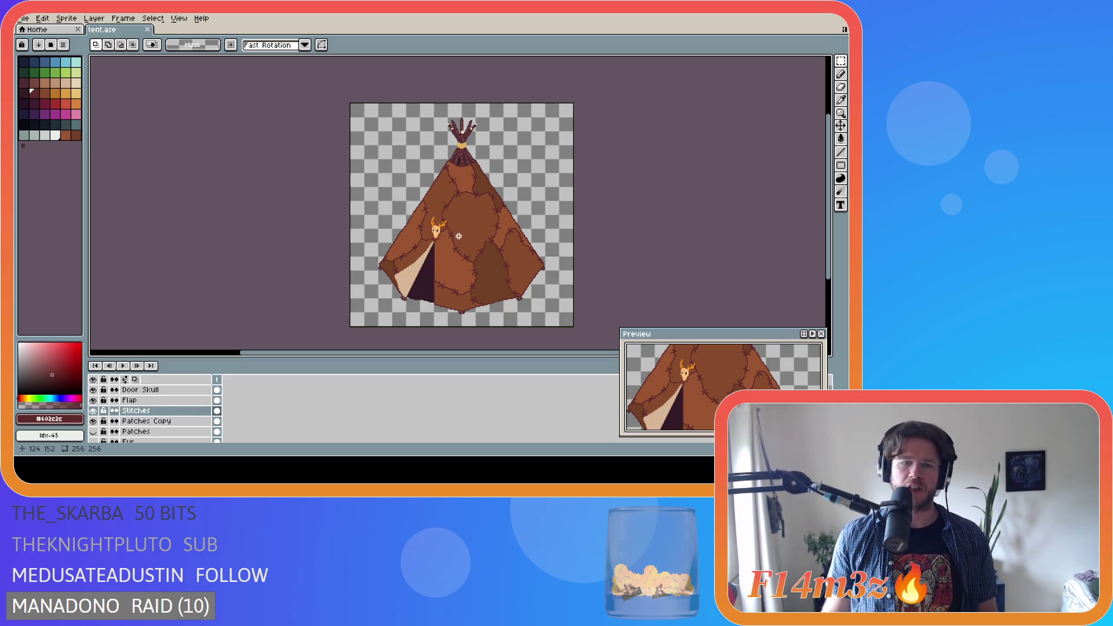
{"action": "left_click", "coordinate": [147, 390]}
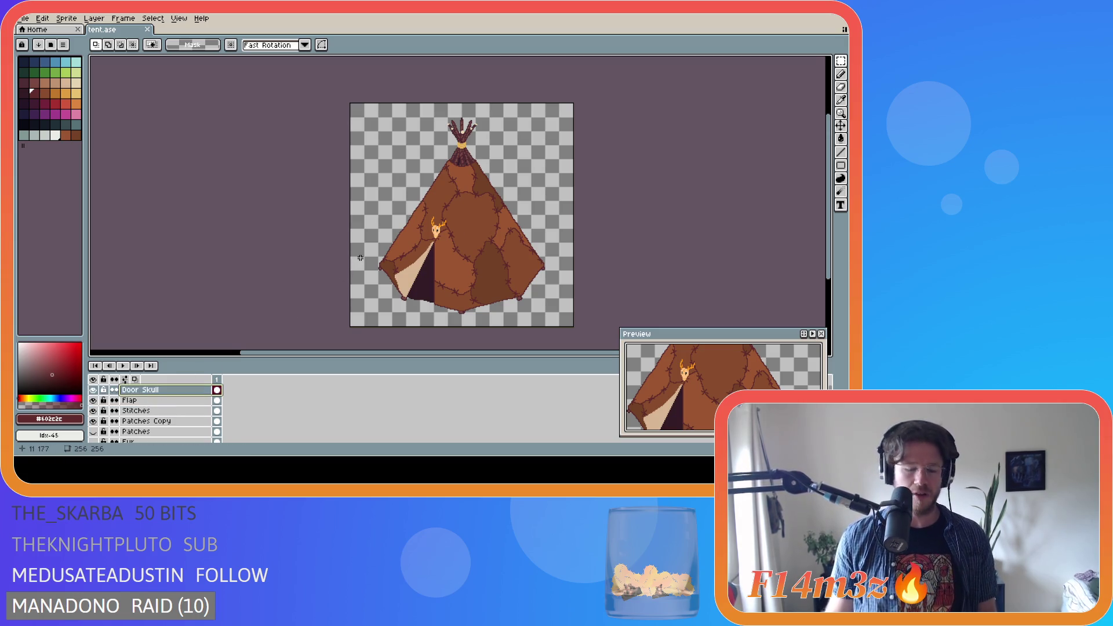
Move the deer skull a few pixels down and to the left with the Move tool
{"action": "key", "text": "v"}
{"action": "left_click_drag", "start_coordinate": [438, 239], "coordinate": [442, 246]}
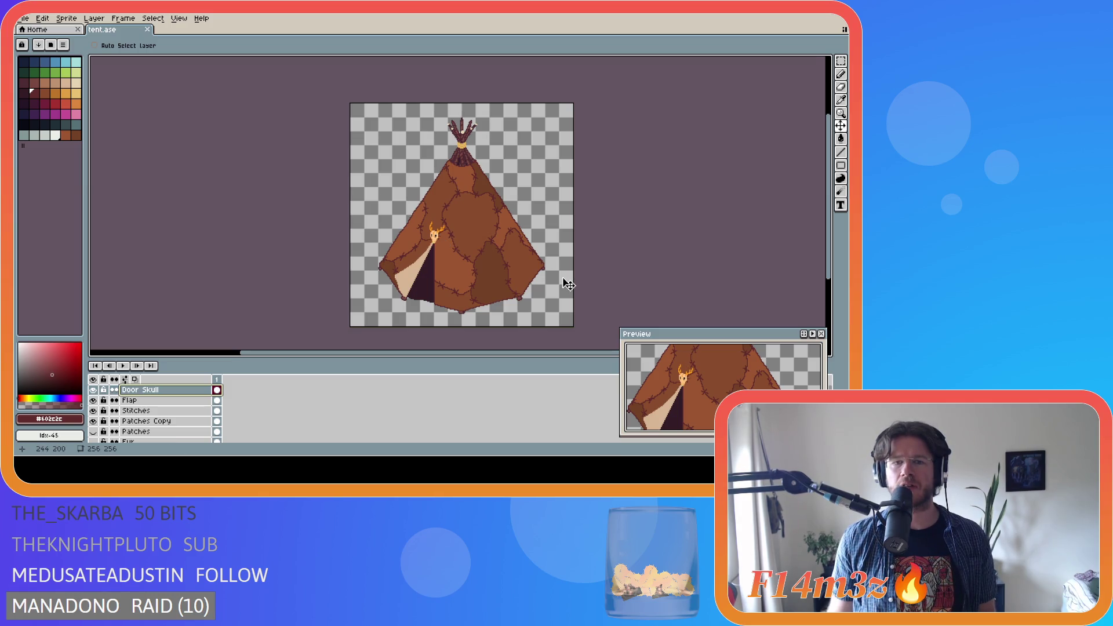
{"action": "scroll", "coordinate": [567, 285], "scroll_direction": "up", "scroll_amount": 1}
{"action": "scroll", "coordinate": [567, 285], "scroll_direction": "down", "scroll_amount": 1}
Save tent.ase with the repositioned skull
{"action": "key", "text": "ctrl+s"}
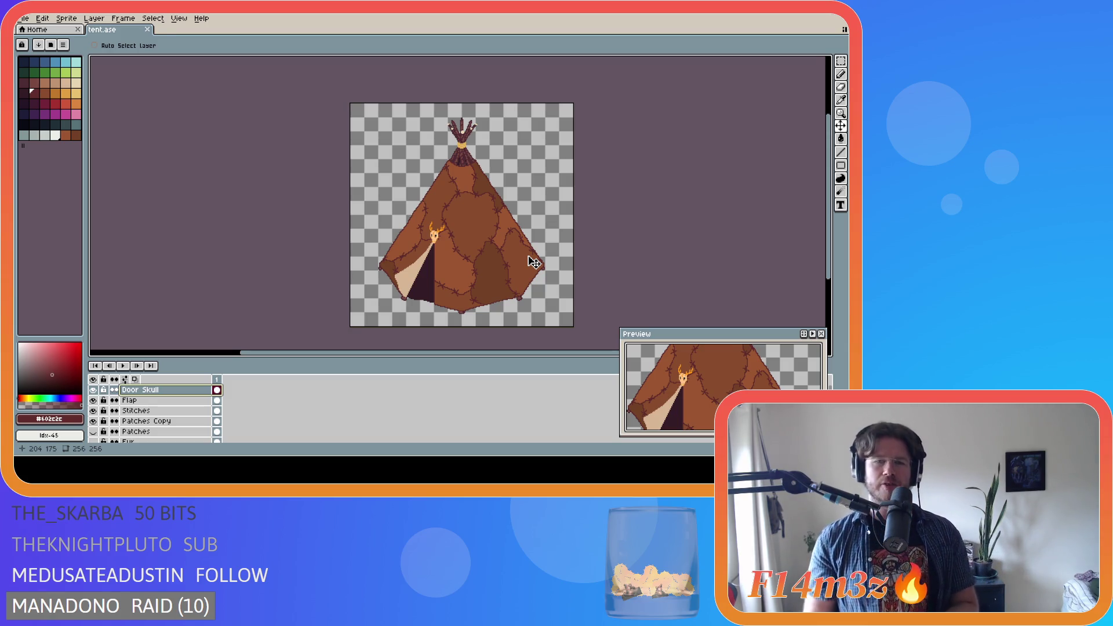
{"action": "key", "text": "ctrl+s"}
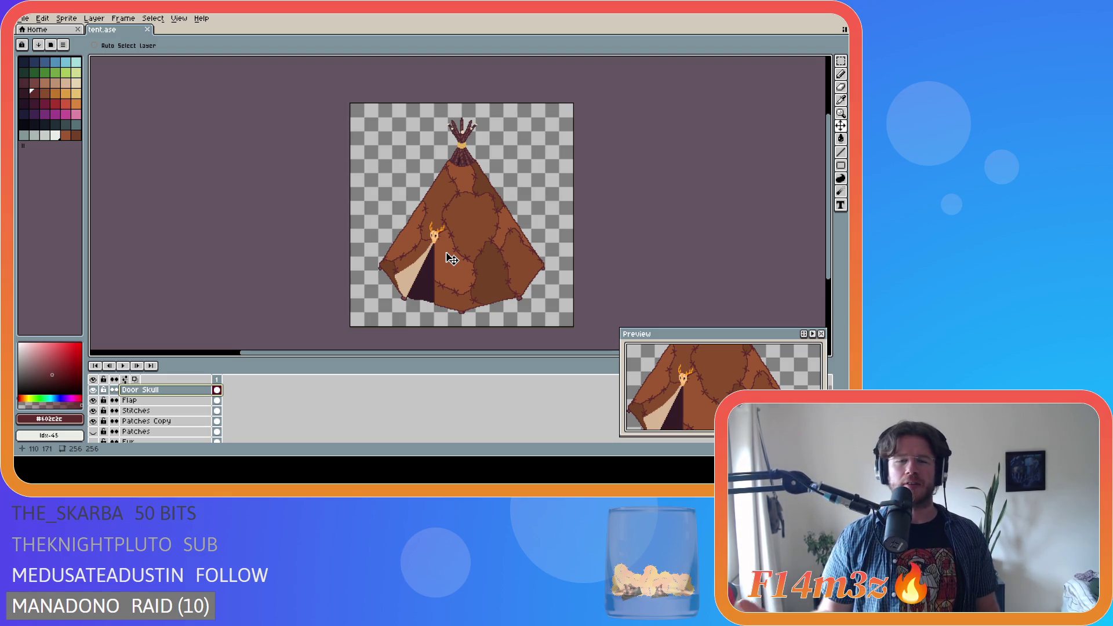
{"action": "scroll", "coordinate": [399, 309], "scroll_direction": "up", "scroll_amount": 2}
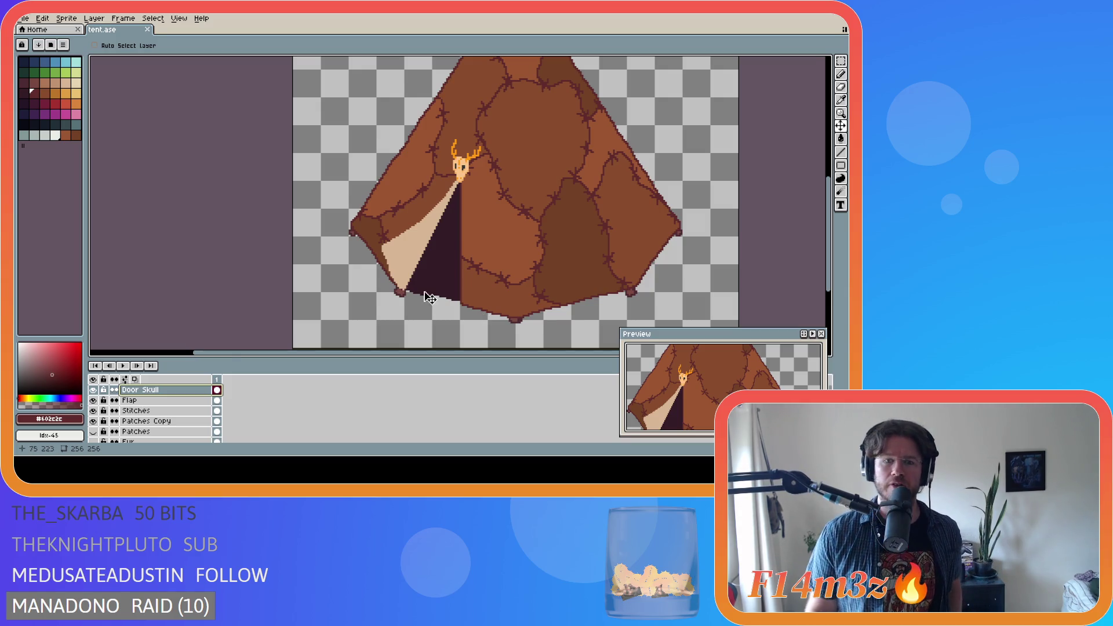
Raise the deer skull by two pixels over the door flap
{"action": "scroll", "coordinate": [426, 296], "scroll_direction": "down", "scroll_amount": 2}
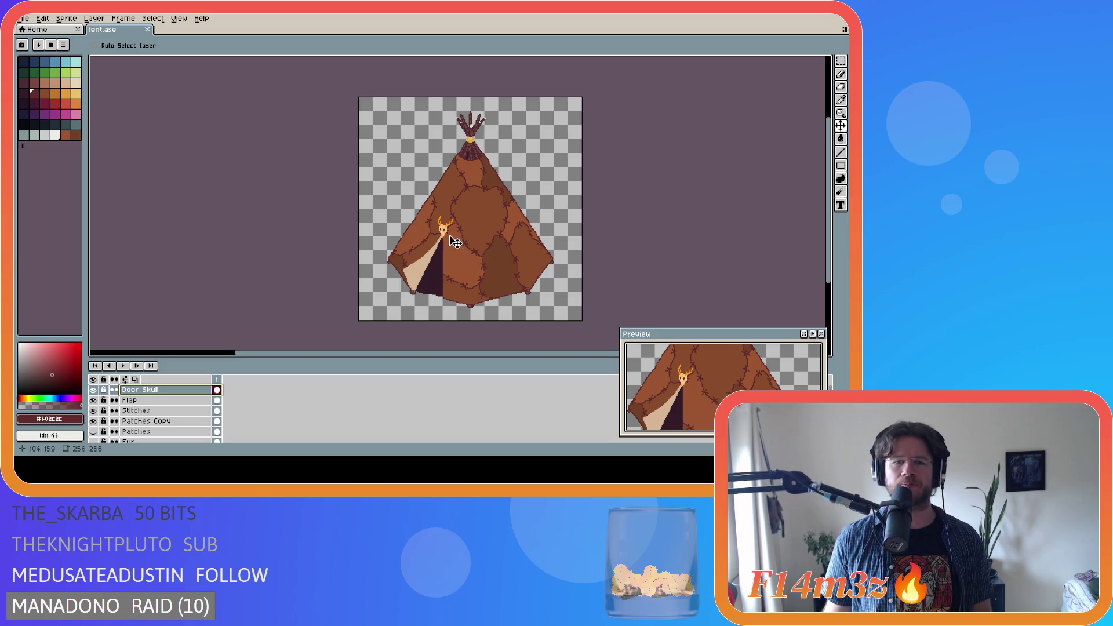
{"action": "mouse_move", "coordinate": [446, 232]}
{"action": "left_mouse_down"}
{"action": "mouse_move", "coordinate": [470, 264]}
{"action": "mouse_move", "coordinate": [439, 223]}
{"action": "left_mouse_up"}
{"action": "scroll", "coordinate": [475, 246], "scroll_direction": "up", "scroll_amount": 2}
{"action": "scroll", "coordinate": [518, 253], "scroll_direction": "down", "scroll_amount": 2}
{"action": "scroll", "coordinate": [518, 252], "scroll_direction": "down", "scroll_amount": 1}
{"action": "scroll", "coordinate": [518, 253], "scroll_direction": "up", "scroll_amount": 1}
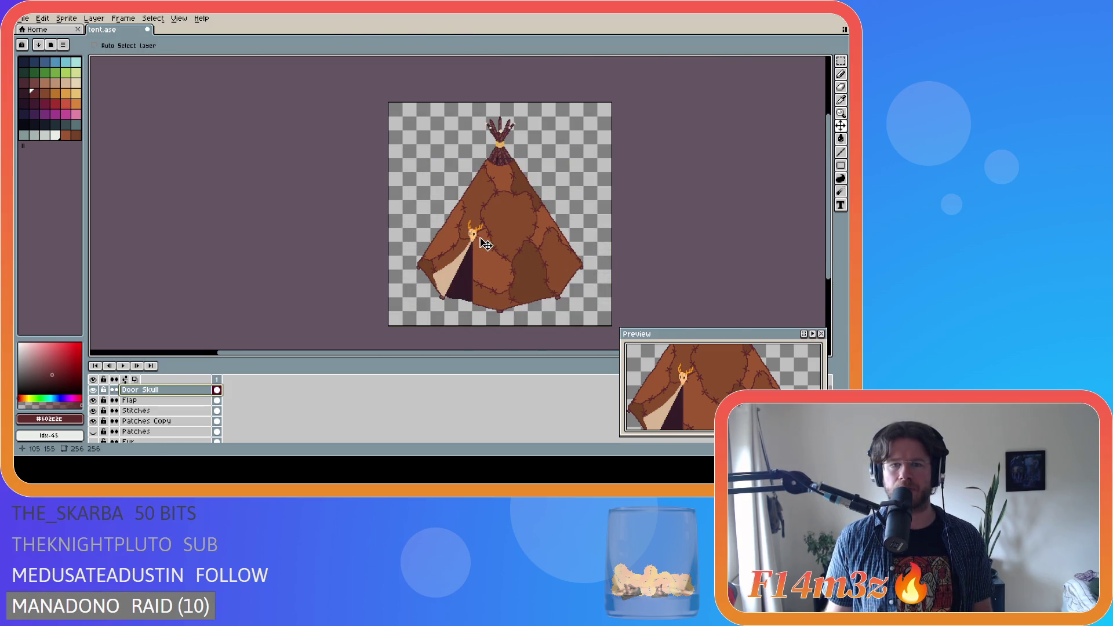
{"action": "scroll", "coordinate": [479, 245], "scroll_direction": "up", "scroll_amount": 2}
Fine-tune the skull one pixel down-left and one pixel up, then save
{"action": "left_click_drag", "start_coordinate": [476, 233], "coordinate": [474, 232]}
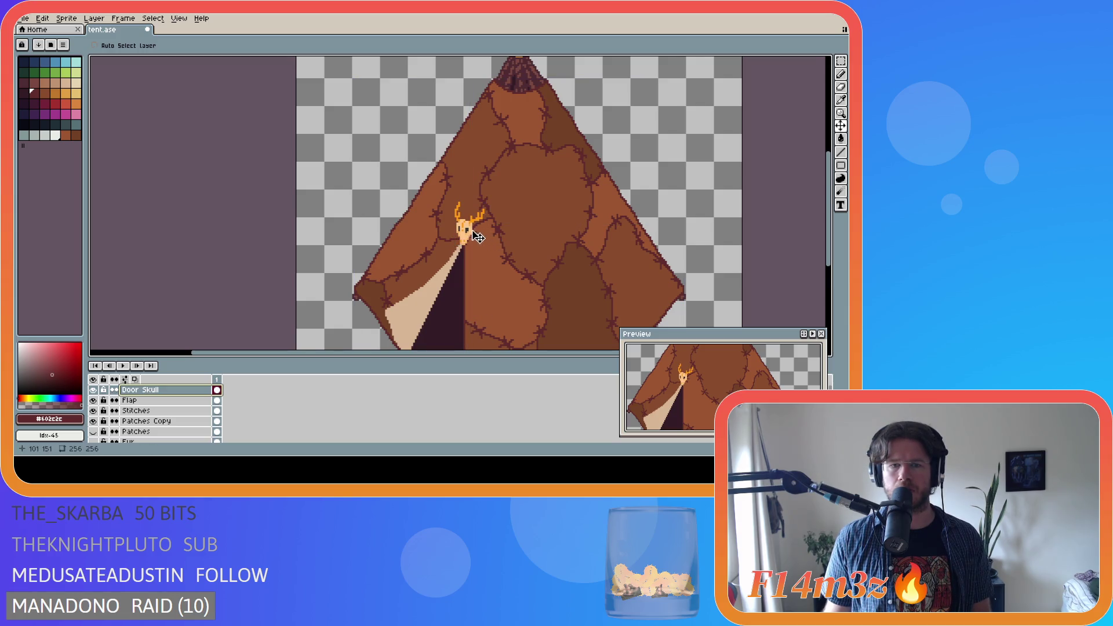
{"action": "scroll", "coordinate": [549, 266], "scroll_direction": "down", "scroll_amount": 2}
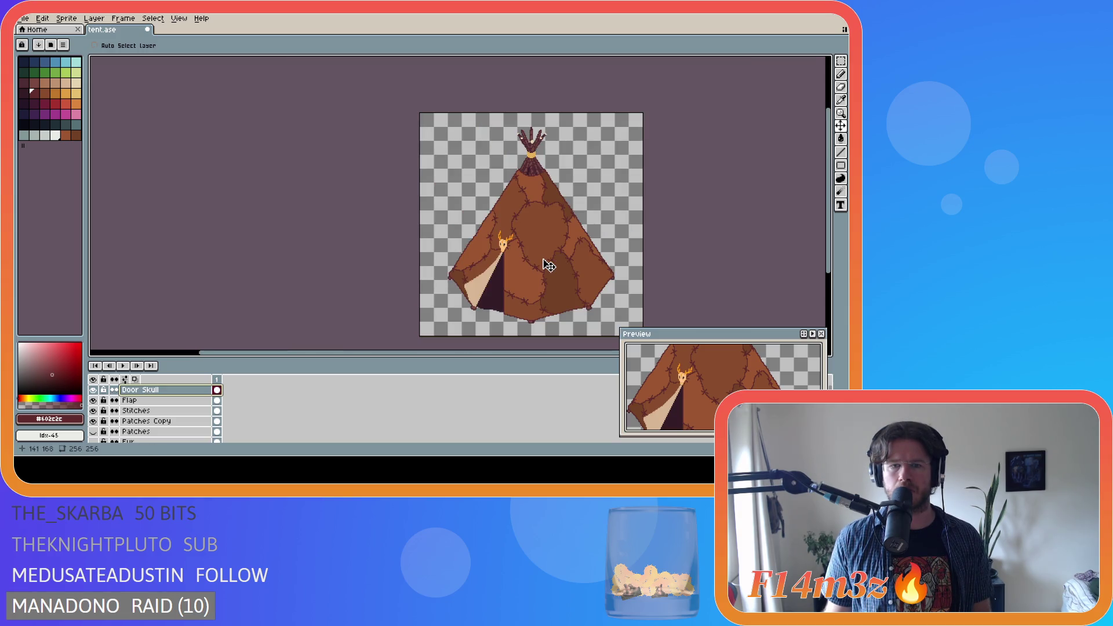
{"action": "left_click_drag", "start_coordinate": [830, 271], "coordinate": [832, 282]}
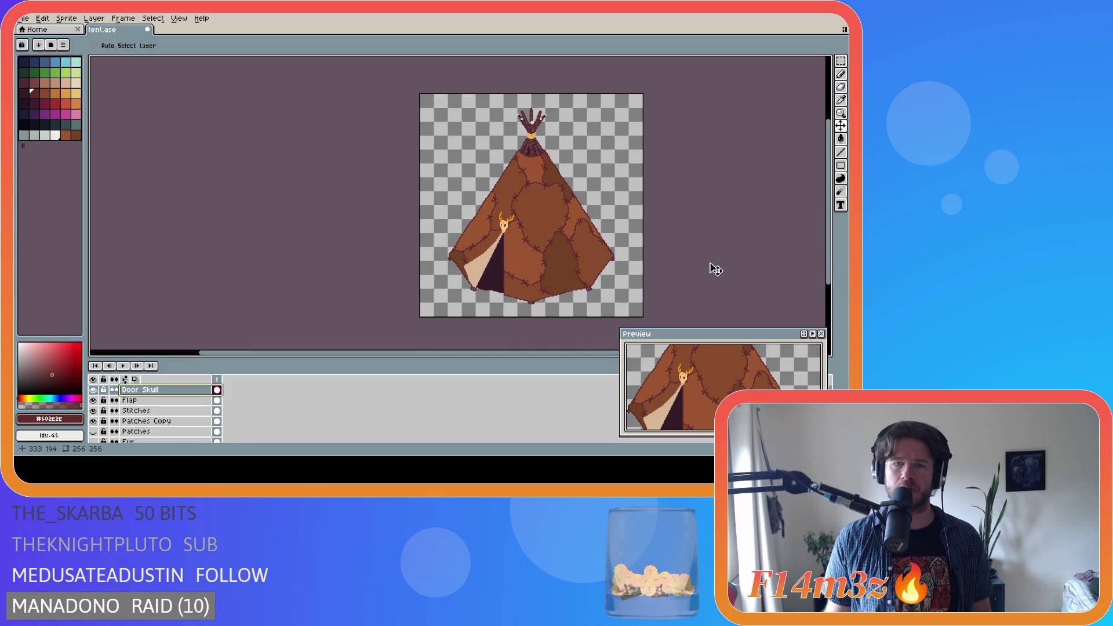
{"action": "left_click_drag", "start_coordinate": [508, 231], "coordinate": [508, 235]}
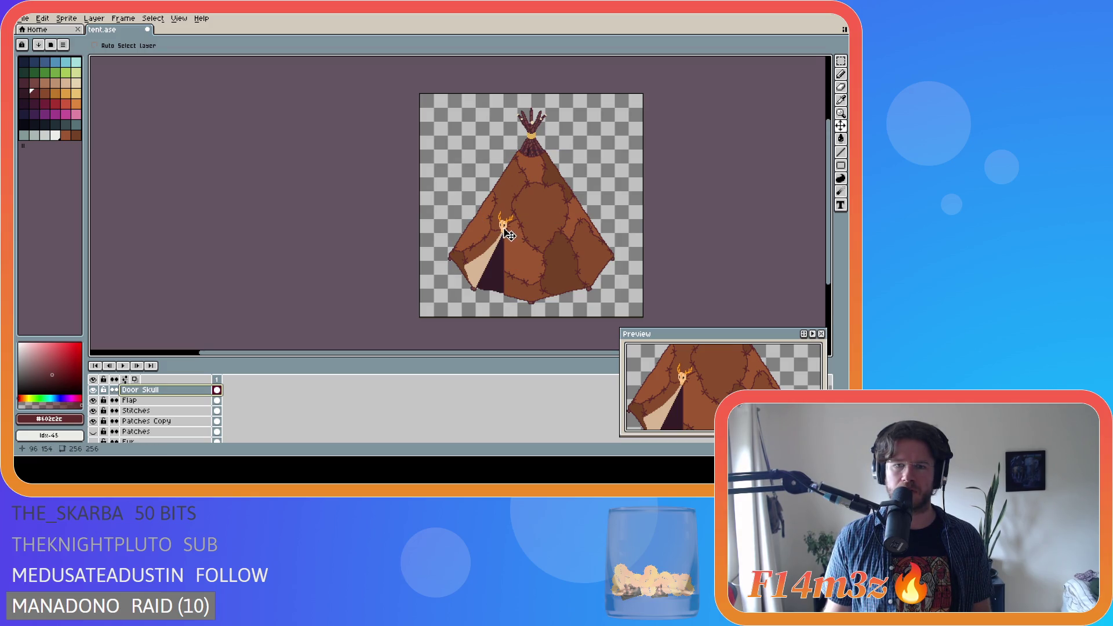
{"action": "key", "text": "ctrl+s"}
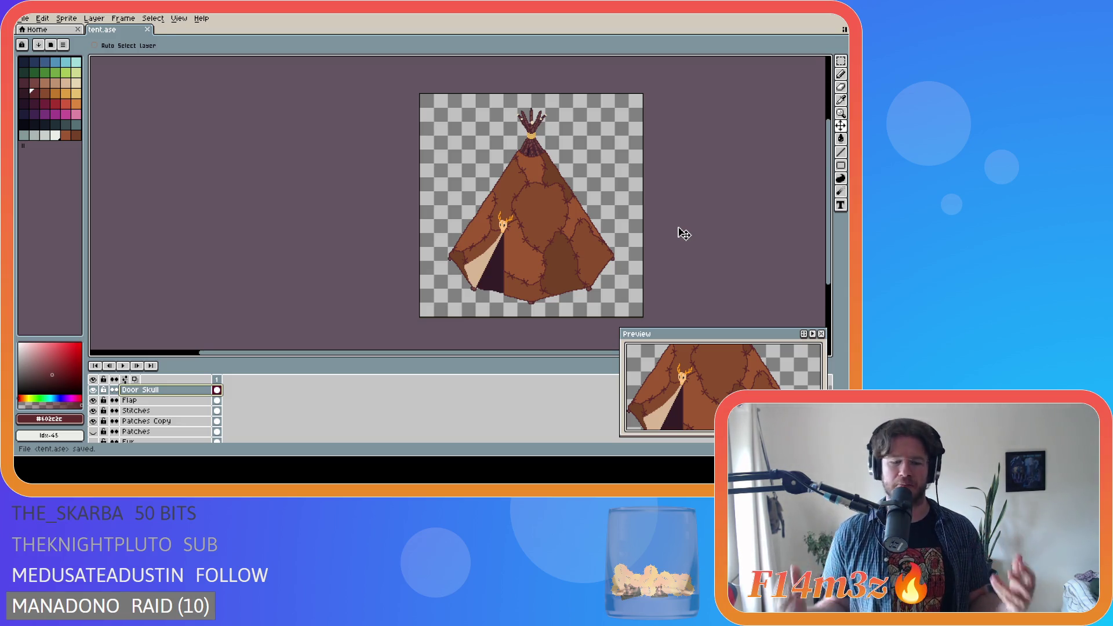
Save tent.ase again with the repositioned door skull
{"action": "key", "text": "ctrl+s"}
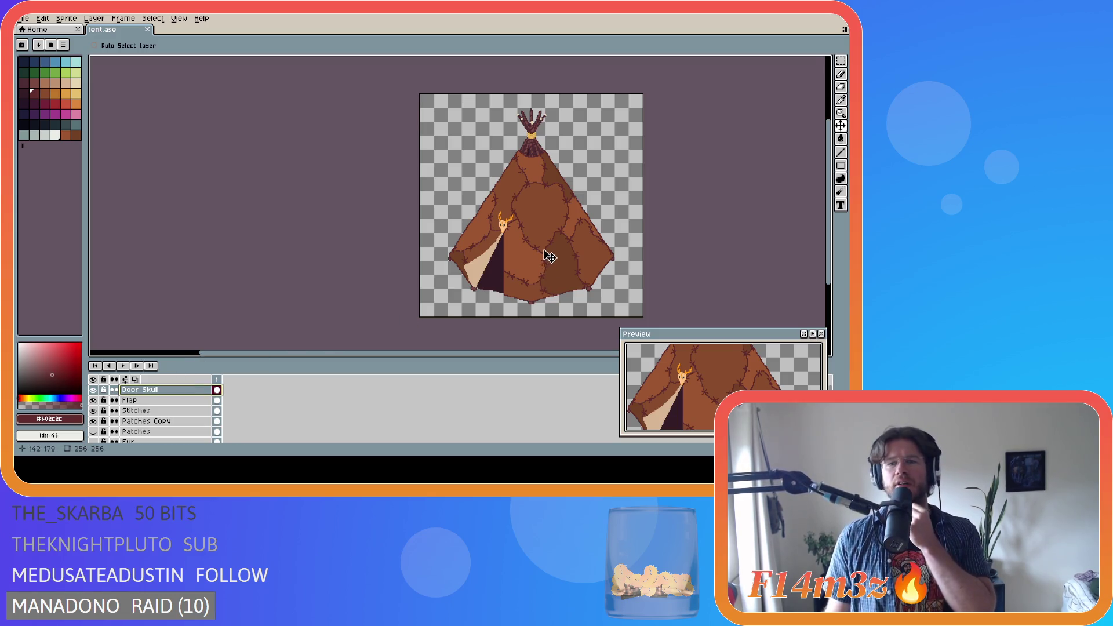
Pick a dark palette colour for the scratch marks and save tent.ase
{"action": "scroll", "coordinate": [553, 219], "scroll_direction": "up", "scroll_amount": 1}
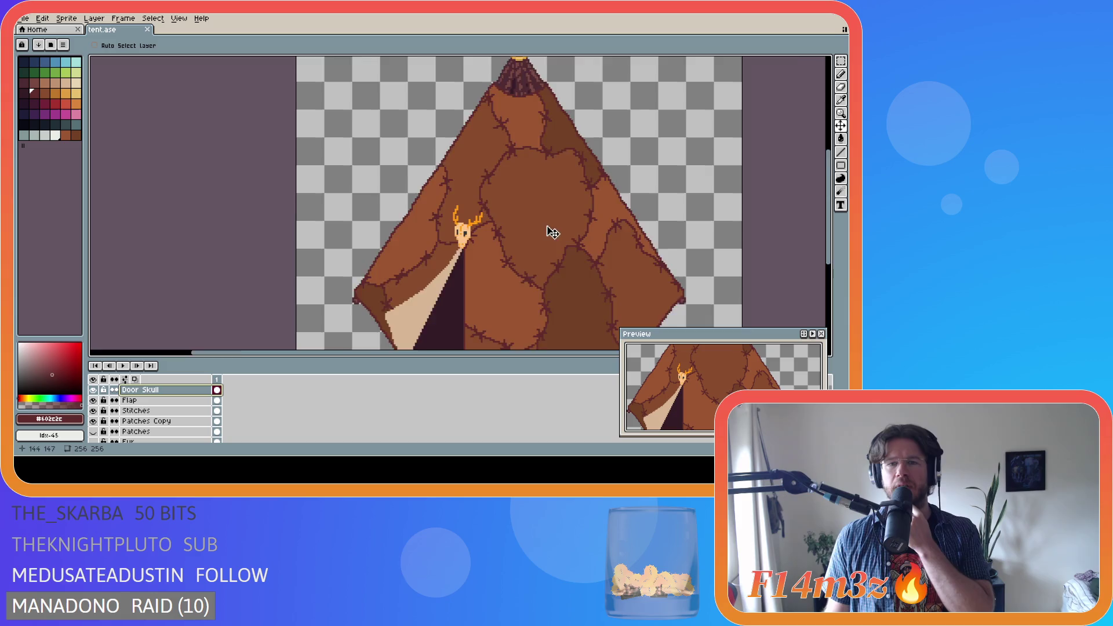
{"action": "scroll", "coordinate": [552, 232], "scroll_direction": "up", "scroll_amount": 1}
{"action": "scroll", "coordinate": [548, 226], "scroll_direction": "down", "scroll_amount": 3}
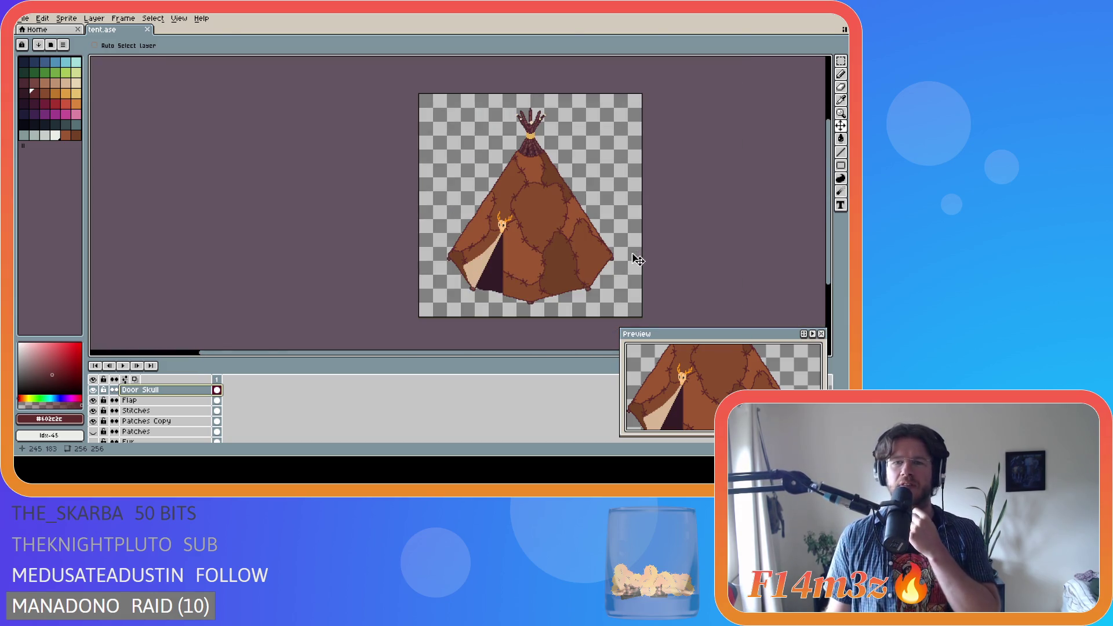
{"action": "scroll", "coordinate": [548, 217], "scroll_direction": "up", "scroll_amount": 4}
{"action": "scroll", "coordinate": [547, 217], "scroll_direction": "down", "scroll_amount": 4}
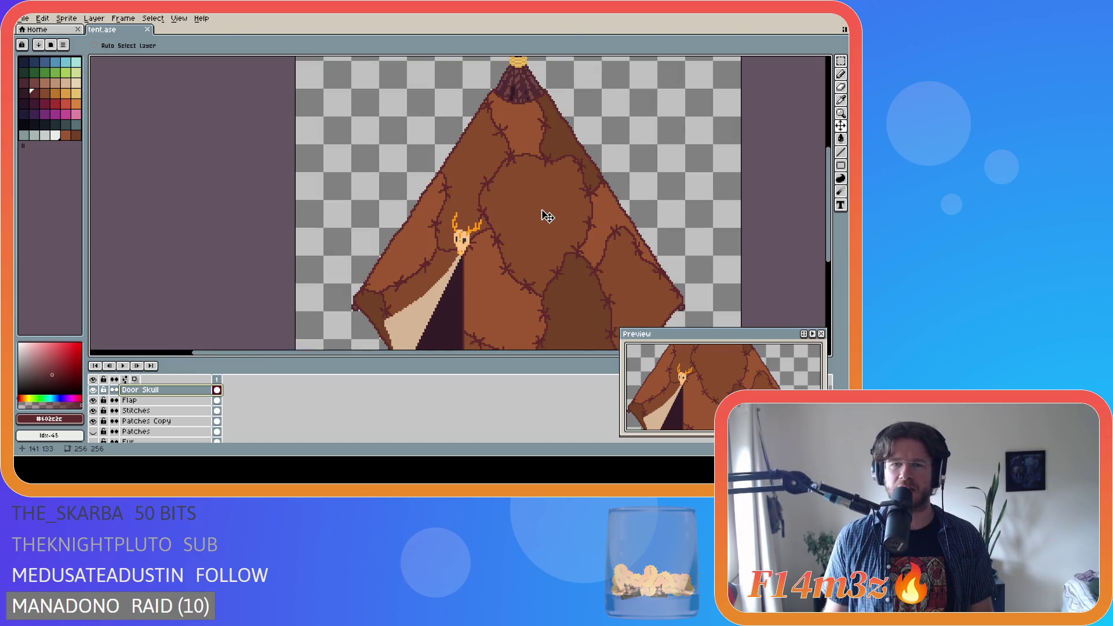
{"action": "scroll", "coordinate": [545, 215], "scroll_direction": "up", "scroll_amount": 2}
{"action": "scroll", "coordinate": [542, 215], "scroll_direction": "down", "scroll_amount": 2}
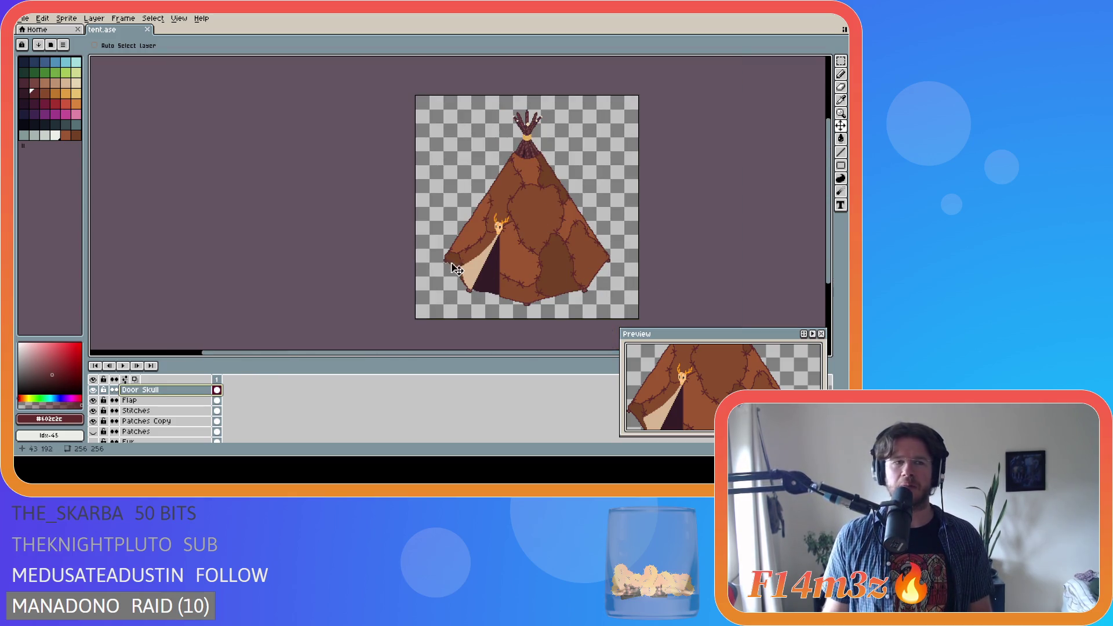
{"action": "left_click", "coordinate": [26, 93]}
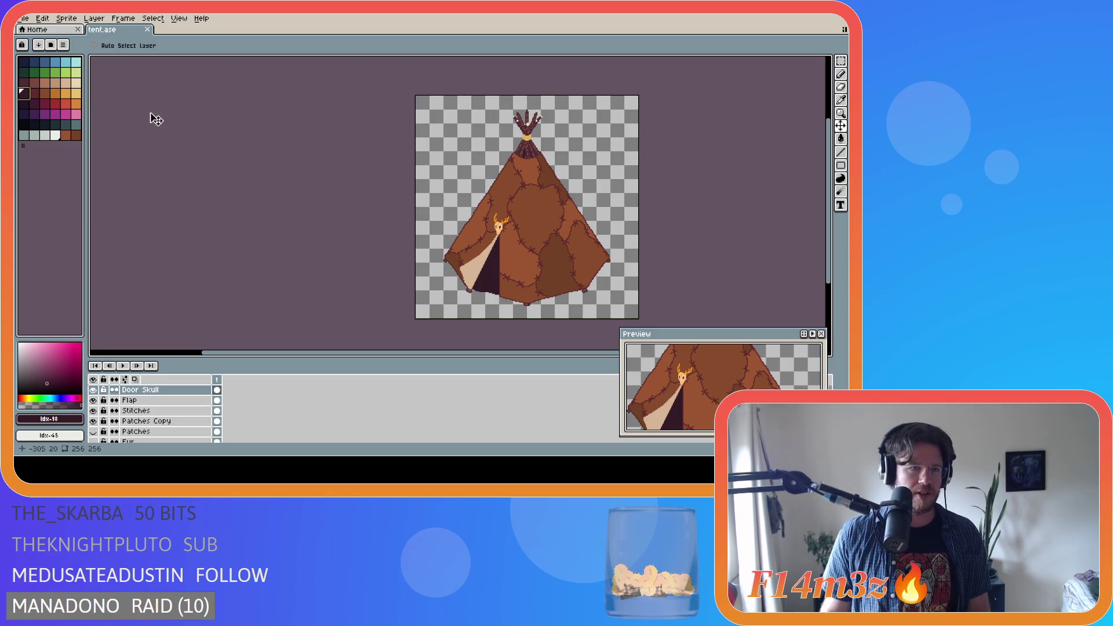
{"action": "key", "text": "ctrl+s"}
Undo a test stroke, sample the dark stitch colour, and select the Stitches layer
{"action": "key", "text": "b"}
{"action": "scroll", "coordinate": [520, 228], "scroll_direction": "up", "scroll_amount": 2}
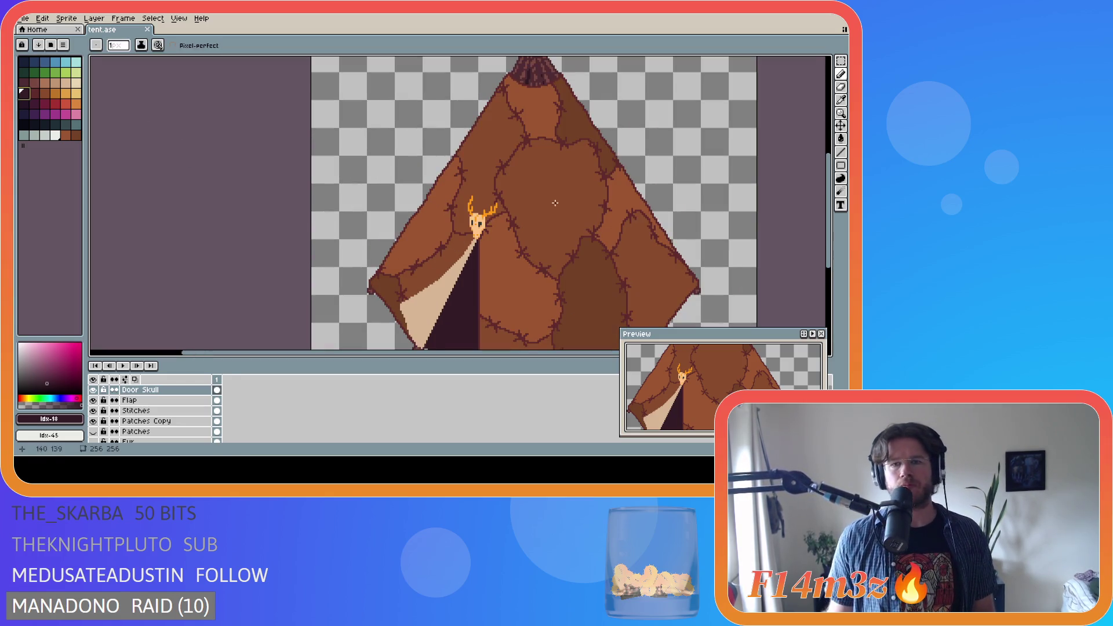
{"action": "left_click_drag", "start_coordinate": [537, 205], "coordinate": [541, 206]}
{"action": "key", "text": "ctrl+z"}
{"action": "key", "text": "i"}
{"action": "left_click", "coordinate": [508, 208]}
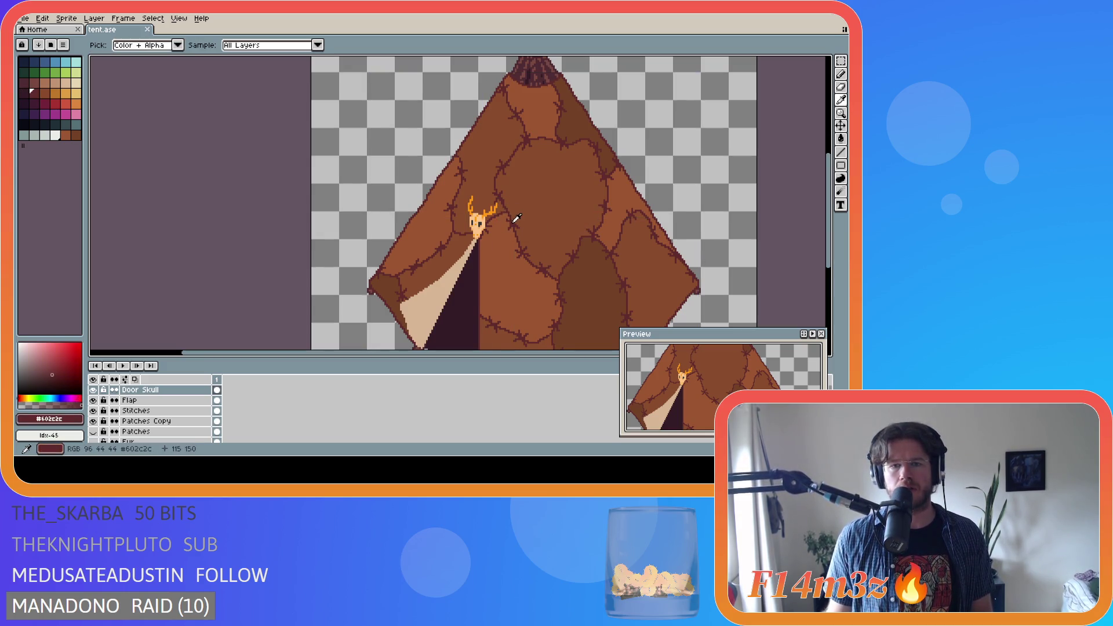
{"action": "key", "text": "b"}
{"action": "left_click", "coordinate": [168, 411]}
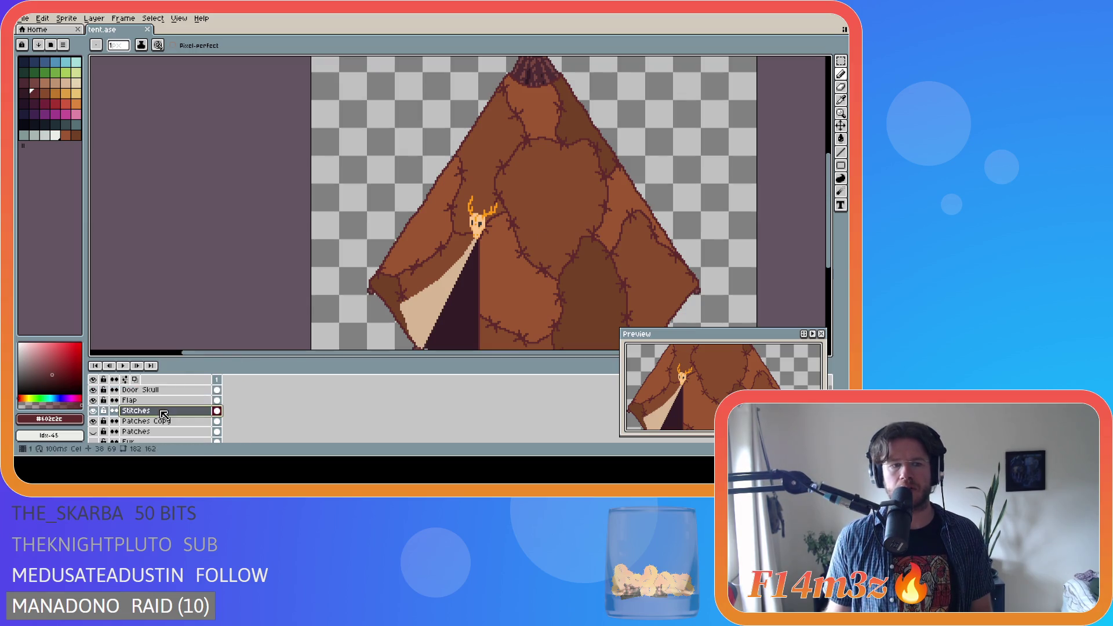
Draw small dark scratch marks on the central patch, replacing the undone V-shaped scratch
{"action": "left_click_drag", "start_coordinate": [533, 212], "coordinate": [542, 203]}
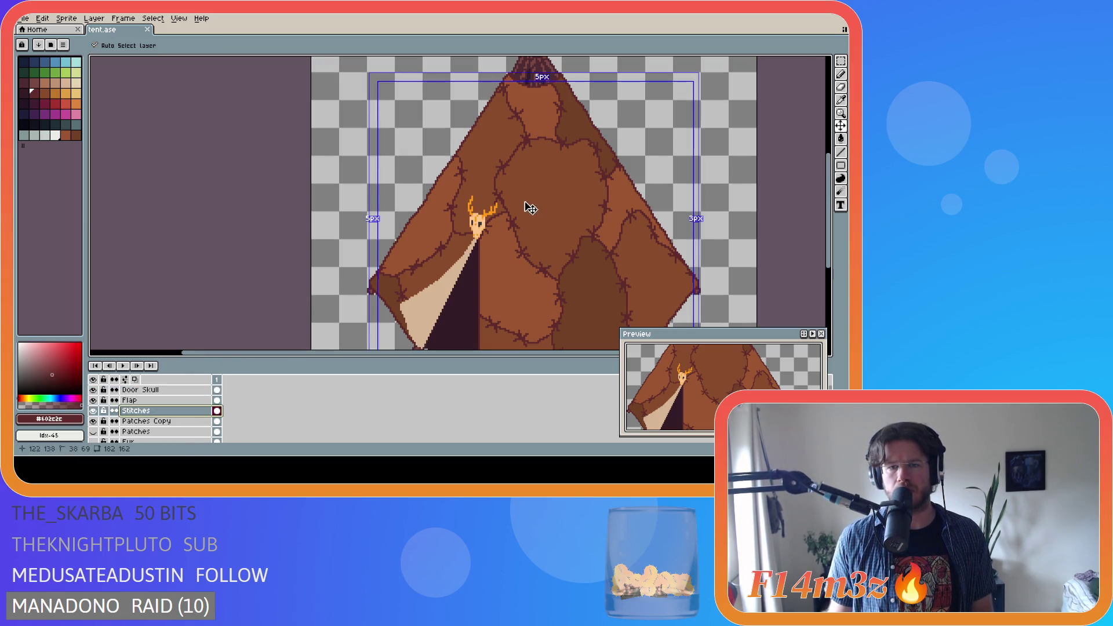
{"action": "left_click", "coordinate": [569, 197]}
{"action": "key", "text": "ctrl"}
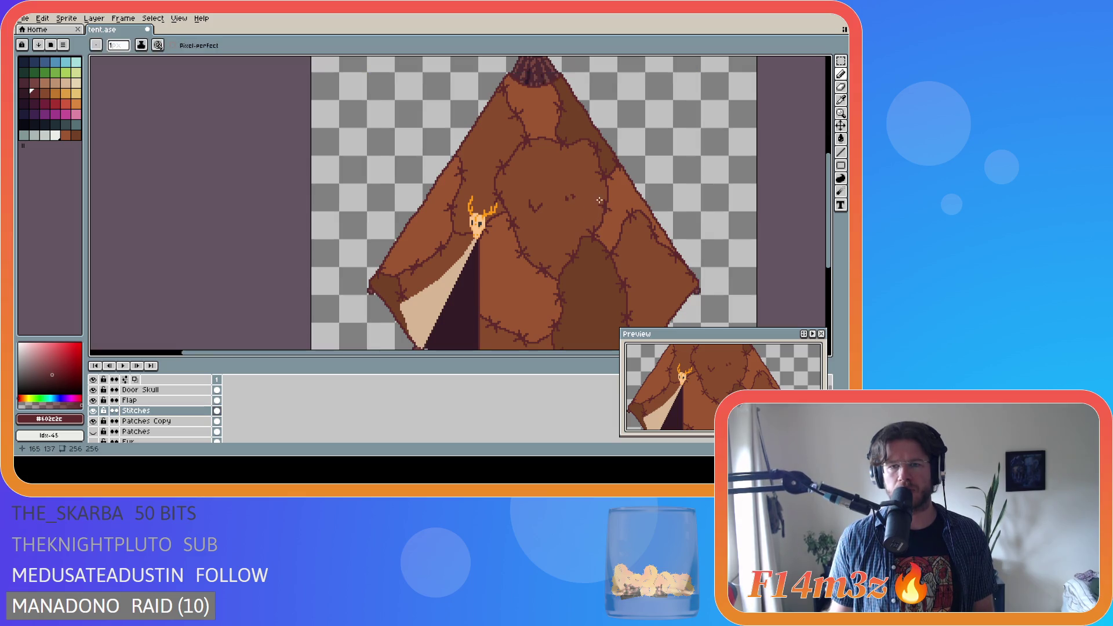
{"action": "key", "text": "ctrl"}
{"action": "key", "text": "ctrl"}
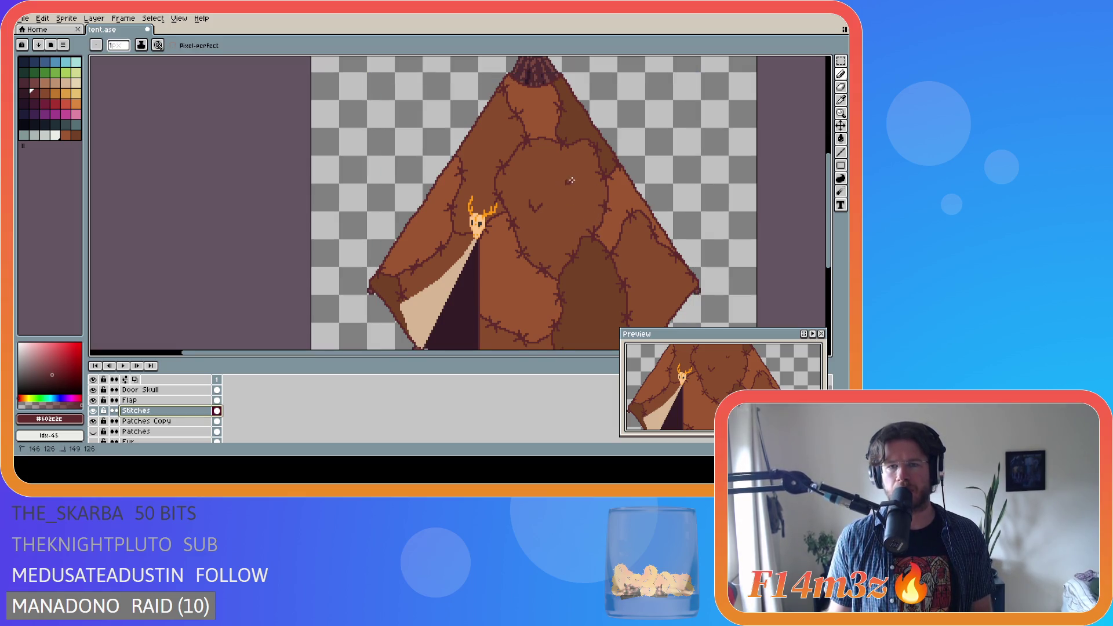
{"action": "key", "text": "ctrl+z"}
{"action": "key", "text": "ctrl"}
{"action": "left_click", "coordinate": [534, 212]}
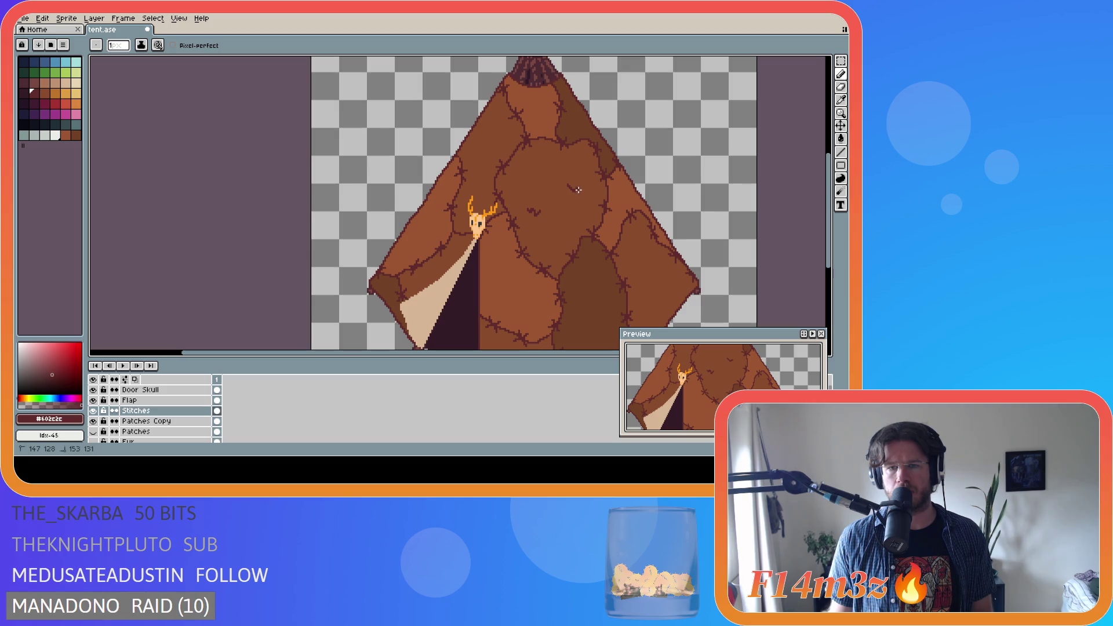
{"action": "key", "text": "ctrl"}
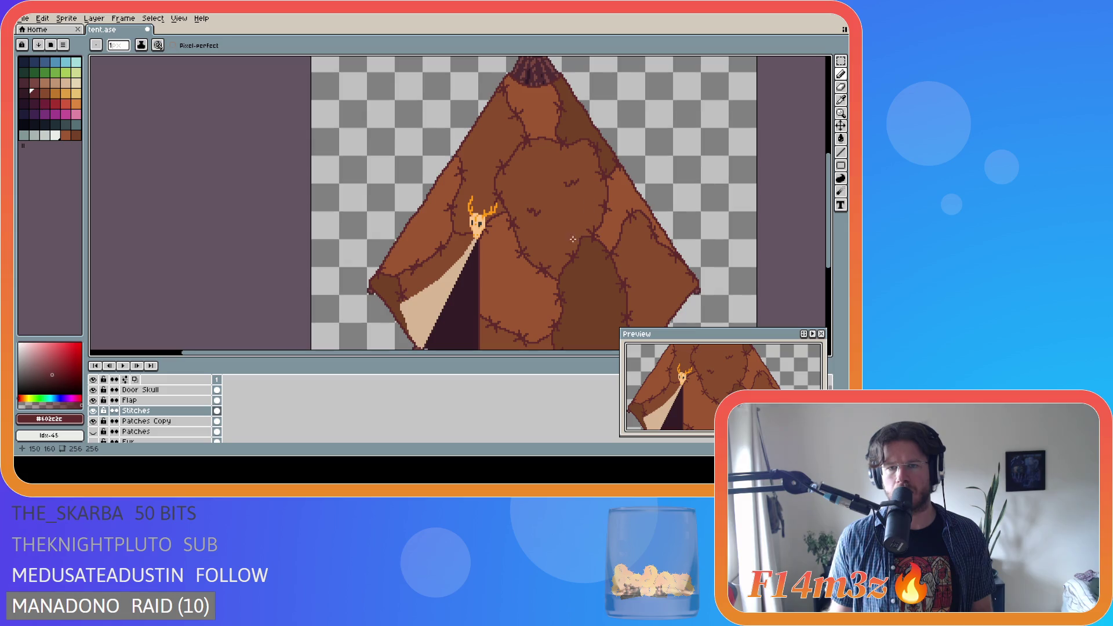
{"action": "scroll", "coordinate": [608, 239], "scroll_direction": "down", "scroll_amount": 2}
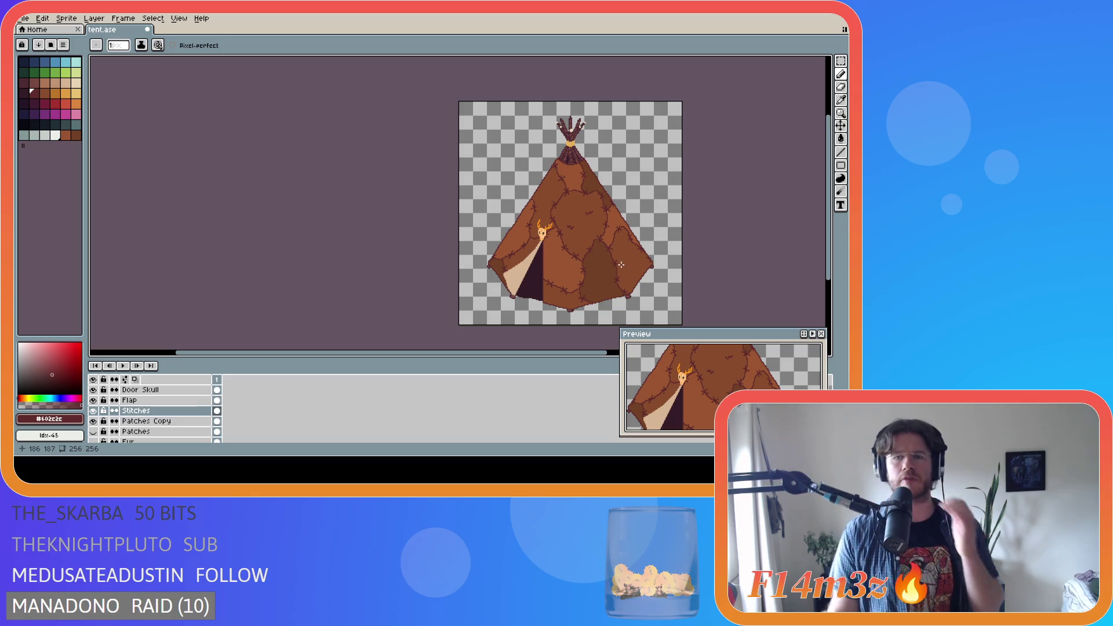
Add a tiny dark scratch mark on the tent with the Pencil
{"action": "scroll", "coordinate": [601, 238], "scroll_direction": "up", "scroll_amount": 2}
{"action": "key", "text": "ctrl"}
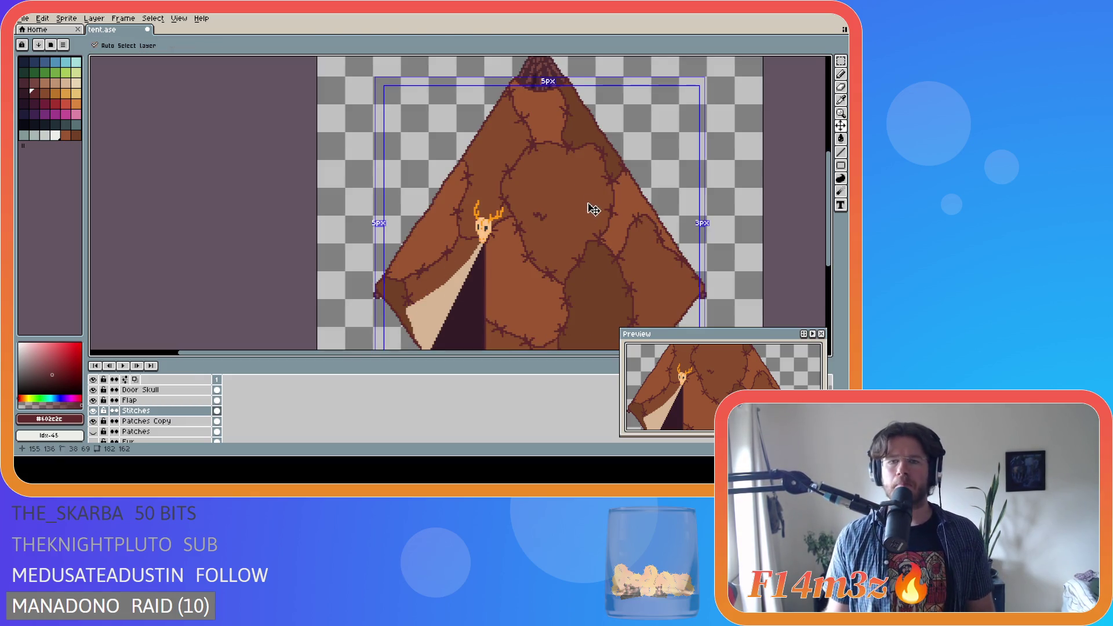
{"action": "scroll", "coordinate": [603, 216], "scroll_direction": "down", "scroll_amount": 2}
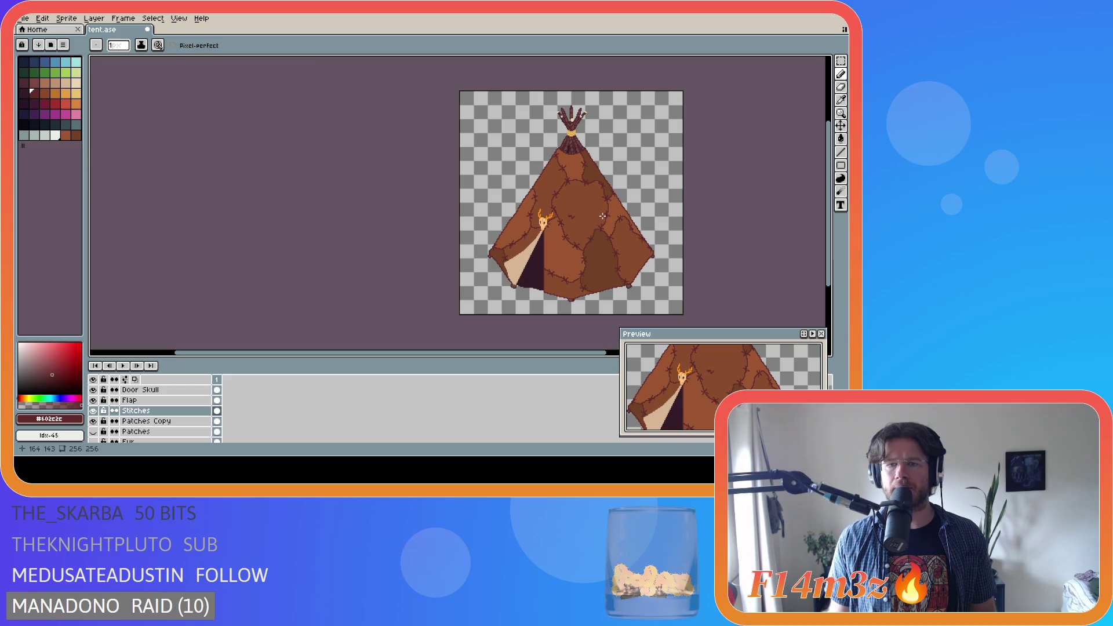
{"action": "scroll", "coordinate": [604, 214], "scroll_direction": "up", "scroll_amount": 1}
{"action": "scroll", "coordinate": [605, 213], "scroll_direction": "down", "scroll_amount": 1}
{"action": "scroll", "coordinate": [603, 212], "scroll_direction": "up", "scroll_amount": 1}
{"action": "scroll", "coordinate": [582, 201], "scroll_direction": "down", "scroll_amount": 1}
{"action": "scroll", "coordinate": [580, 201], "scroll_direction": "up", "scroll_amount": 1}
{"action": "scroll", "coordinate": [578, 198], "scroll_direction": "down", "scroll_amount": 1}
{"action": "scroll", "coordinate": [577, 198], "scroll_direction": "up", "scroll_amount": 1}
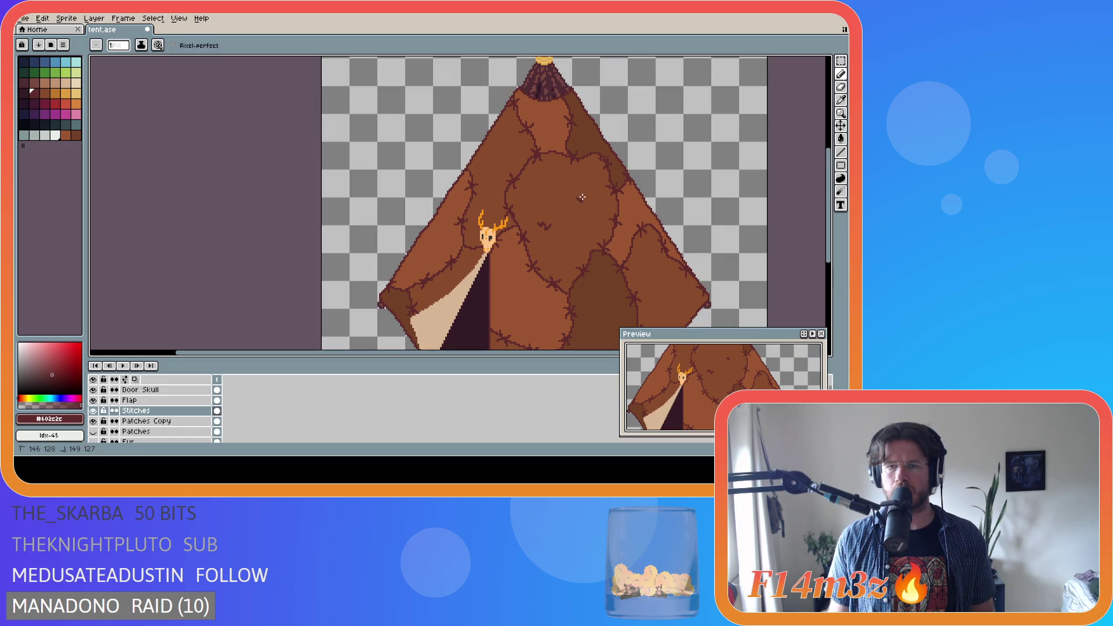
{"action": "scroll", "coordinate": [611, 234], "scroll_direction": "down", "scroll_amount": 2}
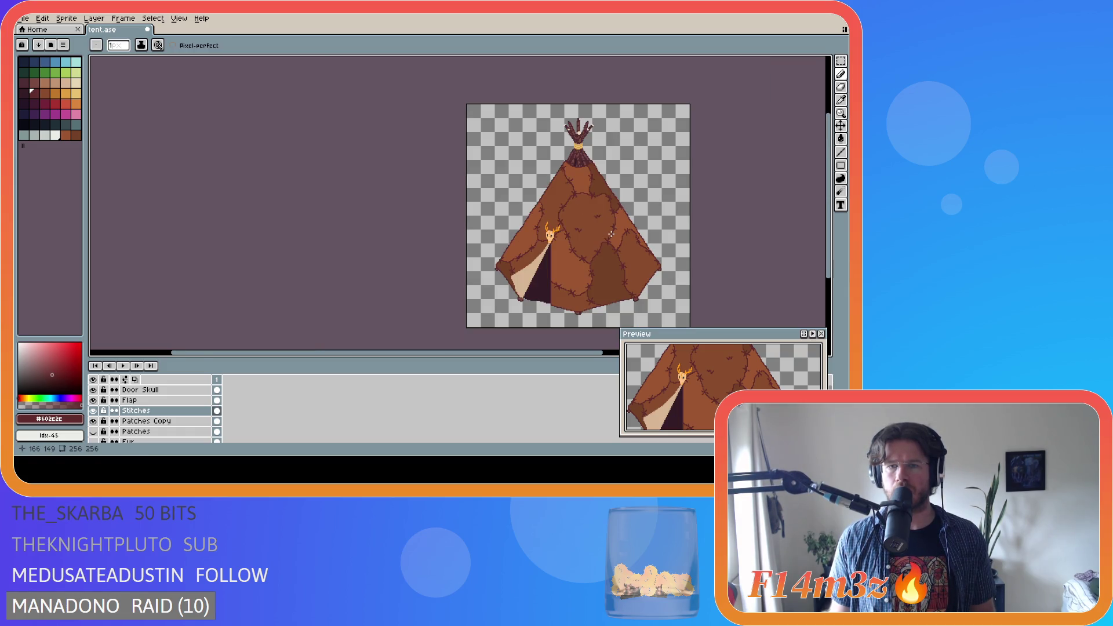
{"action": "scroll", "coordinate": [632, 234], "scroll_direction": "up", "scroll_amount": 2}
{"action": "left_click_drag", "start_coordinate": [567, 199], "coordinate": [569, 199]}
{"action": "key", "text": "v"}
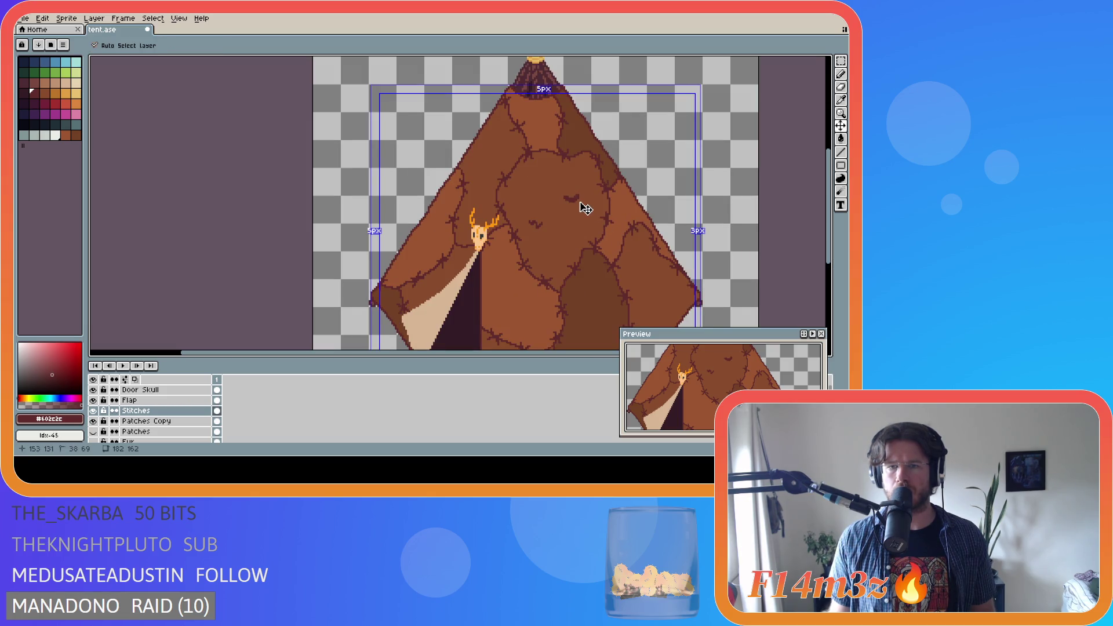
{"action": "key", "text": "b"}
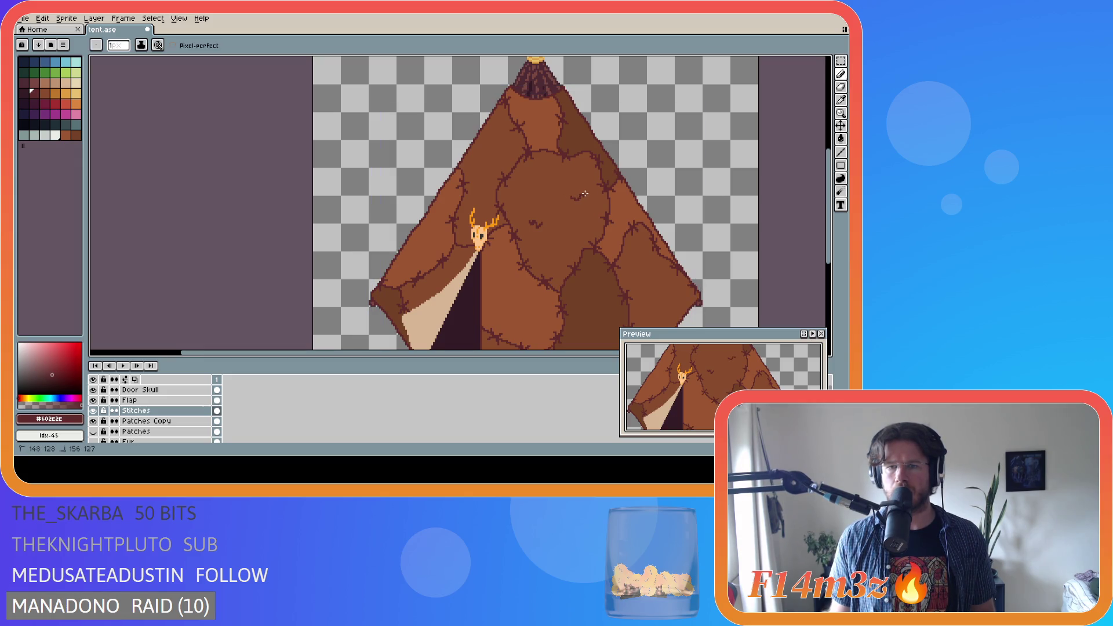
Undo the last scratch stroke and save tent.ase
{"action": "scroll", "coordinate": [622, 226], "scroll_direction": "down", "scroll_amount": 2}
{"action": "scroll", "coordinate": [628, 227], "scroll_direction": "up", "scroll_amount": 3}
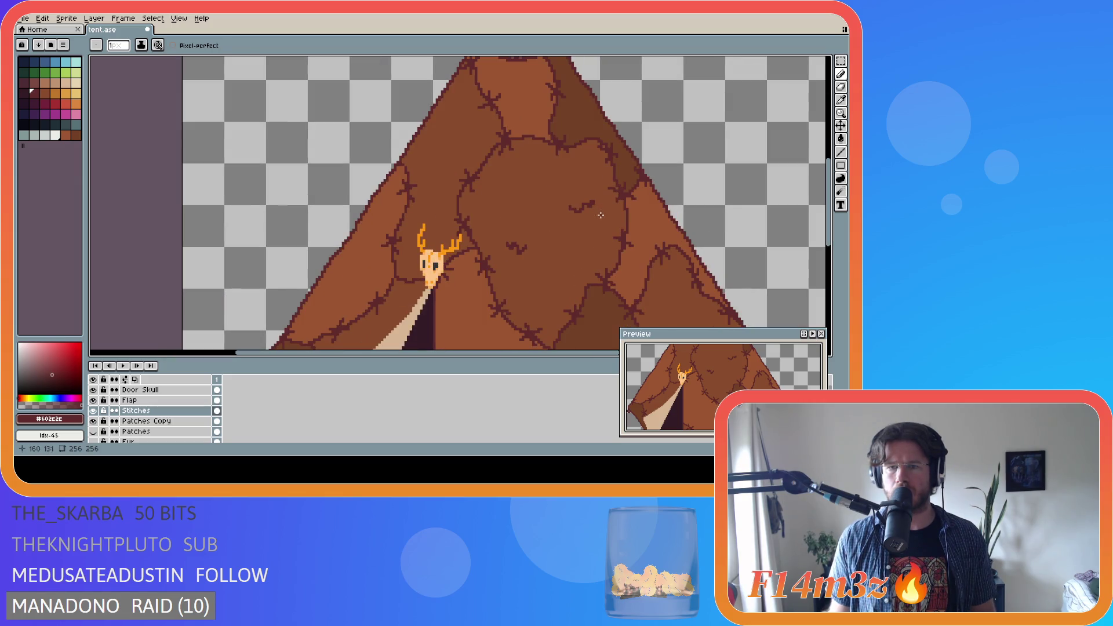
{"action": "key", "text": "e"}
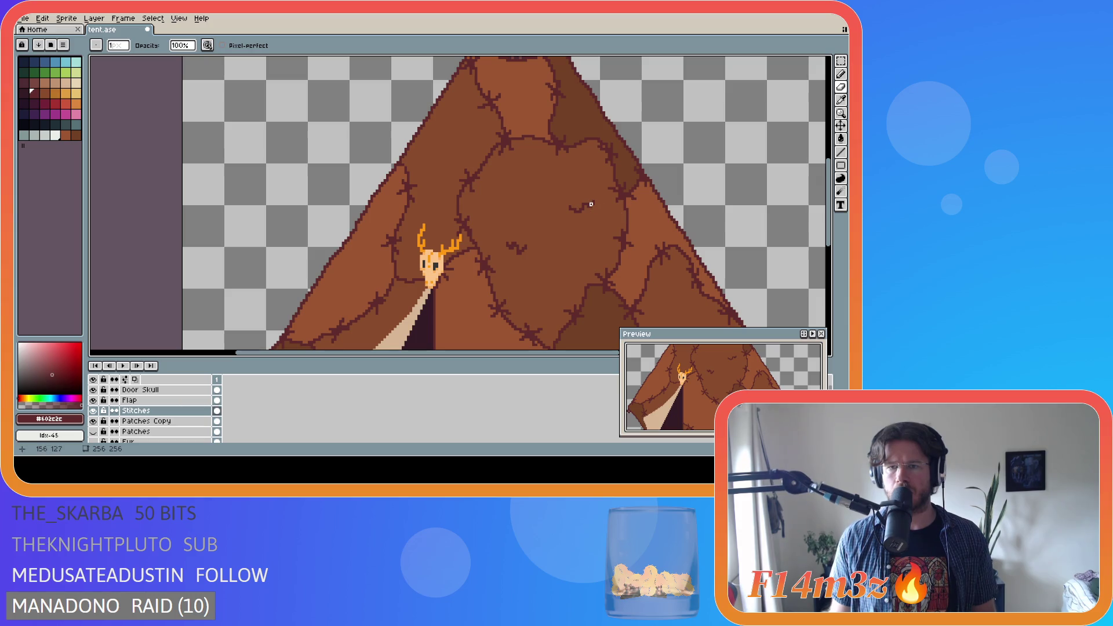
{"action": "key", "text": "b"}
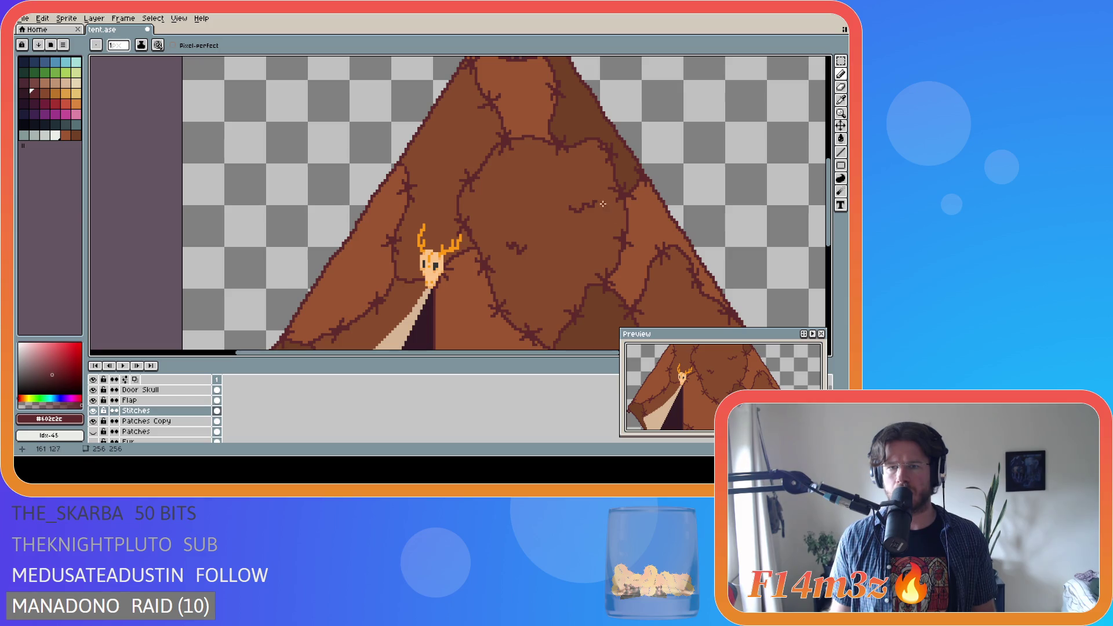
{"action": "scroll", "coordinate": [621, 212], "scroll_direction": "down", "scroll_amount": 3}
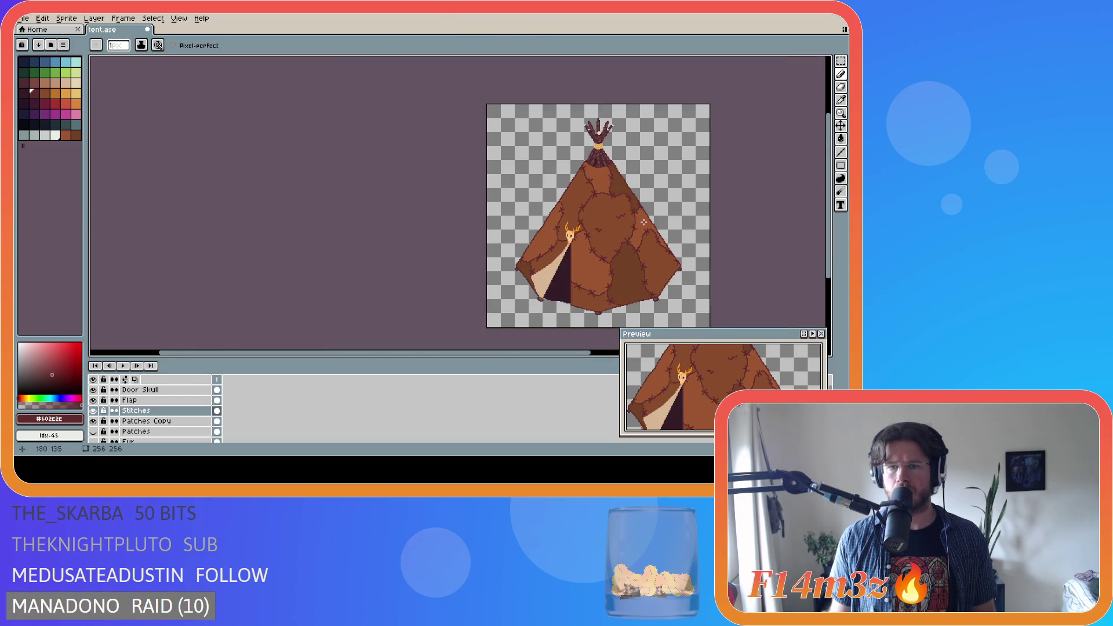
{"action": "key", "text": "ctrl+z"}
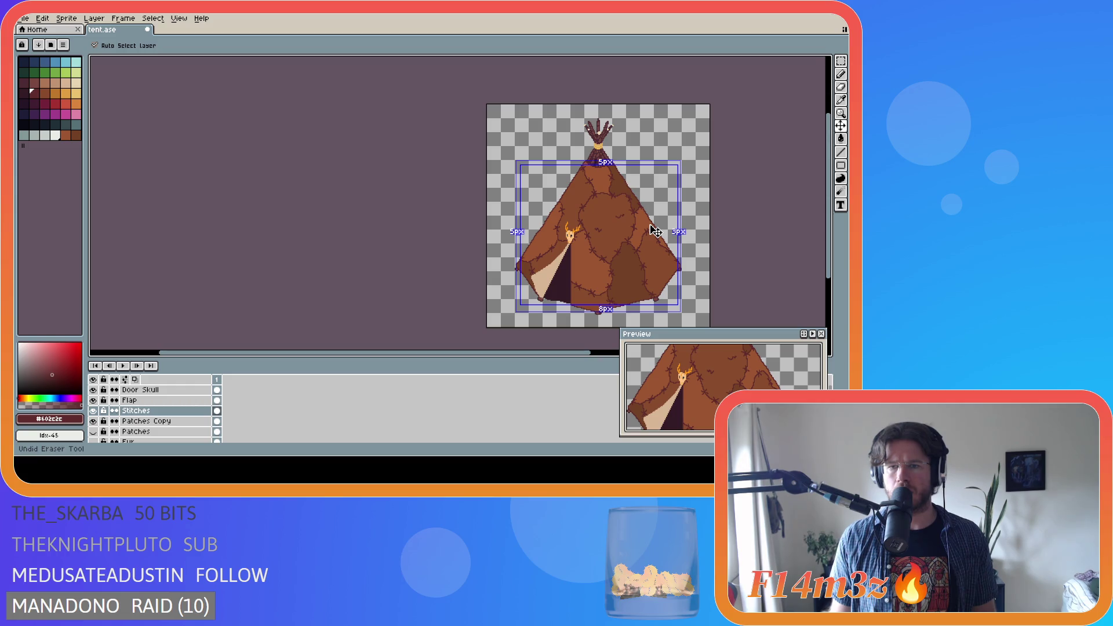
{"action": "scroll", "coordinate": [632, 216], "scroll_direction": "up", "scroll_amount": 3}
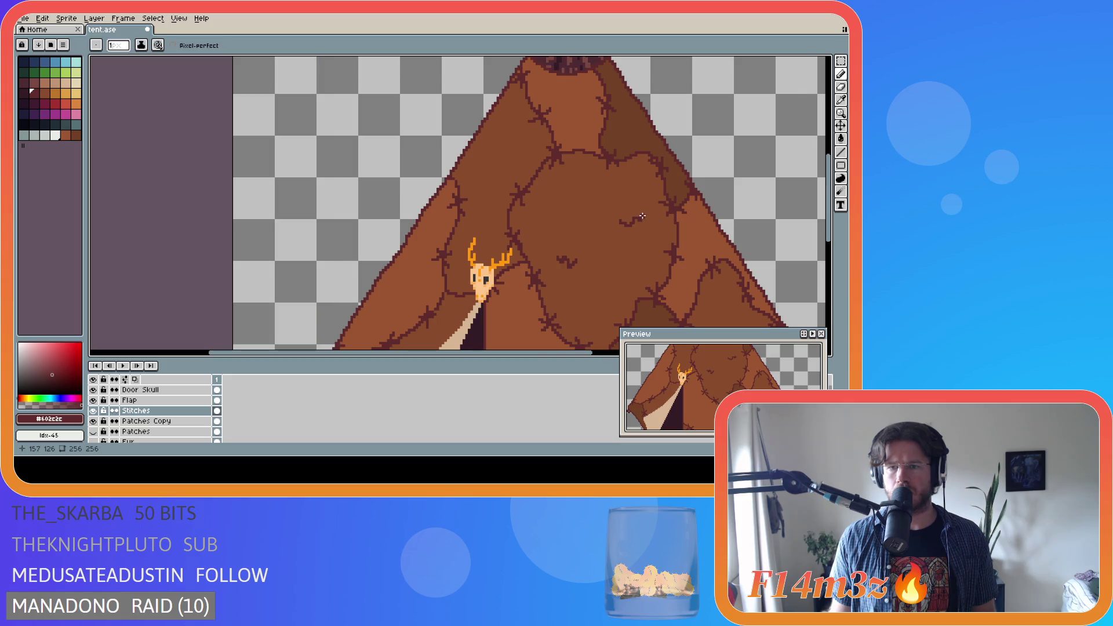
{"action": "scroll", "coordinate": [666, 230], "scroll_direction": "down", "scroll_amount": 3}
{"action": "key", "text": "ctrl+s"}
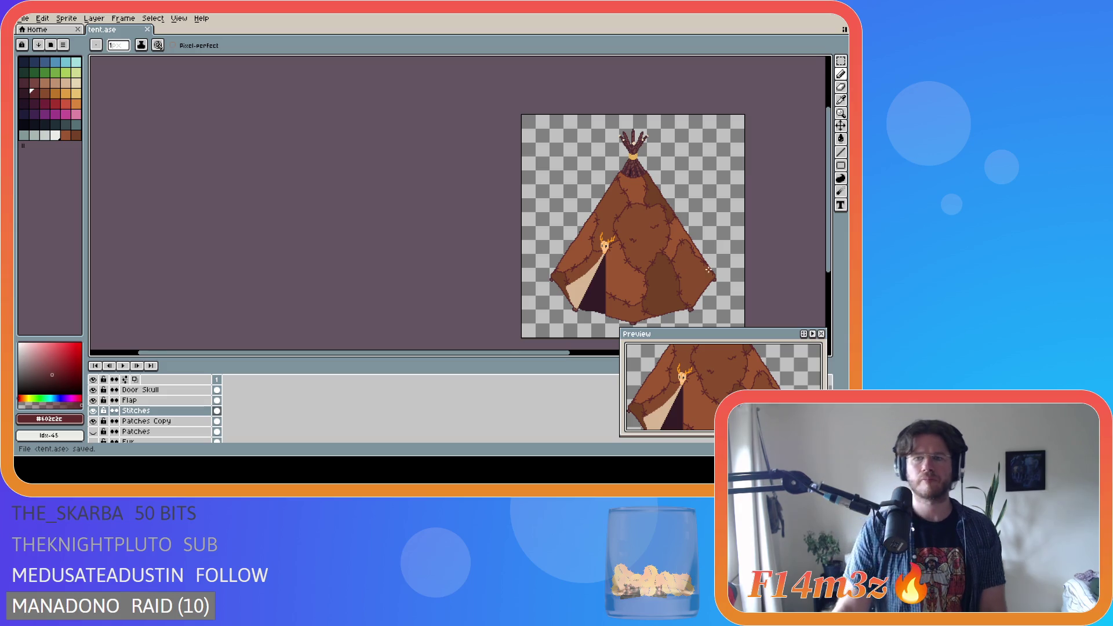
Draw a two-stroke scratch on the lower-right patch and save tent.ase
{"action": "scroll", "coordinate": [708, 260], "scroll_direction": "up", "scroll_amount": 2}
{"action": "scroll", "coordinate": [699, 282], "scroll_direction": "down", "scroll_amount": 2}
{"action": "scroll", "coordinate": [699, 283], "scroll_direction": "up", "scroll_amount": 2}
{"action": "scroll", "coordinate": [690, 281], "scroll_direction": "down", "scroll_amount": 2}
{"action": "scroll", "coordinate": [678, 280], "scroll_direction": "up", "scroll_amount": 2}
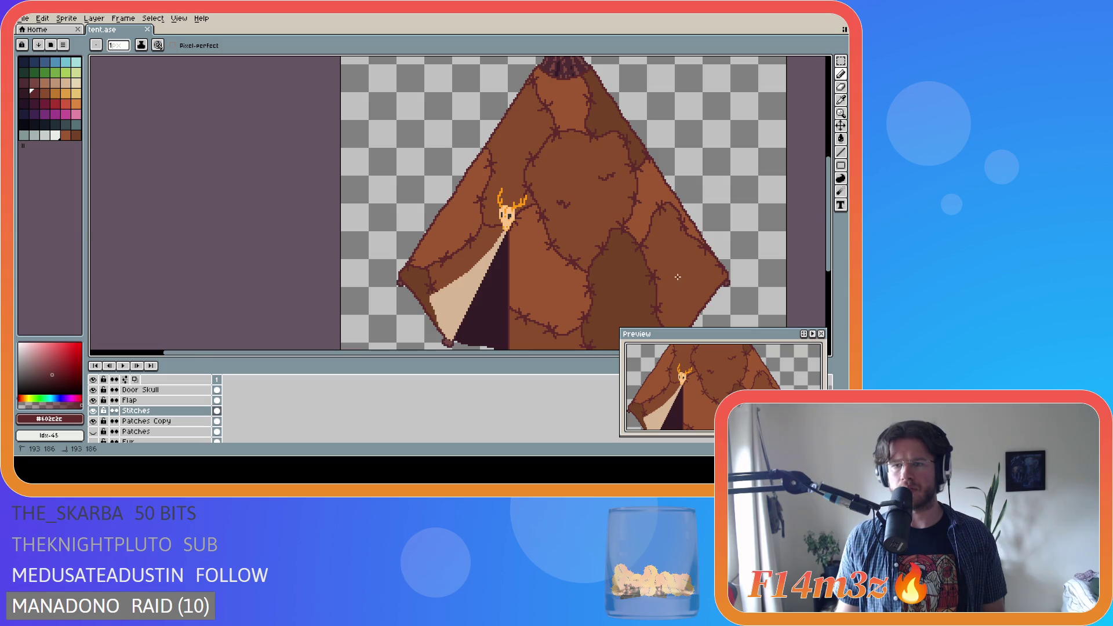
{"action": "left_click_drag", "start_coordinate": [681, 278], "coordinate": [685, 277]}
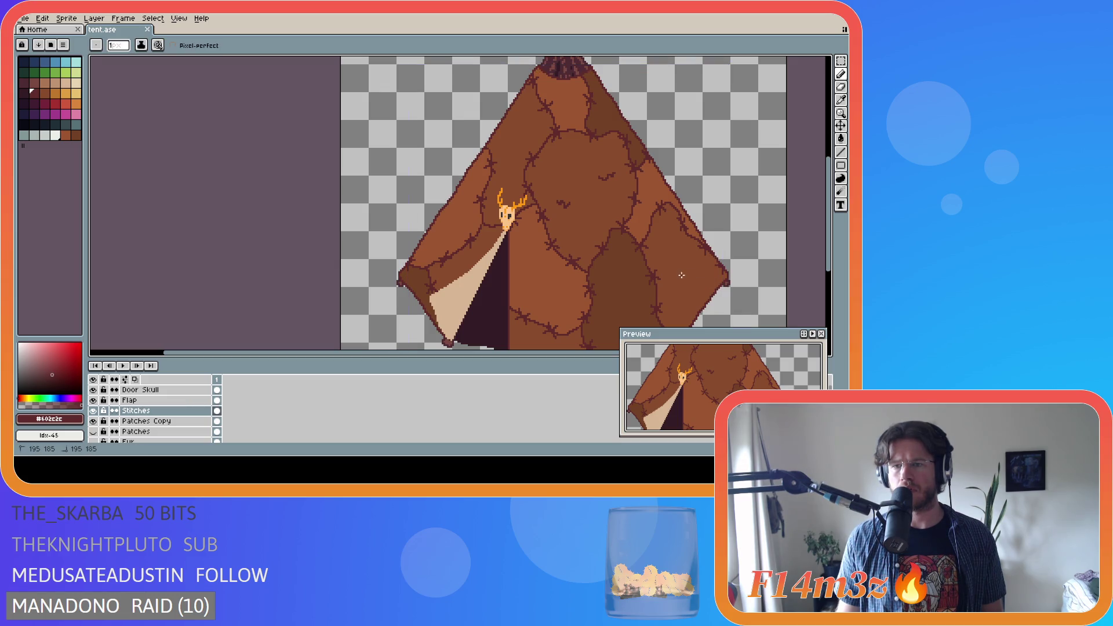
{"action": "left_click_drag", "start_coordinate": [686, 268], "coordinate": [687, 273]}
{"action": "key", "text": "ctrl+s"}
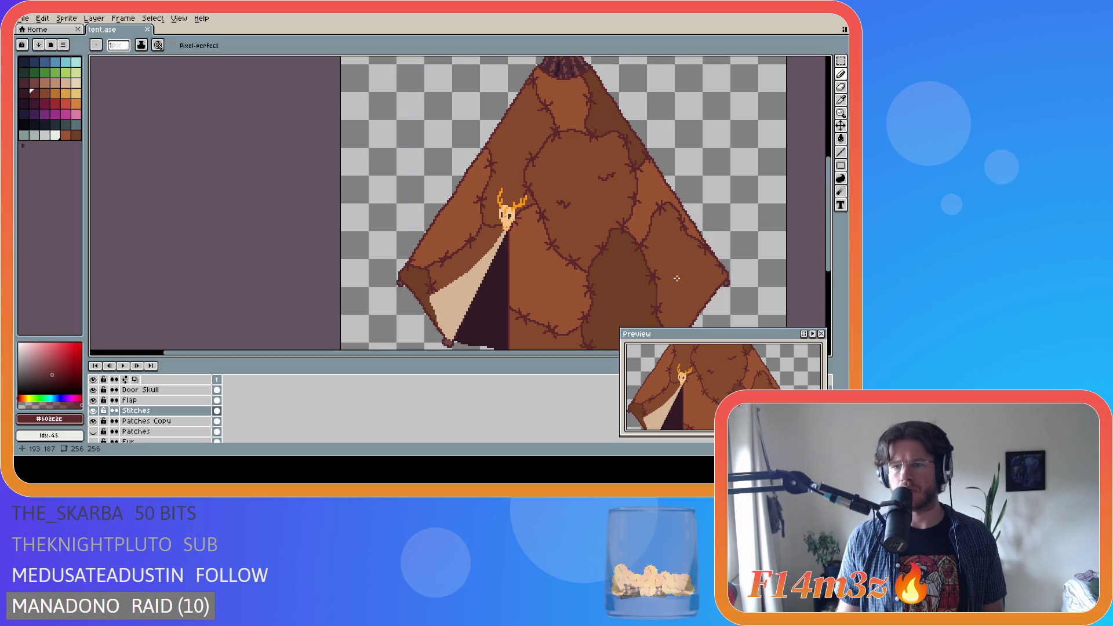
Add more small scratch strokes to the lower-right patch, saving and restoring a removed mark
{"action": "left_click_drag", "start_coordinate": [687, 280], "coordinate": [688, 282]}
{"action": "scroll", "coordinate": [714, 290], "scroll_direction": "down", "scroll_amount": 1}
{"action": "scroll", "coordinate": [714, 291], "scroll_direction": "up", "scroll_amount": 2}
{"action": "key", "text": "ctrl+s"}
{"action": "left_click_drag", "start_coordinate": [678, 274], "coordinate": [682, 277]}
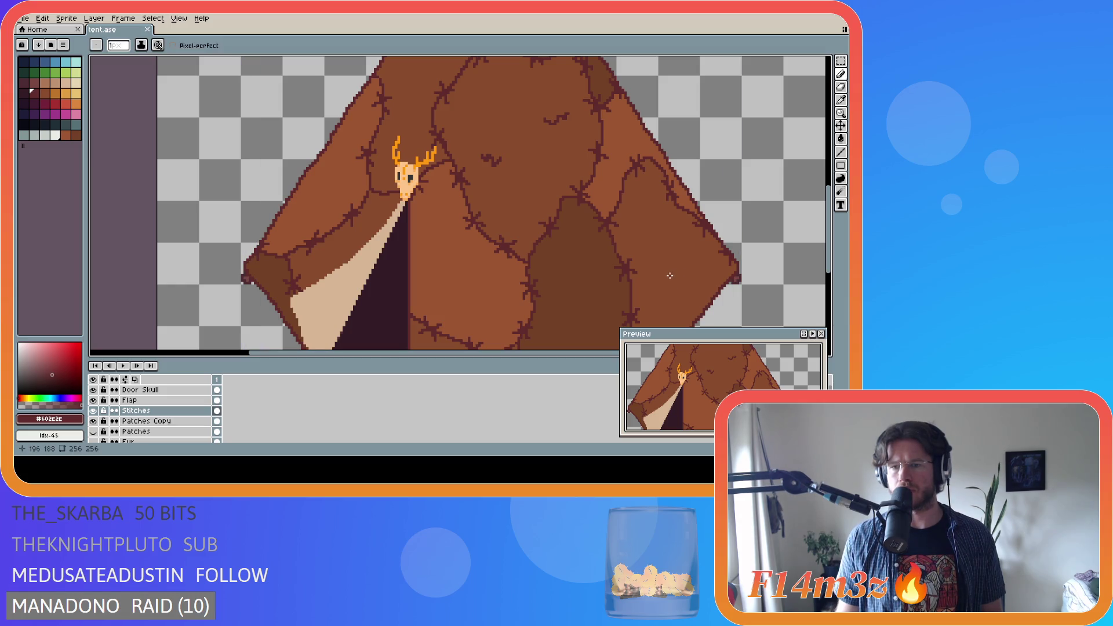
{"action": "left_click_drag", "start_coordinate": [679, 274], "coordinate": [679, 275]}
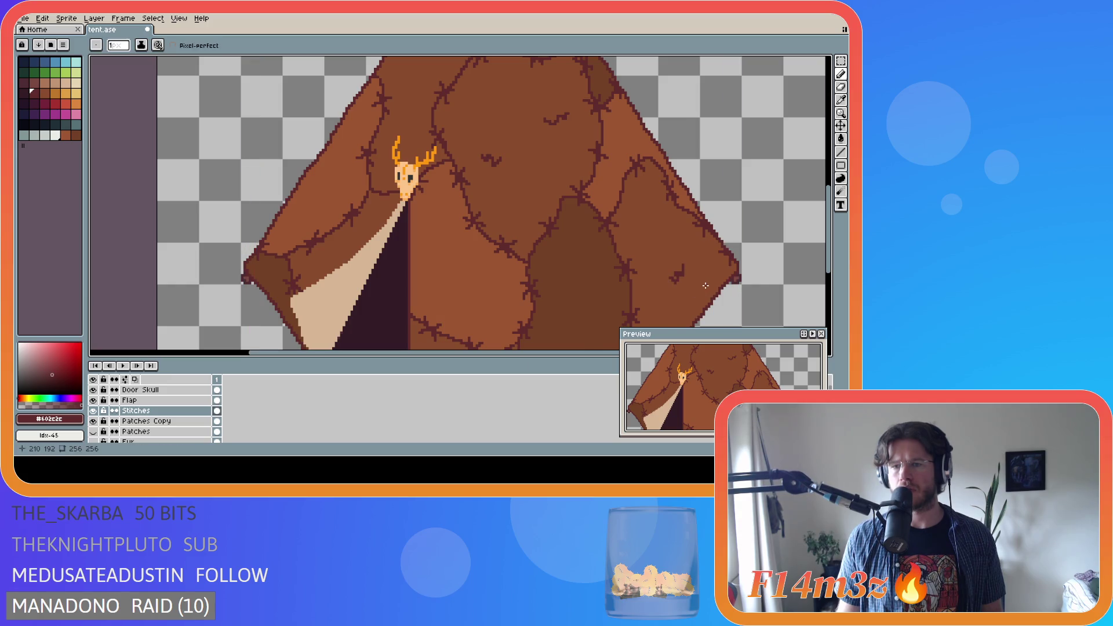
{"action": "key", "text": "ctrl+y"}
Erase part of the lower-right scratch and a stray pixel, undoing the final erase
{"action": "key", "text": "e"}
{"action": "left_click_drag", "start_coordinate": [683, 272], "coordinate": [680, 272]}
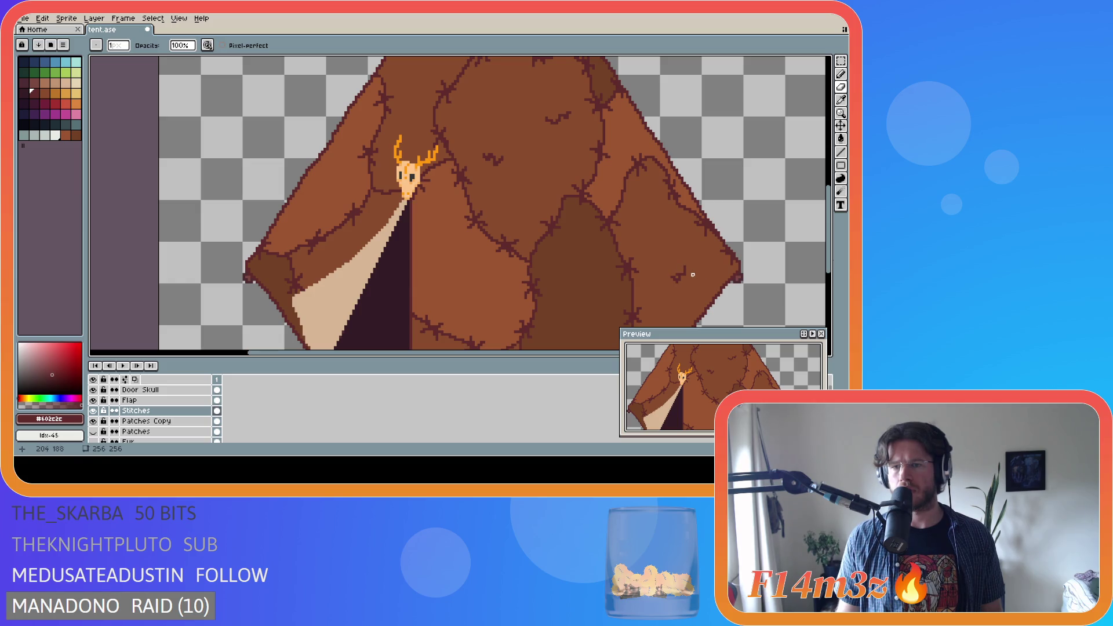
{"action": "key", "text": "v"}
{"action": "key", "text": "e"}
{"action": "left_click", "coordinate": [683, 264]}
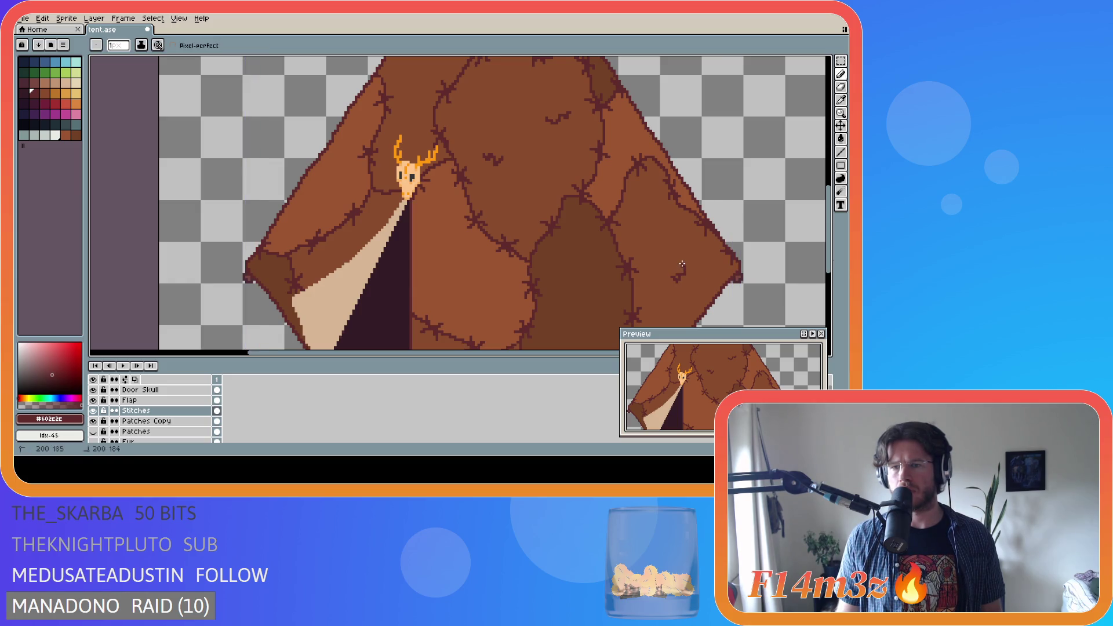
{"action": "scroll", "coordinate": [713, 277], "scroll_direction": "down", "scroll_amount": 2}
{"action": "key", "text": "ctrl+z"}
{"action": "scroll", "coordinate": [709, 284], "scroll_direction": "up", "scroll_amount": 2}
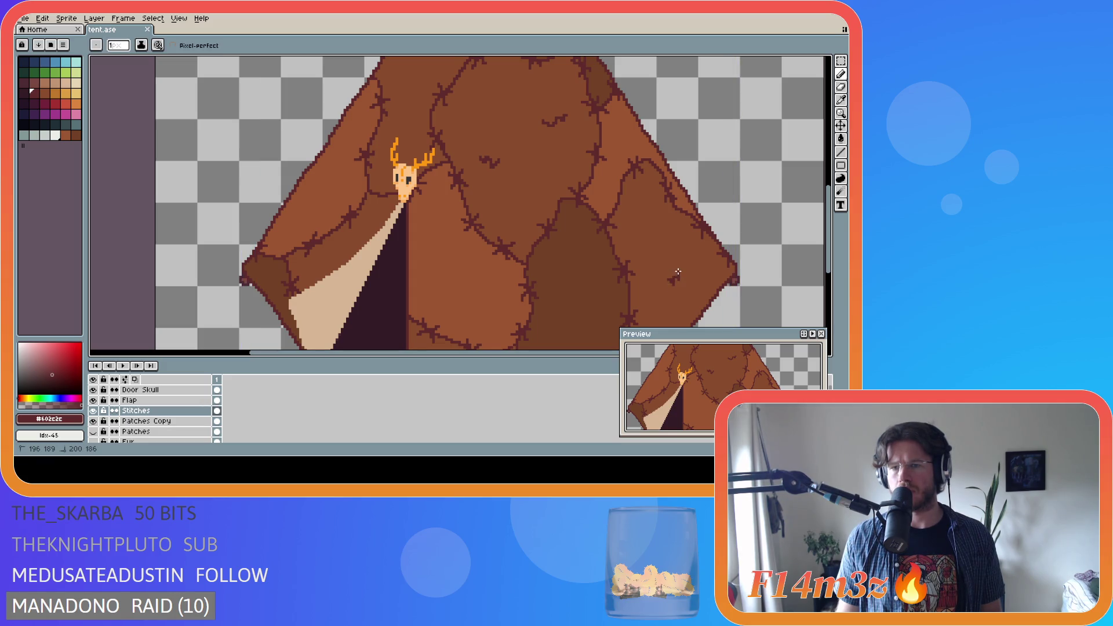
{"action": "scroll", "coordinate": [711, 287], "scroll_direction": "down", "scroll_amount": 1}
{"action": "scroll", "coordinate": [725, 298], "scroll_direction": "down", "scroll_amount": 2}
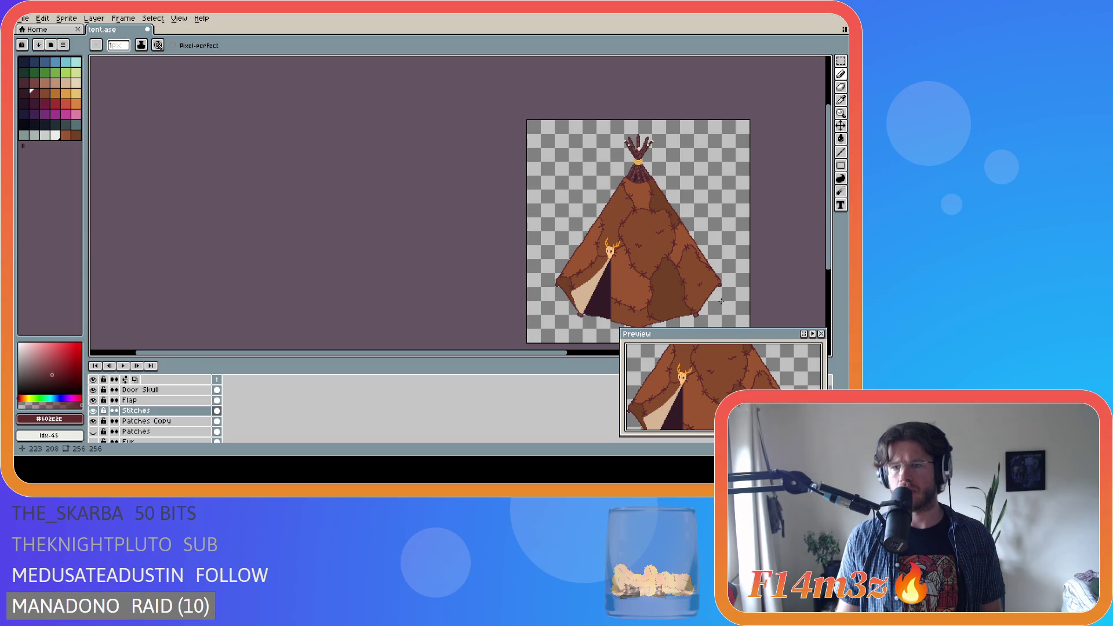
Zoom around the tent patches and save tent.ase
{"action": "scroll", "coordinate": [711, 283], "scroll_direction": "up", "scroll_amount": 2}
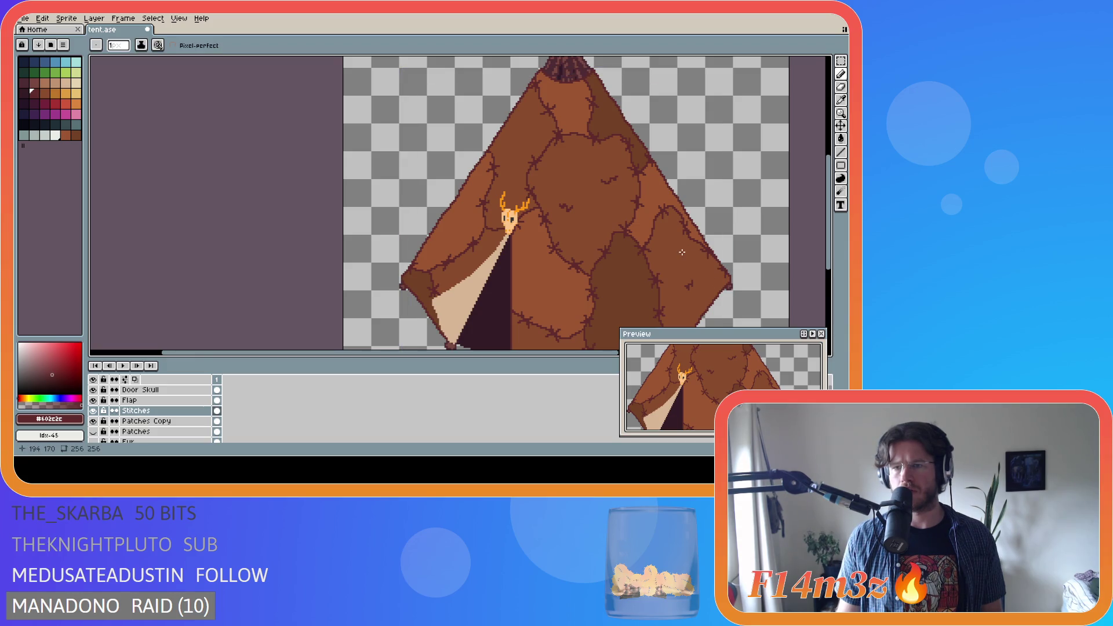
{"action": "scroll", "coordinate": [750, 290], "scroll_direction": "down", "scroll_amount": 2}
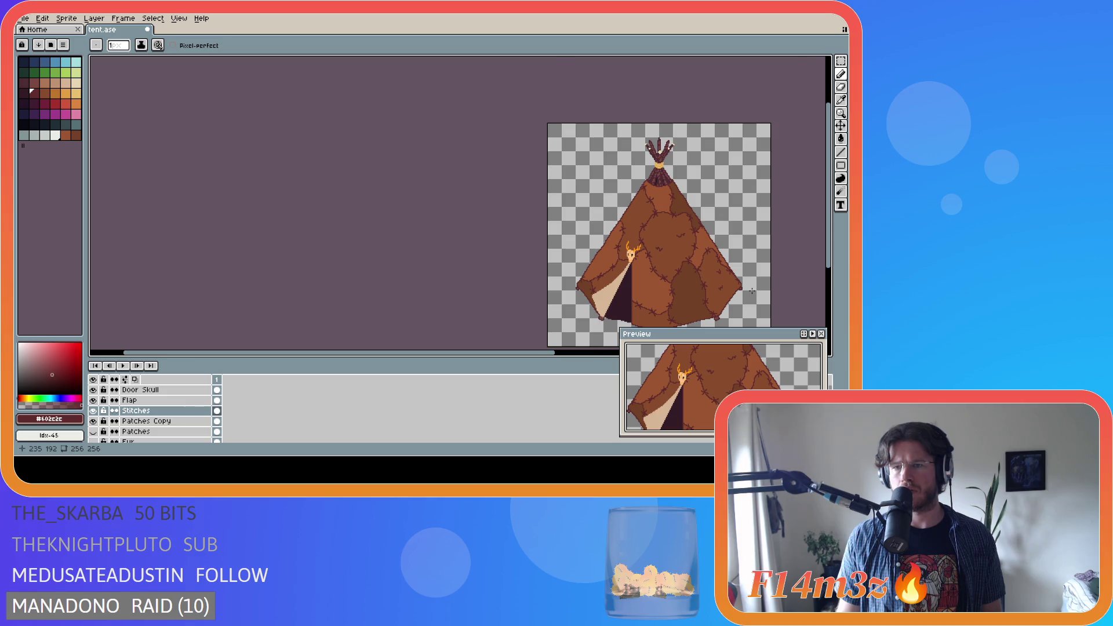
{"action": "scroll", "coordinate": [752, 291], "scroll_direction": "up", "scroll_amount": 1}
{"action": "scroll", "coordinate": [757, 296], "scroll_direction": "down", "scroll_amount": 1}
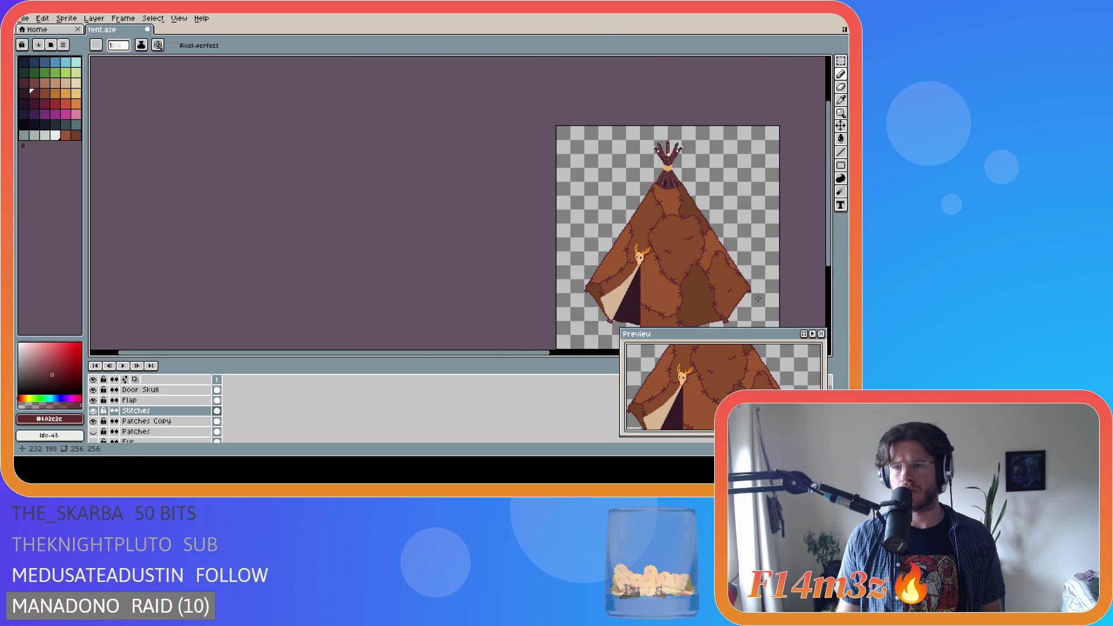
{"action": "scroll", "coordinate": [754, 296], "scroll_direction": "up", "scroll_amount": 2}
{"action": "scroll", "coordinate": [725, 290], "scroll_direction": "down", "scroll_amount": 1}
{"action": "scroll", "coordinate": [694, 287], "scroll_direction": "up", "scroll_amount": 1}
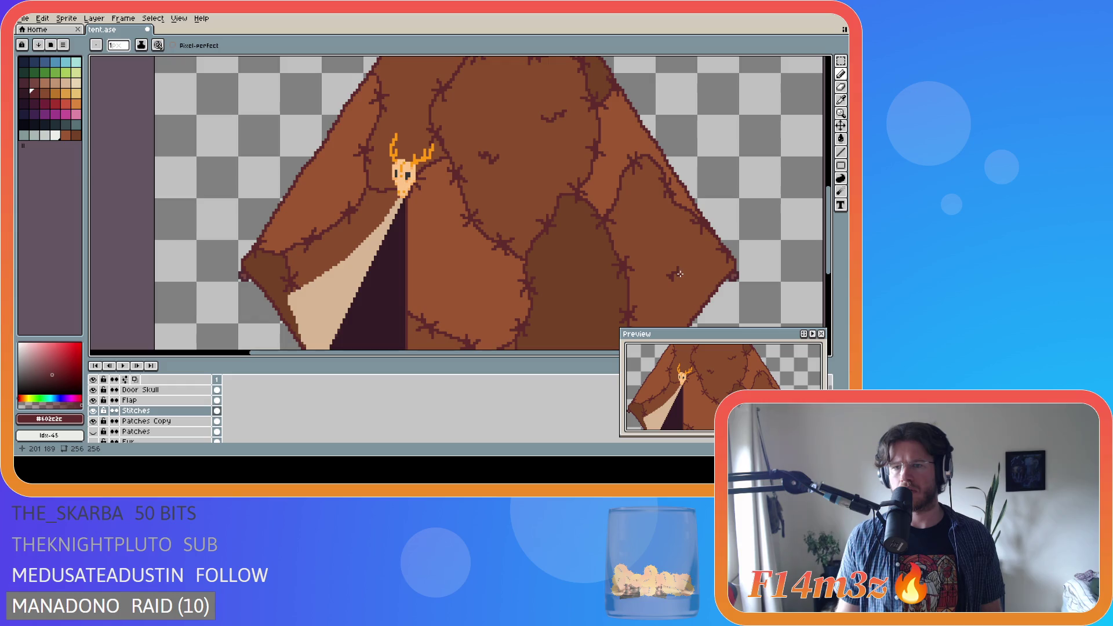
{"action": "scroll", "coordinate": [678, 270], "scroll_direction": "down", "scroll_amount": 5}
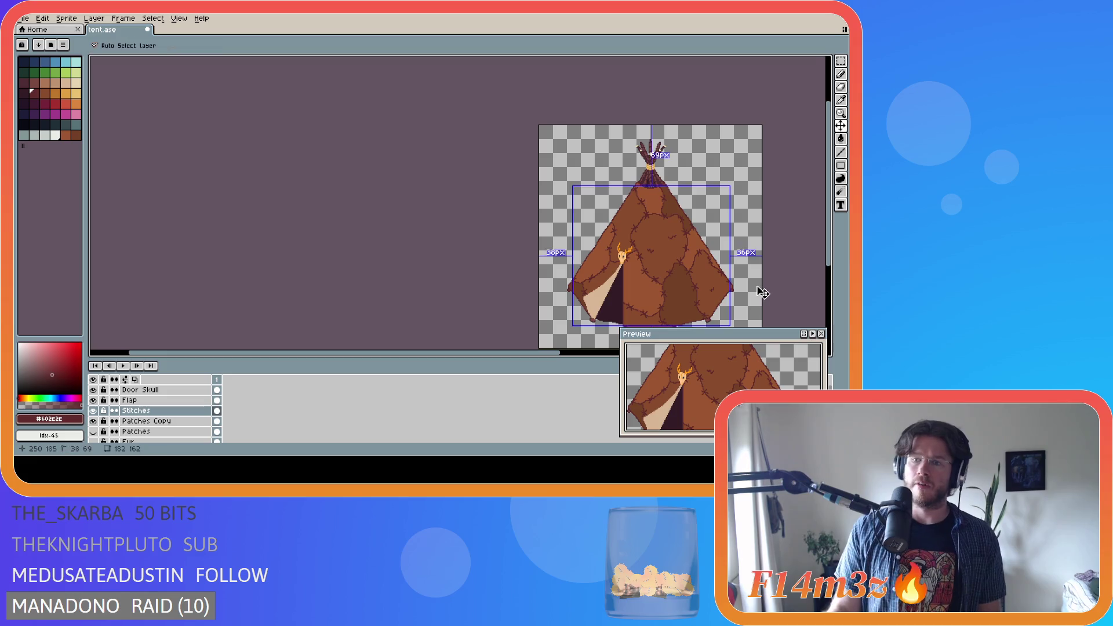
{"action": "key", "text": "ctrl+s"}
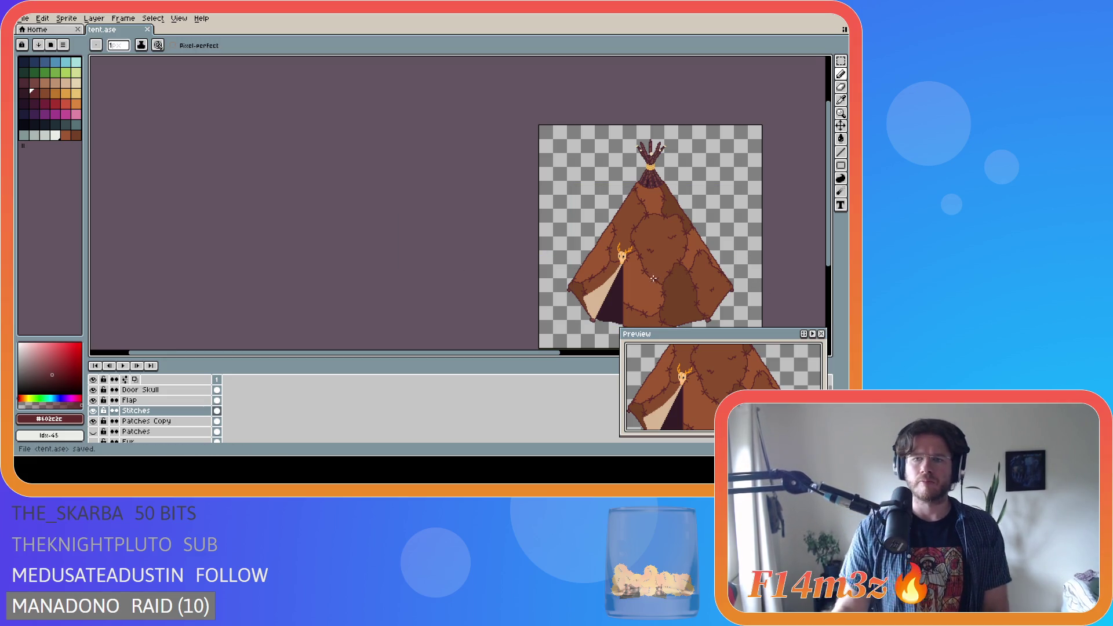
Draw a small dark mark right of the door flap and a short stitch mark below
{"action": "scroll", "coordinate": [649, 273], "scroll_direction": "up", "scroll_amount": 1}
{"action": "scroll", "coordinate": [675, 281], "scroll_direction": "down", "scroll_amount": 1}
{"action": "scroll", "coordinate": [675, 281], "scroll_direction": "up", "scroll_amount": 2}
{"action": "left_click_drag", "start_coordinate": [661, 267], "coordinate": [666, 264]}
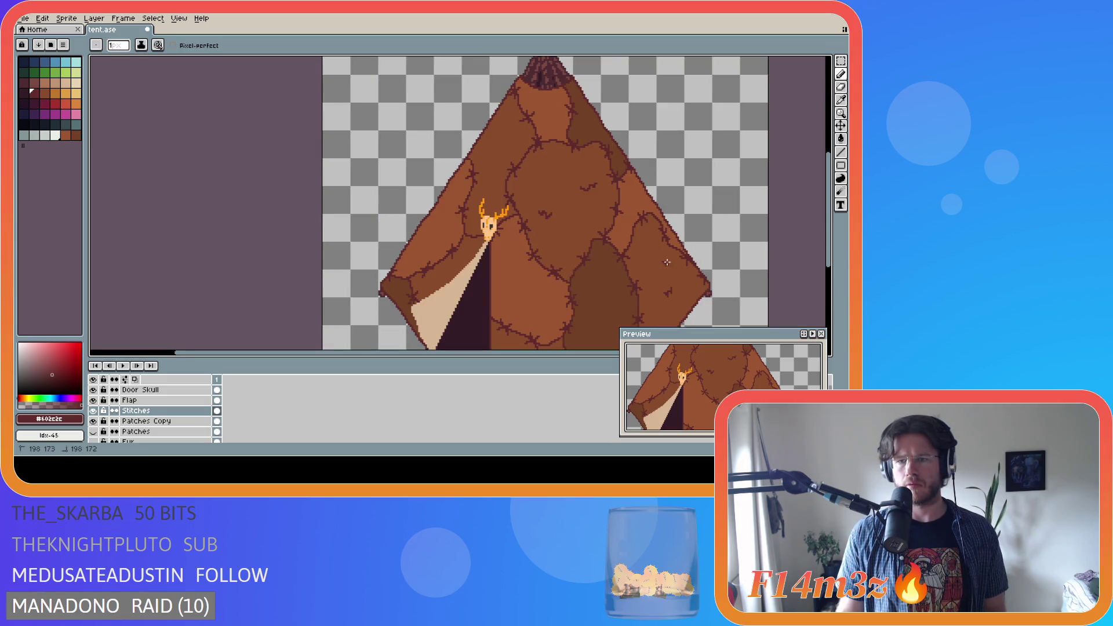
{"action": "scroll", "coordinate": [699, 293], "scroll_direction": "down", "scroll_amount": 2}
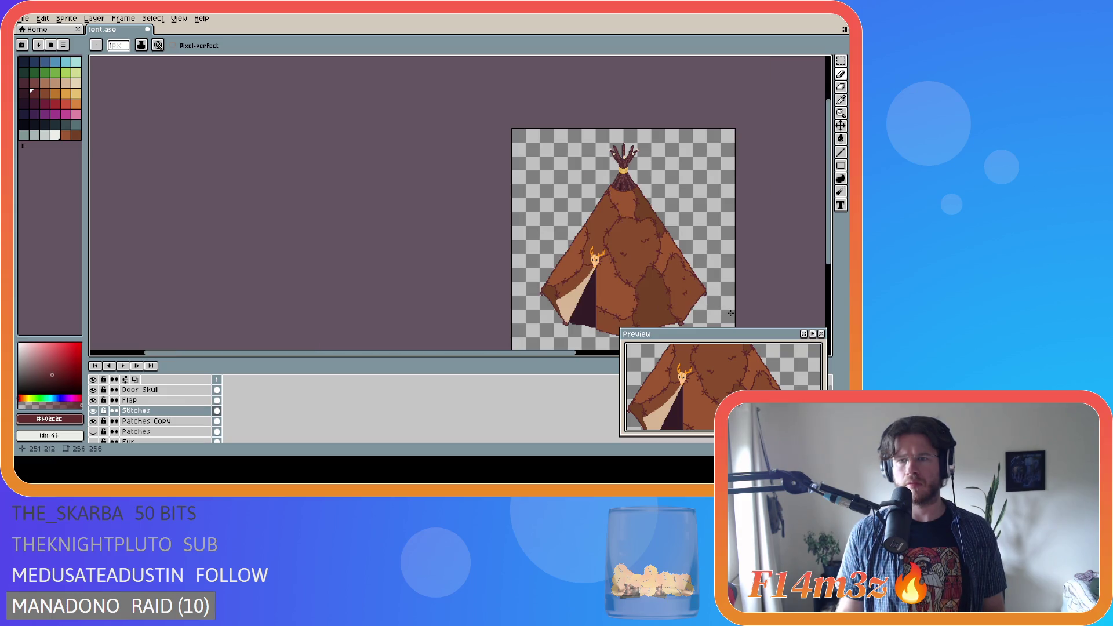
{"action": "scroll", "coordinate": [606, 296], "scroll_direction": "up", "scroll_amount": 2}
{"action": "left_click_drag", "start_coordinate": [606, 290], "coordinate": [617, 290]}
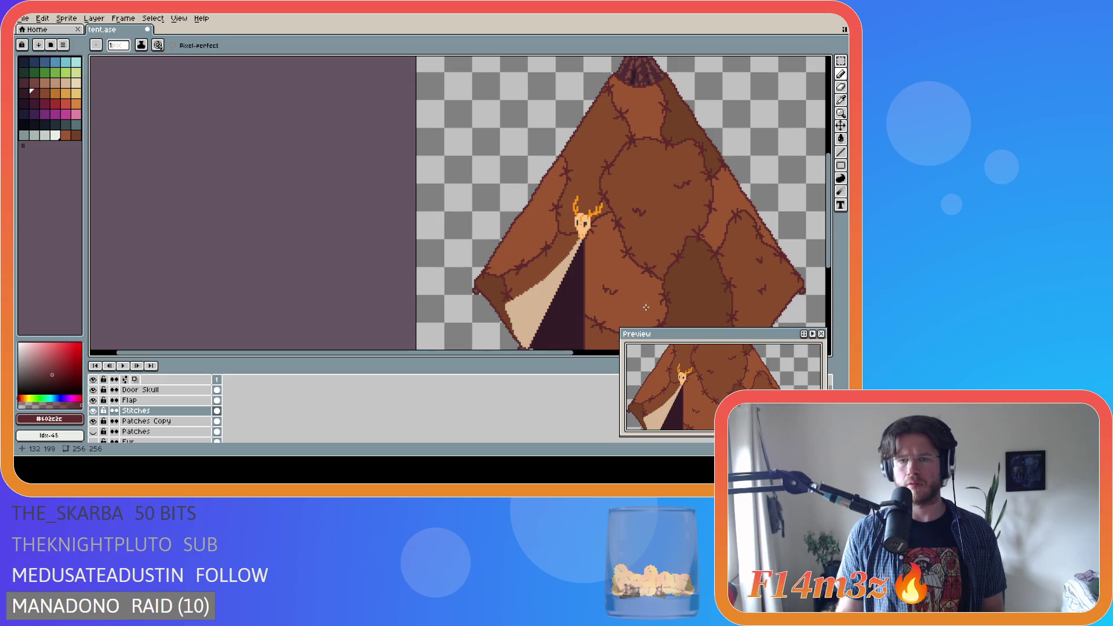
{"action": "scroll", "coordinate": [608, 286], "scroll_direction": "up", "scroll_amount": 2}
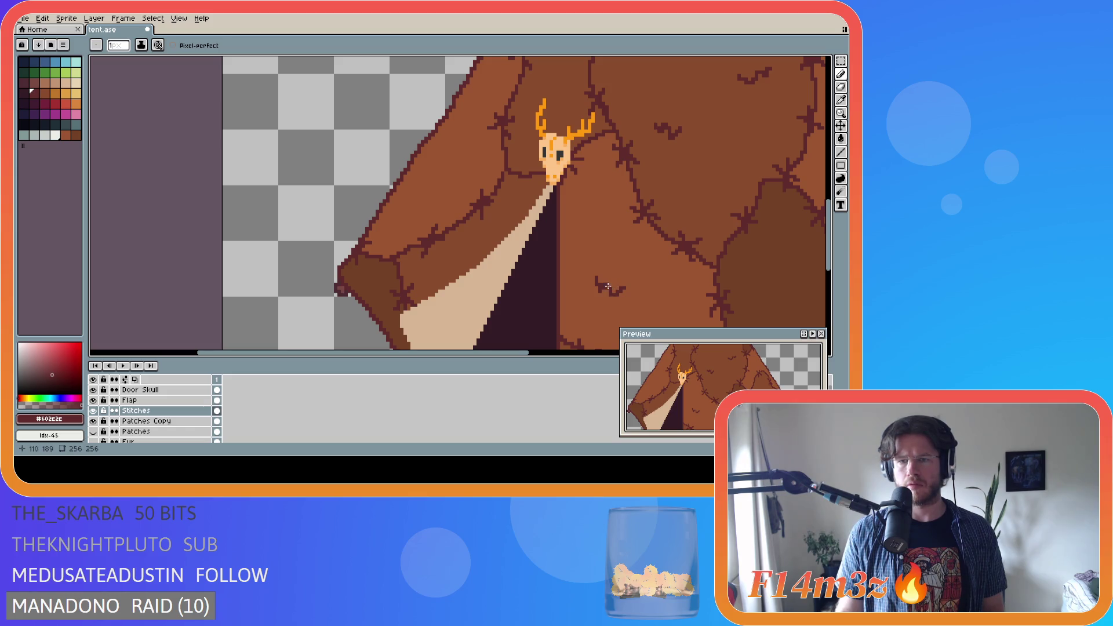
Inspect the scratches around the door flap, checking the Stitches layer's bounds
{"action": "scroll", "coordinate": [639, 304], "scroll_direction": "up", "scroll_amount": 1}
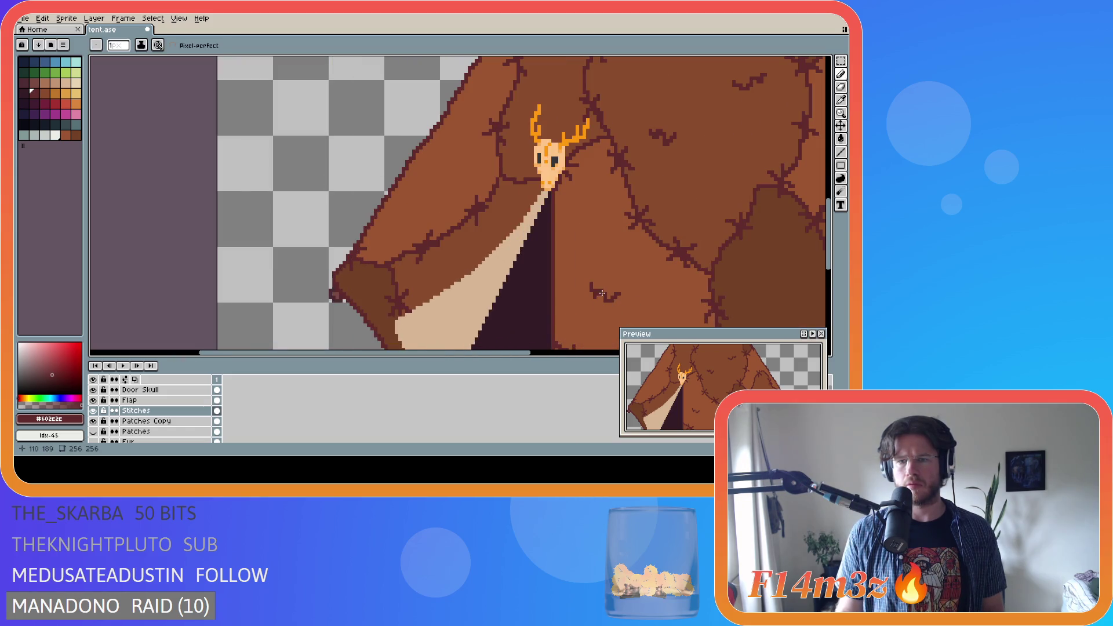
{"action": "scroll", "coordinate": [638, 296], "scroll_direction": "down", "scroll_amount": 1}
{"action": "scroll", "coordinate": [615, 295], "scroll_direction": "up", "scroll_amount": 1}
{"action": "key", "text": "b"}
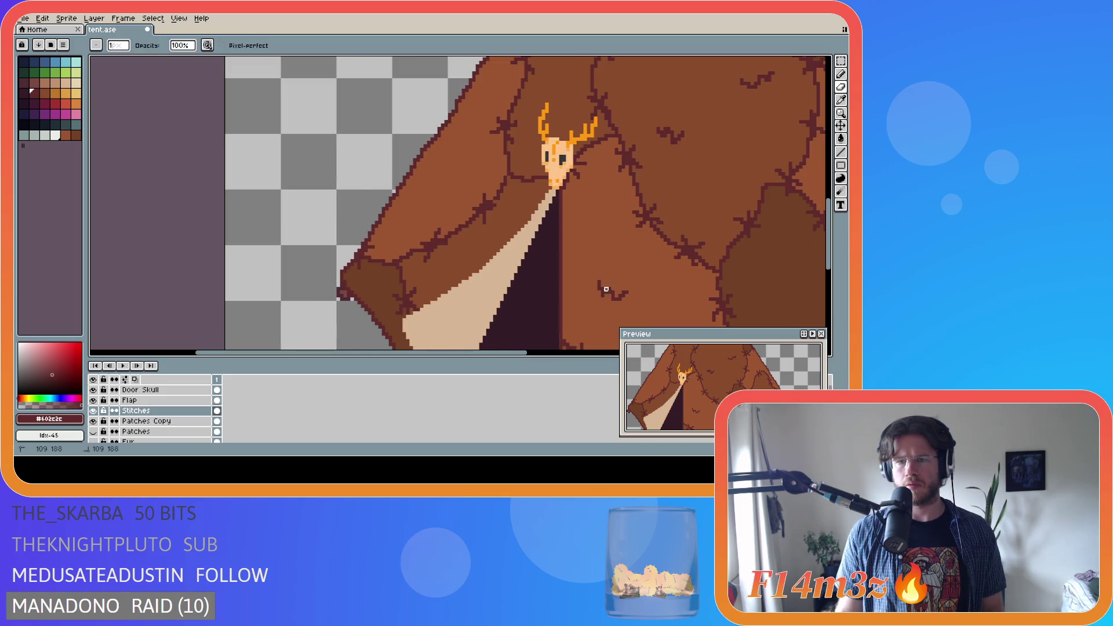
{"action": "scroll", "coordinate": [606, 289], "scroll_direction": "down", "scroll_amount": 2}
{"action": "scroll", "coordinate": [679, 302], "scroll_direction": "down", "scroll_amount": 2}
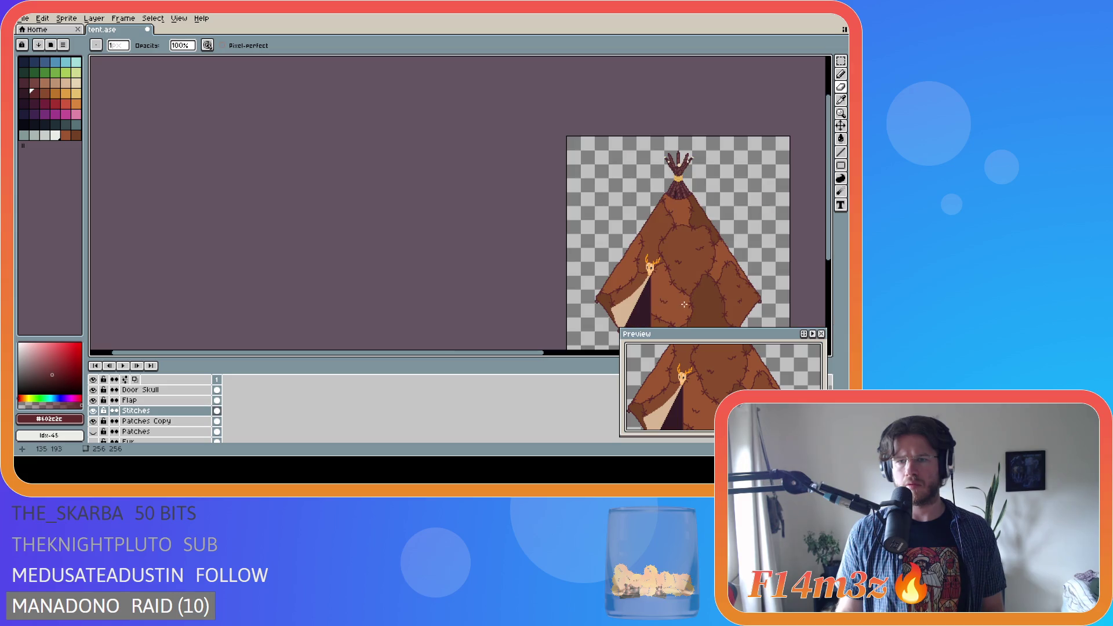
{"action": "scroll", "coordinate": [693, 309], "scroll_direction": "up", "scroll_amount": 2}
{"action": "scroll", "coordinate": [699, 310], "scroll_direction": "down", "scroll_amount": 2}
{"action": "scroll", "coordinate": [698, 311], "scroll_direction": "up", "scroll_amount": 1}
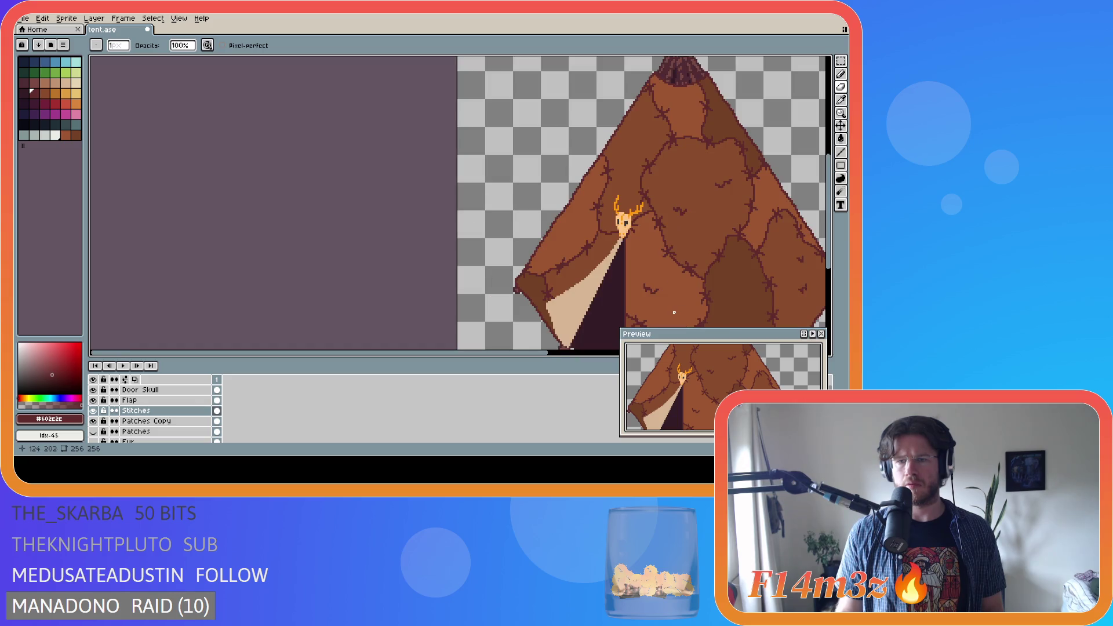
{"action": "scroll", "coordinate": [693, 313], "scroll_direction": "down", "scroll_amount": 1}
{"action": "key", "text": "ctrl"}
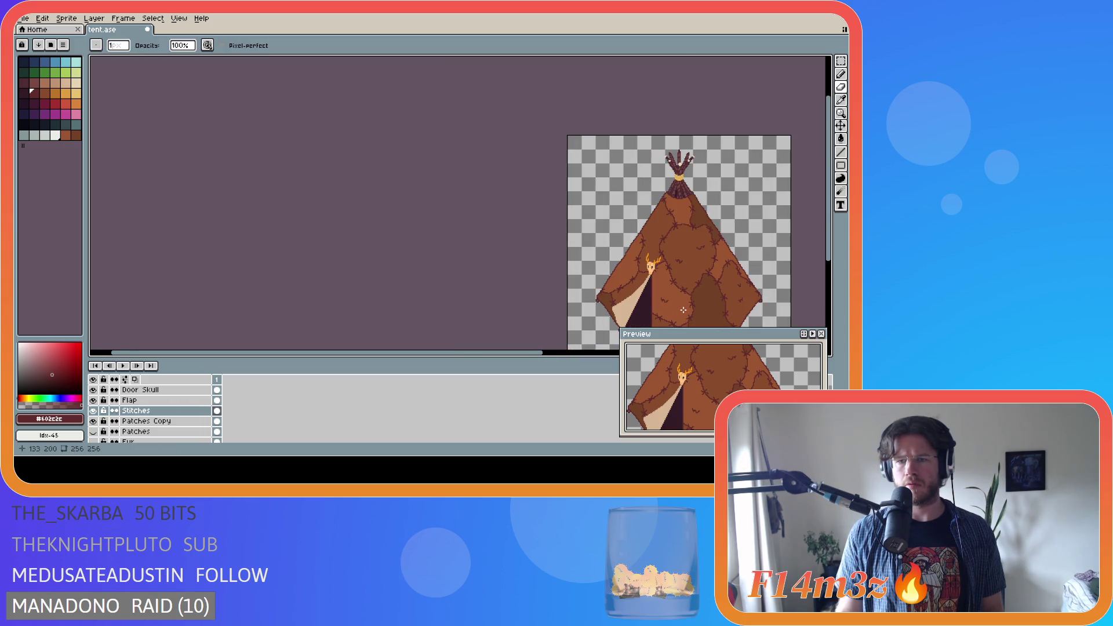
{"action": "key", "text": "ctrl"}
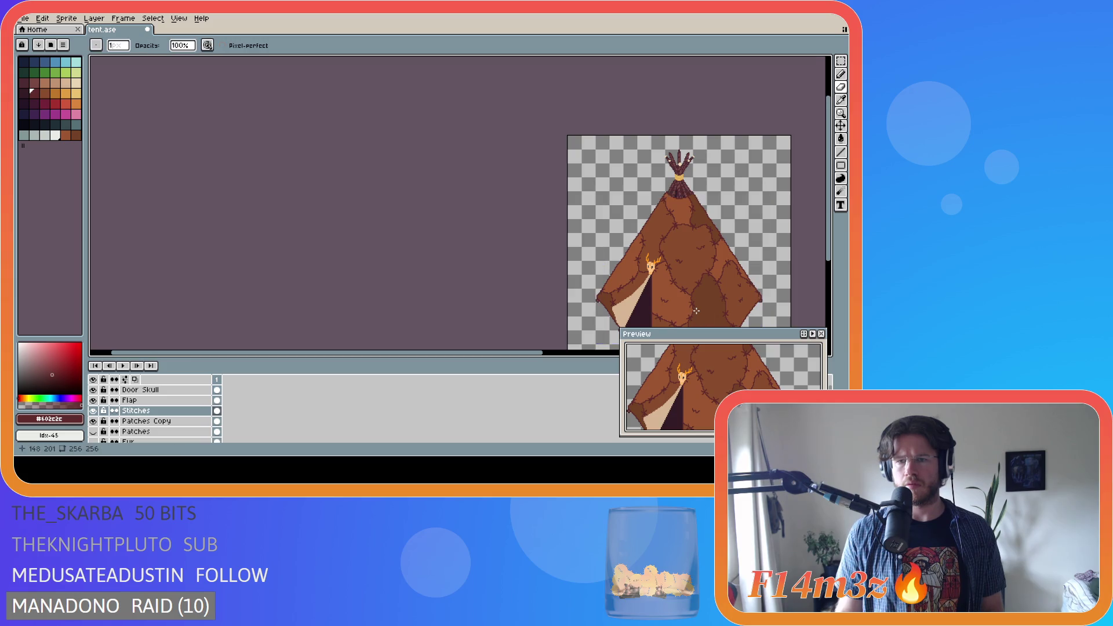
{"action": "key", "text": "ctrl"}
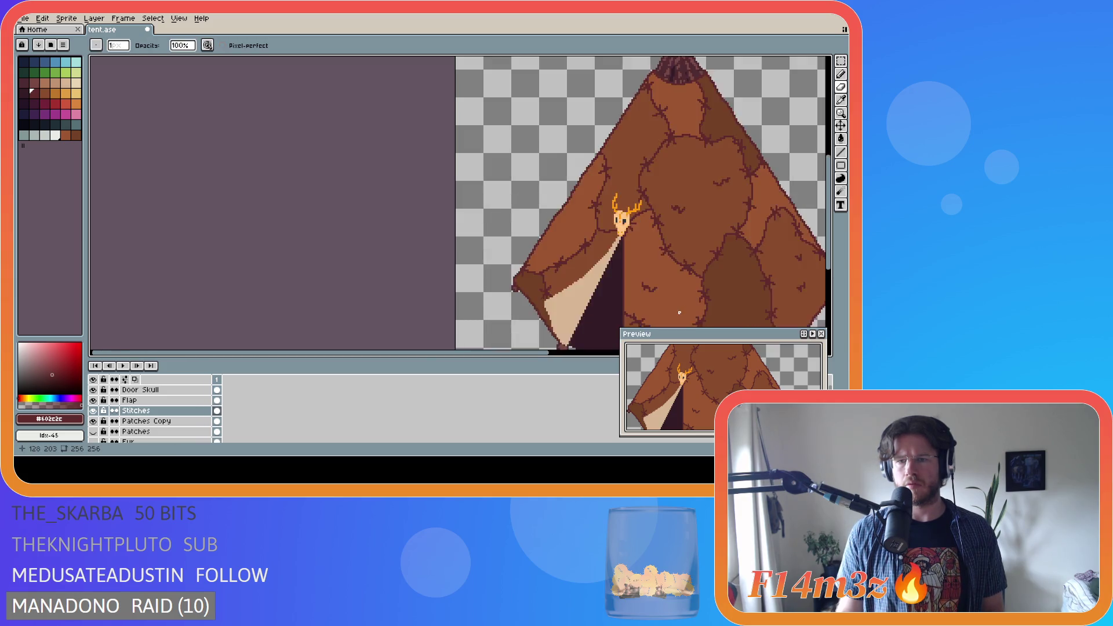
{"action": "scroll", "coordinate": [685, 307], "scroll_direction": "up", "scroll_amount": 2}
{"action": "key", "text": "e"}
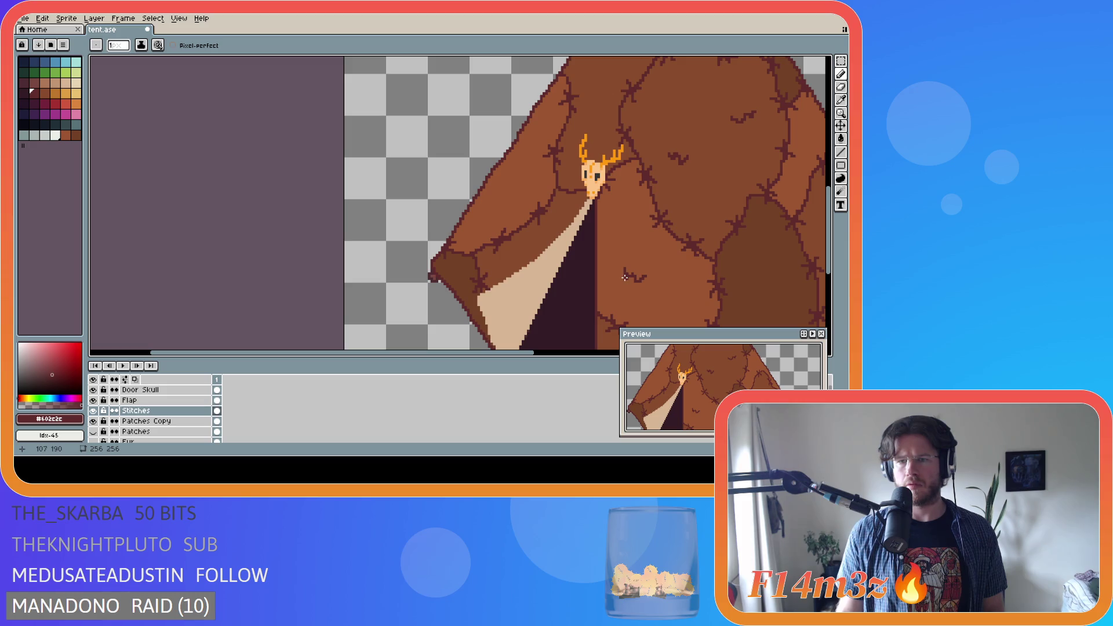
Undo two recent strokes near the door, then redo the scratch stroke
{"action": "scroll", "coordinate": [621, 276], "scroll_direction": "down", "scroll_amount": 3}
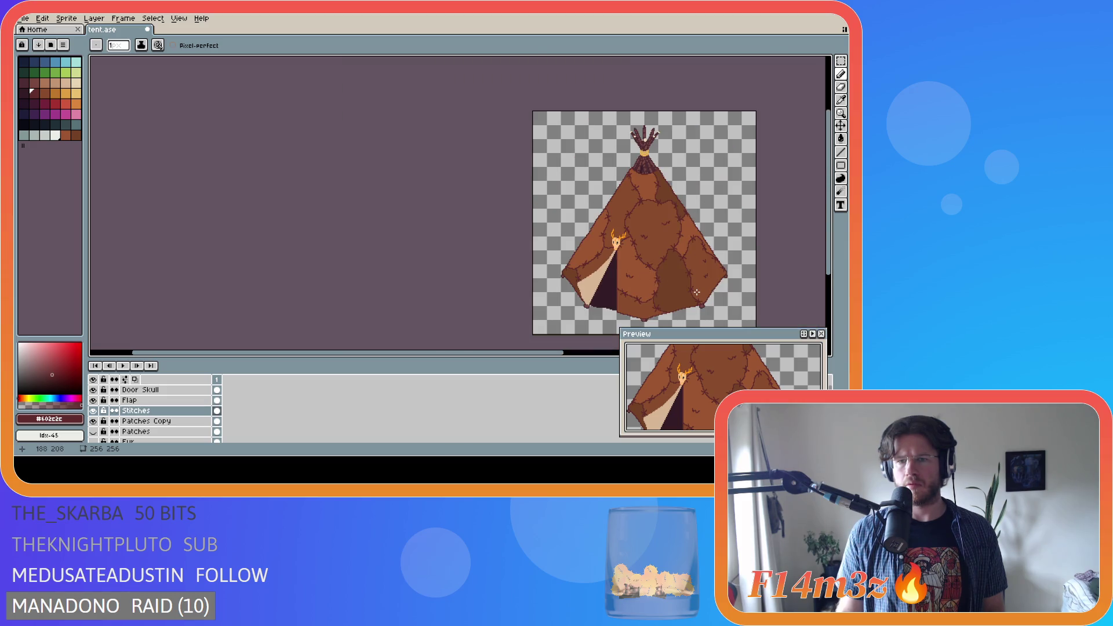
{"action": "key", "text": "ctrl+z"}
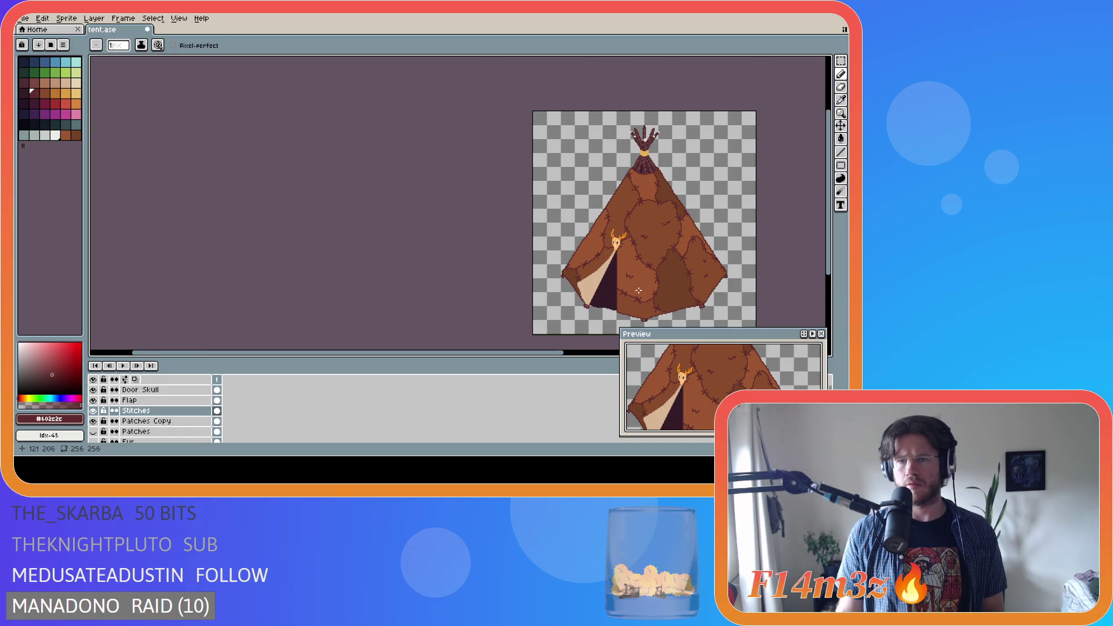
{"action": "scroll", "coordinate": [639, 290], "scroll_direction": "up", "scroll_amount": 3}
{"action": "scroll", "coordinate": [619, 270], "scroll_direction": "down", "scroll_amount": 4}
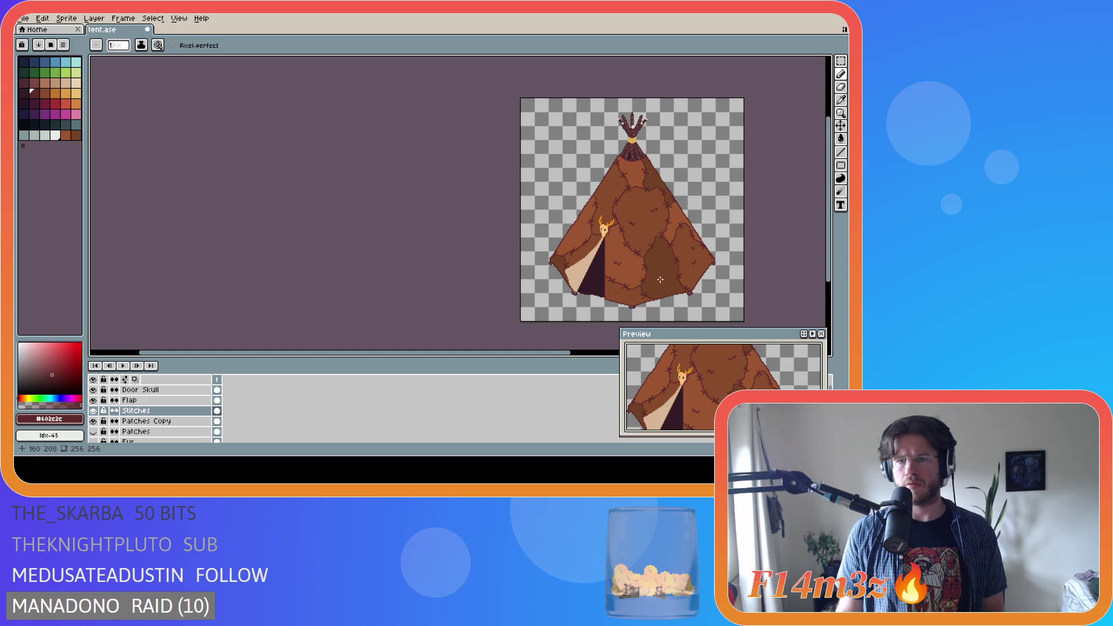
{"action": "scroll", "coordinate": [664, 281], "scroll_direction": "up", "scroll_amount": 2}
{"action": "key", "text": "ctrl+z"}
{"action": "key", "text": "ctrl+z"}
{"action": "scroll", "coordinate": [667, 281], "scroll_direction": "down", "scroll_amount": 2}
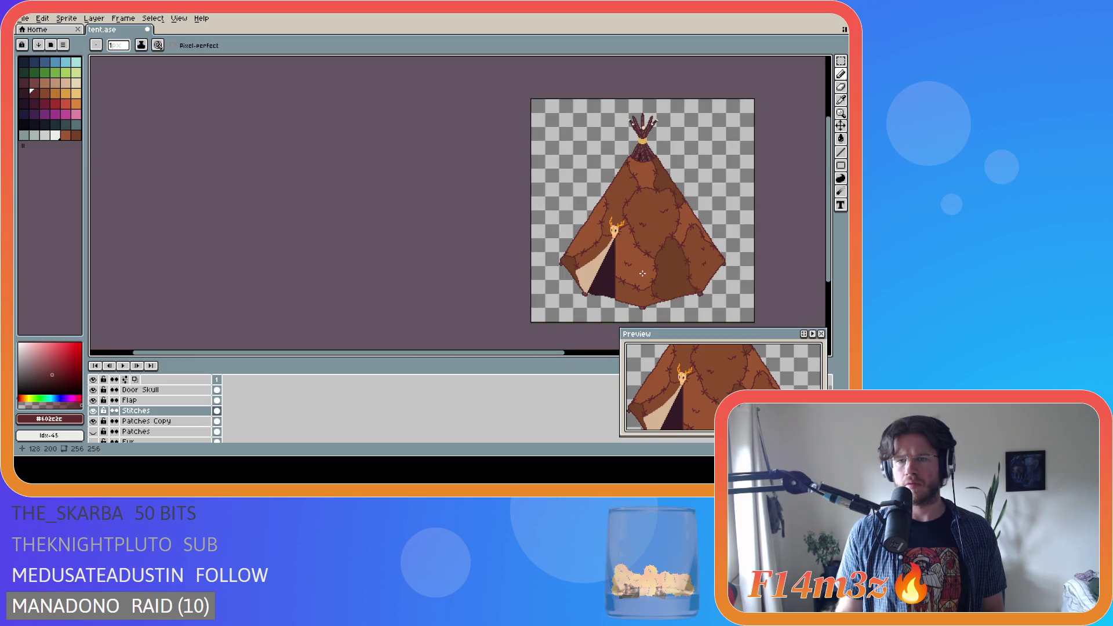
{"action": "key", "text": "ctrl+y"}
{"action": "key", "text": "ctrl+y"}
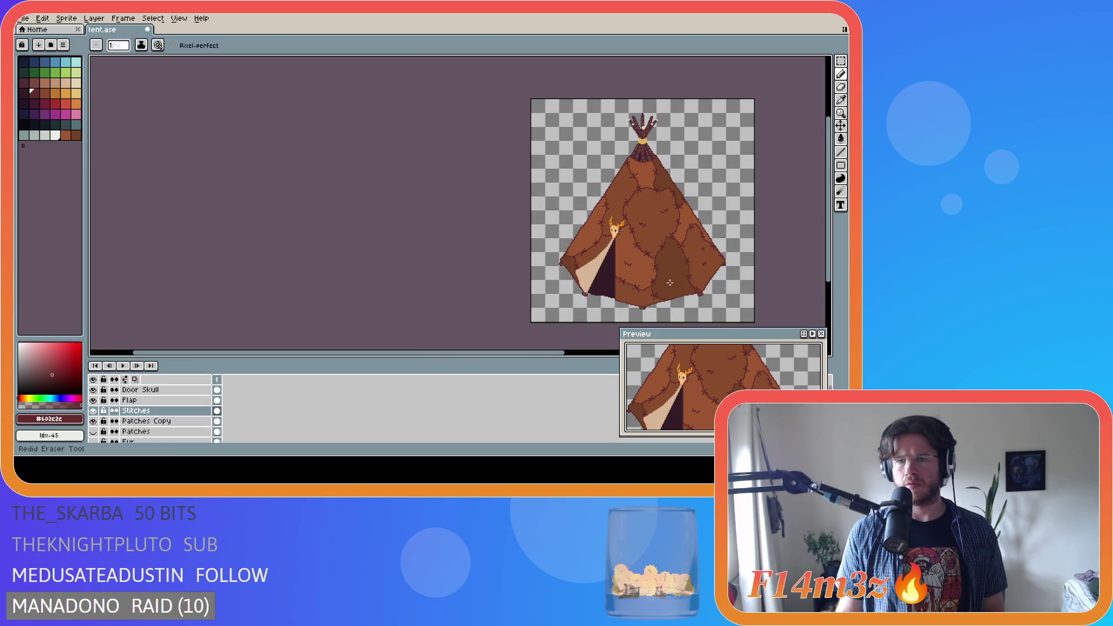
{"action": "key", "text": "ctrl"}
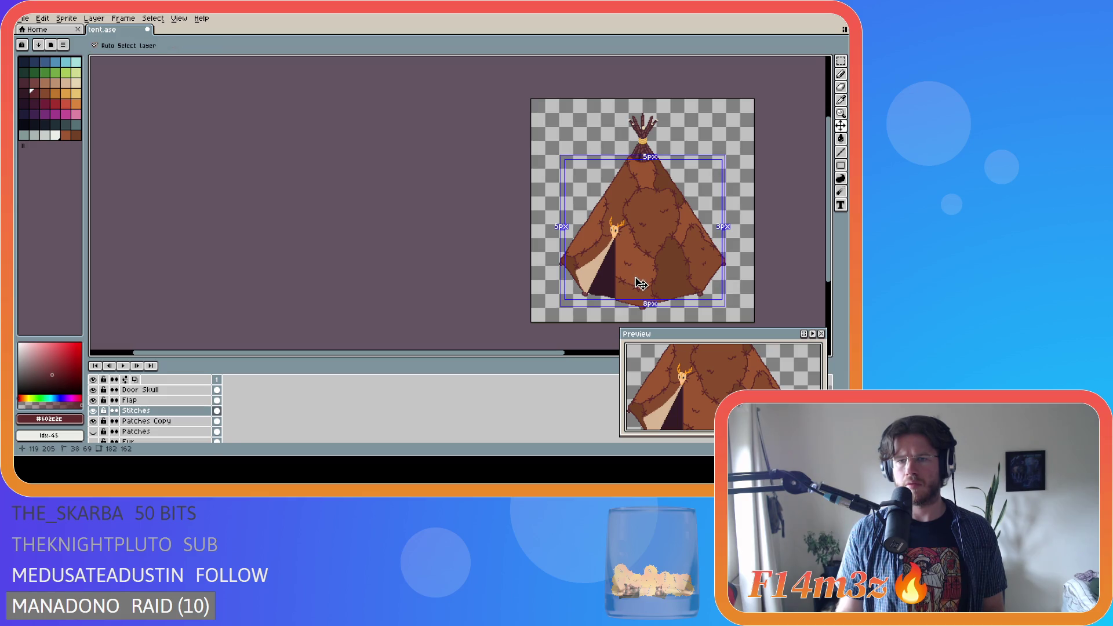
{"action": "scroll", "coordinate": [608, 264], "scroll_direction": "up", "scroll_amount": 3}
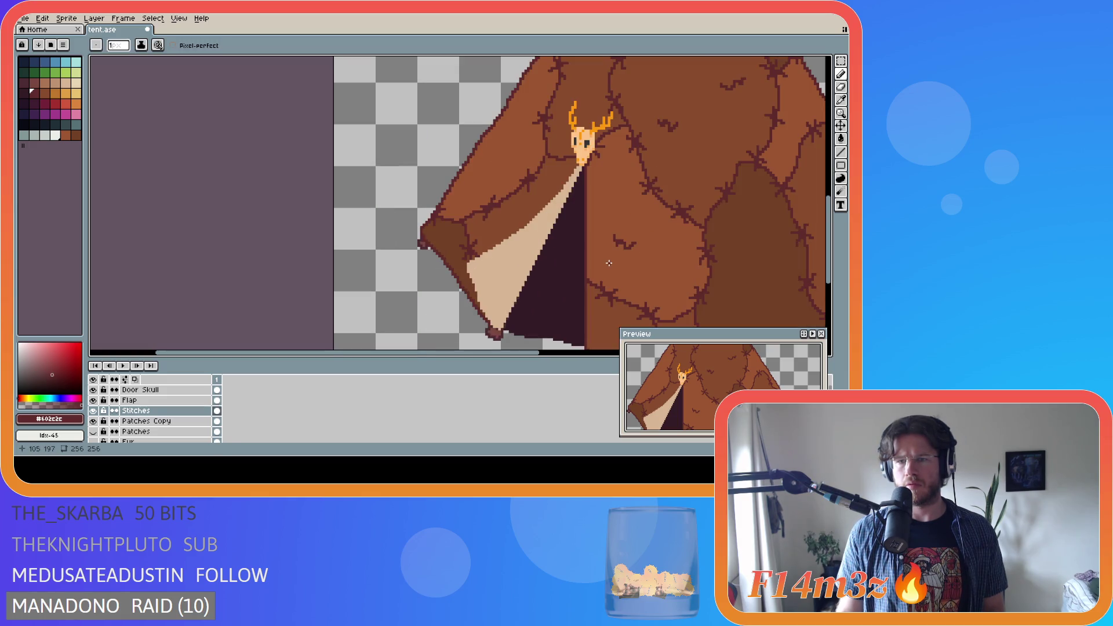
{"action": "scroll", "coordinate": [610, 261], "scroll_direction": "down", "scroll_amount": 1}
{"action": "scroll", "coordinate": [617, 254], "scroll_direction": "up", "scroll_amount": 1}
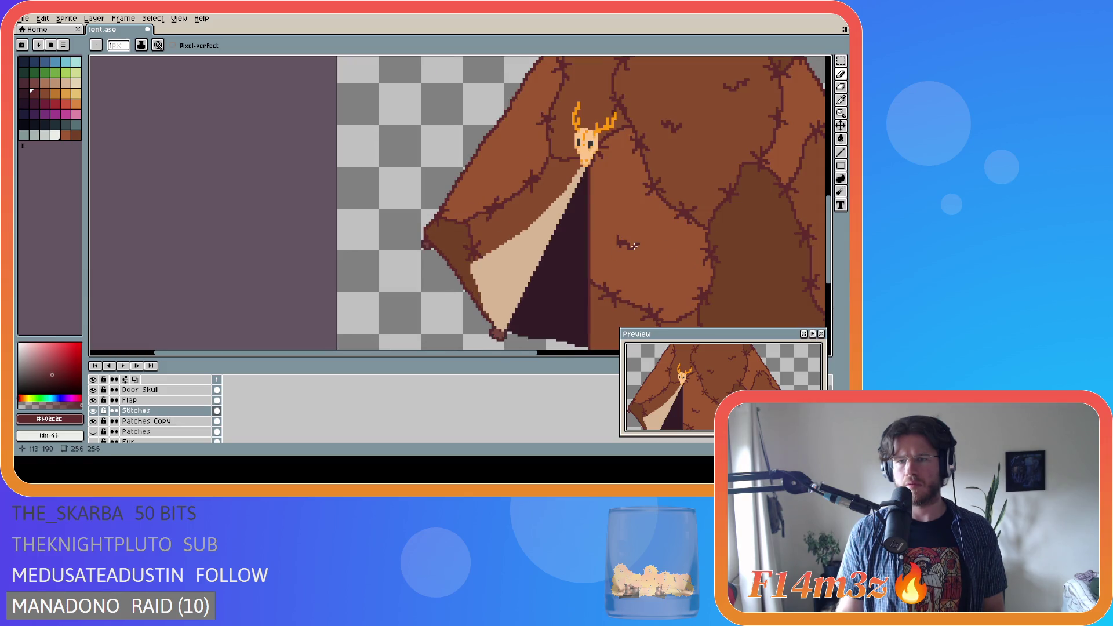
Refine the door scratches alternating Eraser and Pencil, then save tent.ase
{"action": "key", "text": "e"}
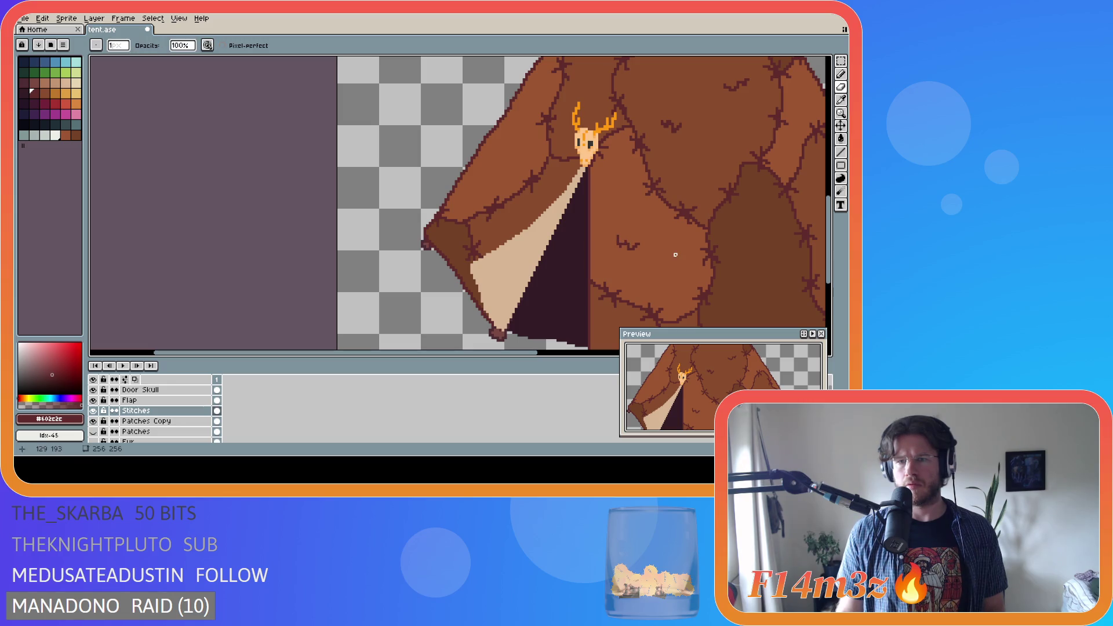
{"action": "scroll", "coordinate": [676, 259], "scroll_direction": "down", "scroll_amount": 2}
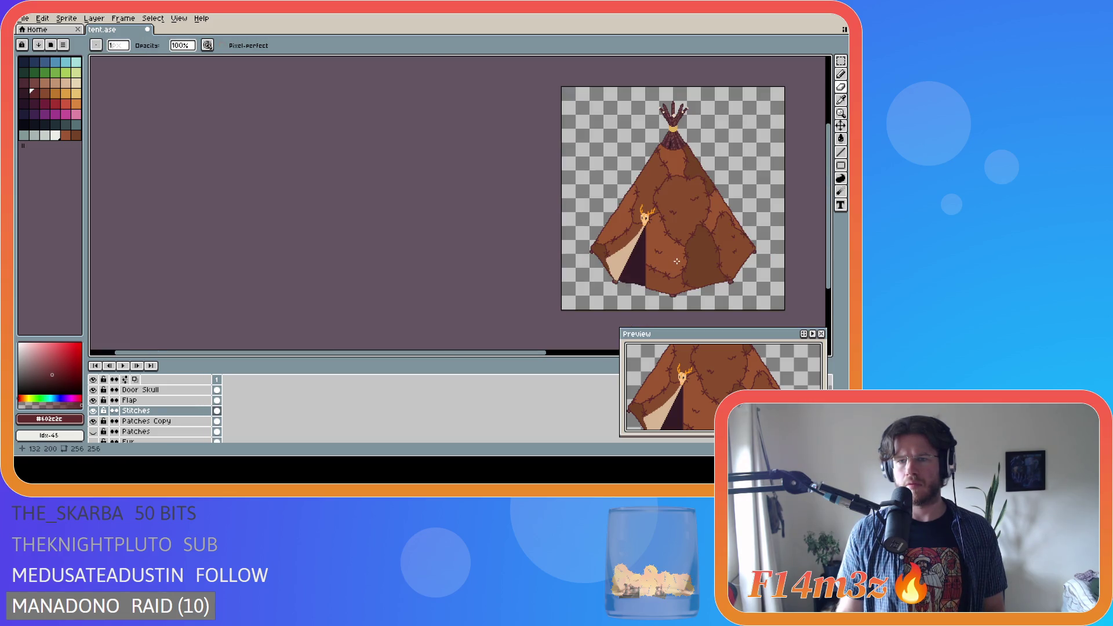
{"action": "key", "text": "b"}
{"action": "scroll", "coordinate": [656, 258], "scroll_direction": "up", "scroll_amount": 2}
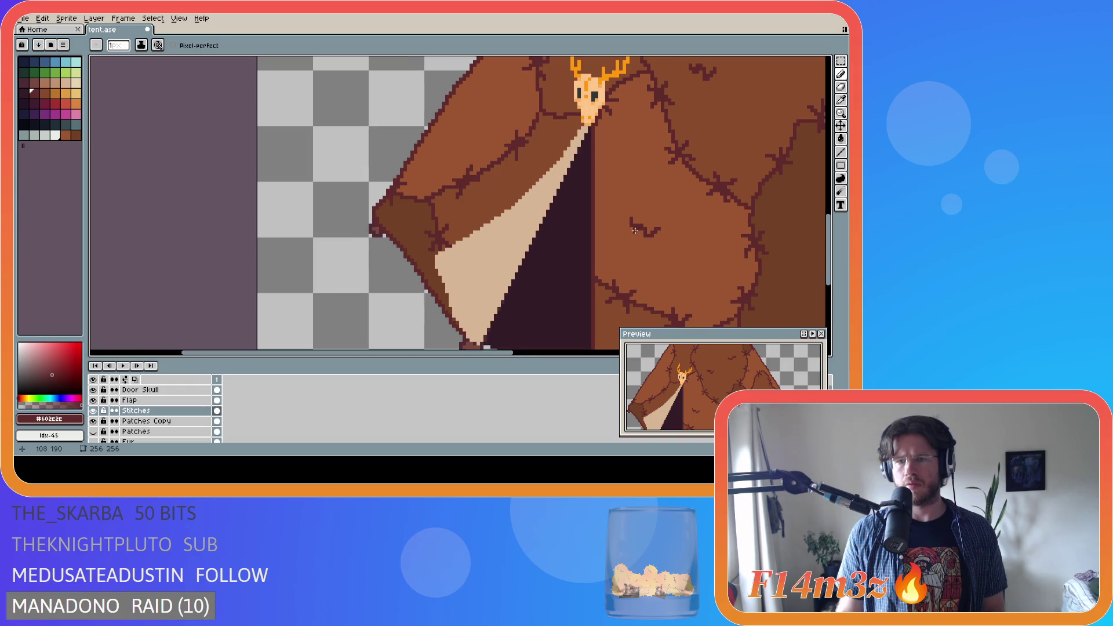
{"action": "key", "text": "e"}
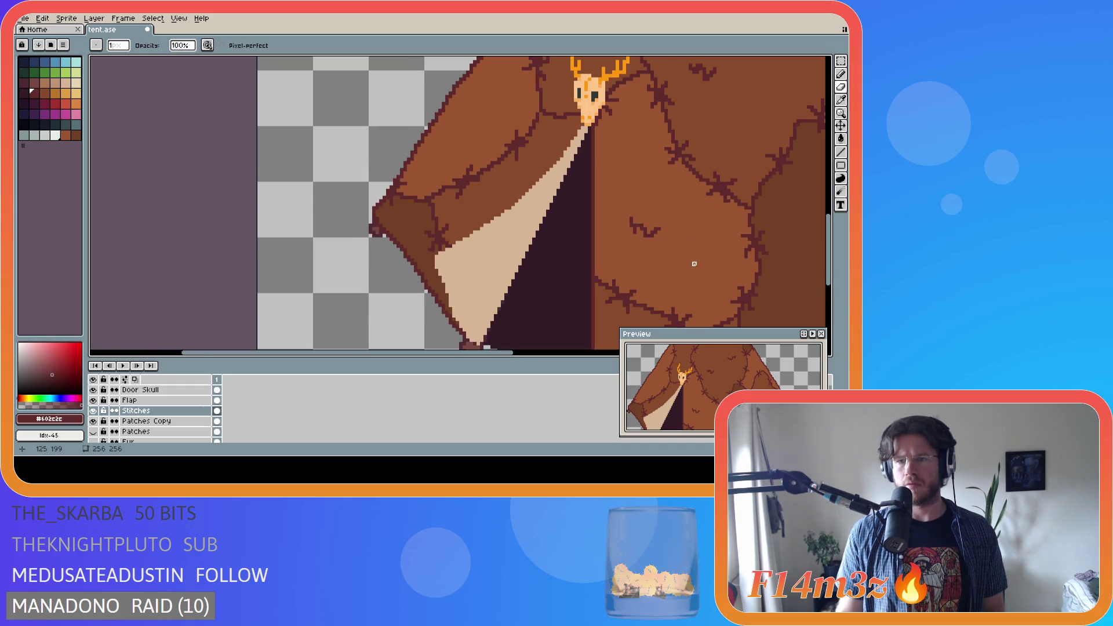
{"action": "key", "text": "b"}
{"action": "scroll", "coordinate": [690, 265], "scroll_direction": "down", "scroll_amount": 2}
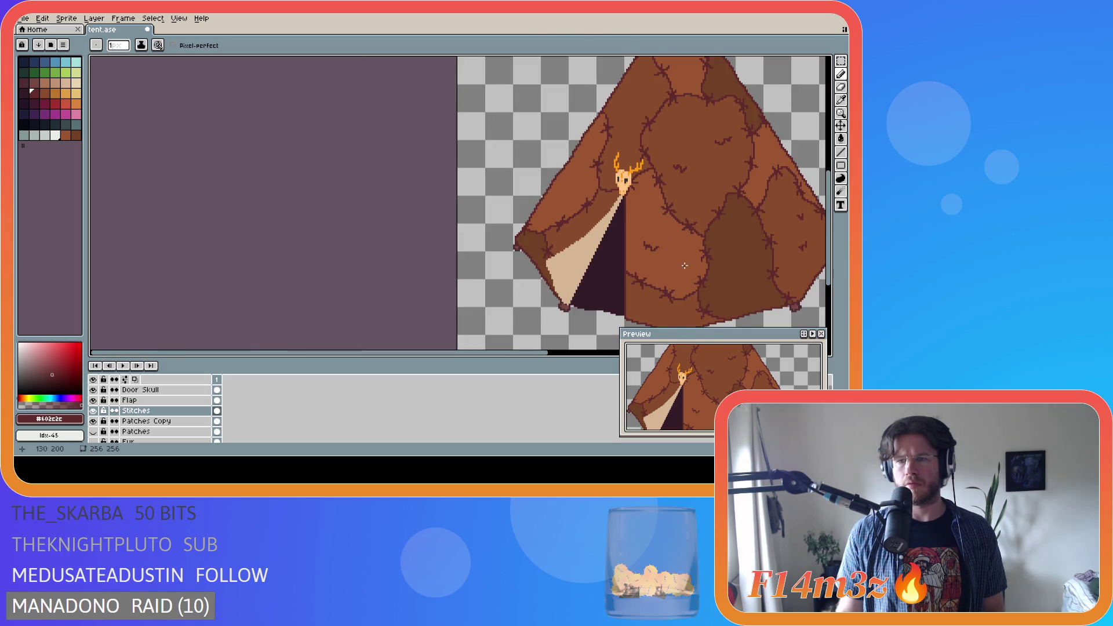
{"action": "scroll", "coordinate": [685, 265], "scroll_direction": "down", "scroll_amount": 2}
{"action": "scroll", "coordinate": [685, 265], "scroll_direction": "up", "scroll_amount": 3}
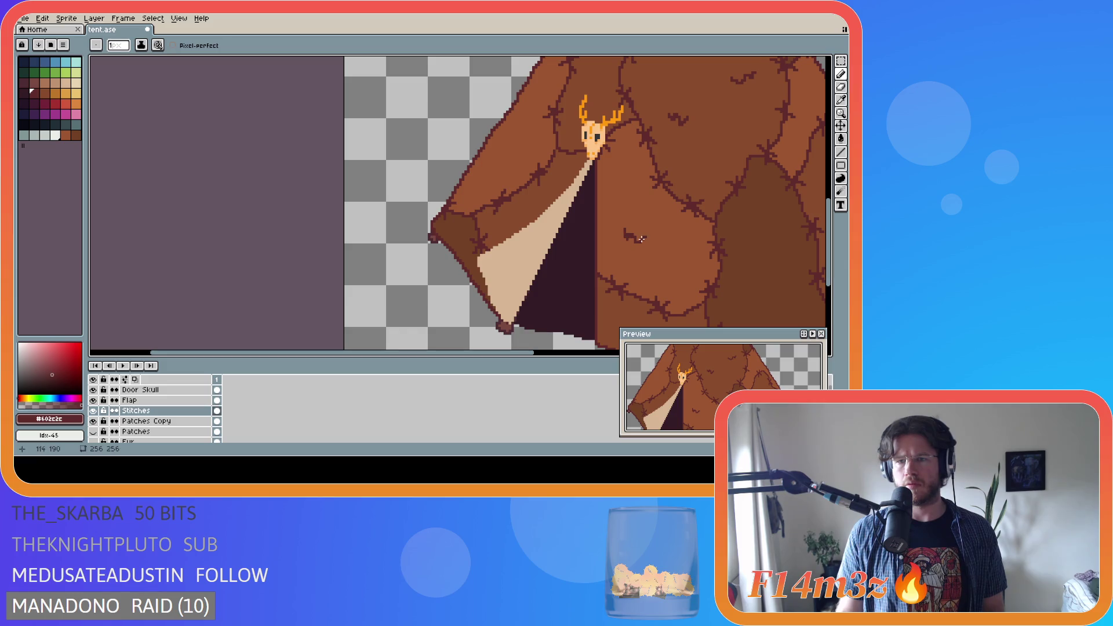
{"action": "key", "text": "e"}
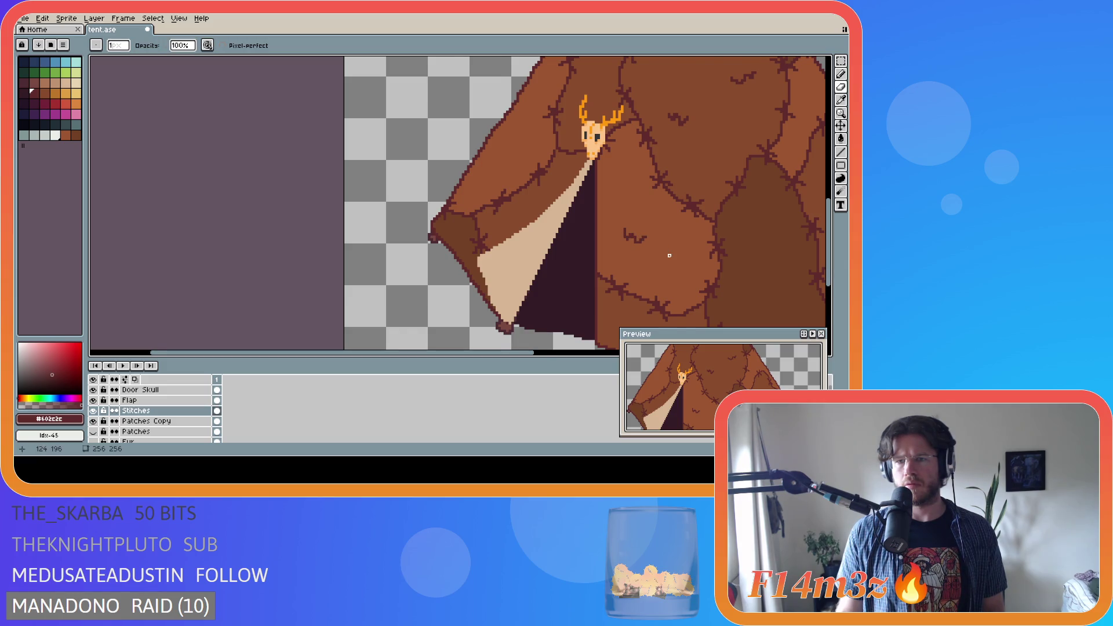
{"action": "scroll", "coordinate": [669, 256], "scroll_direction": "down", "scroll_amount": 4}
{"action": "key", "text": "b"}
{"action": "key", "text": "ctrl+s"}
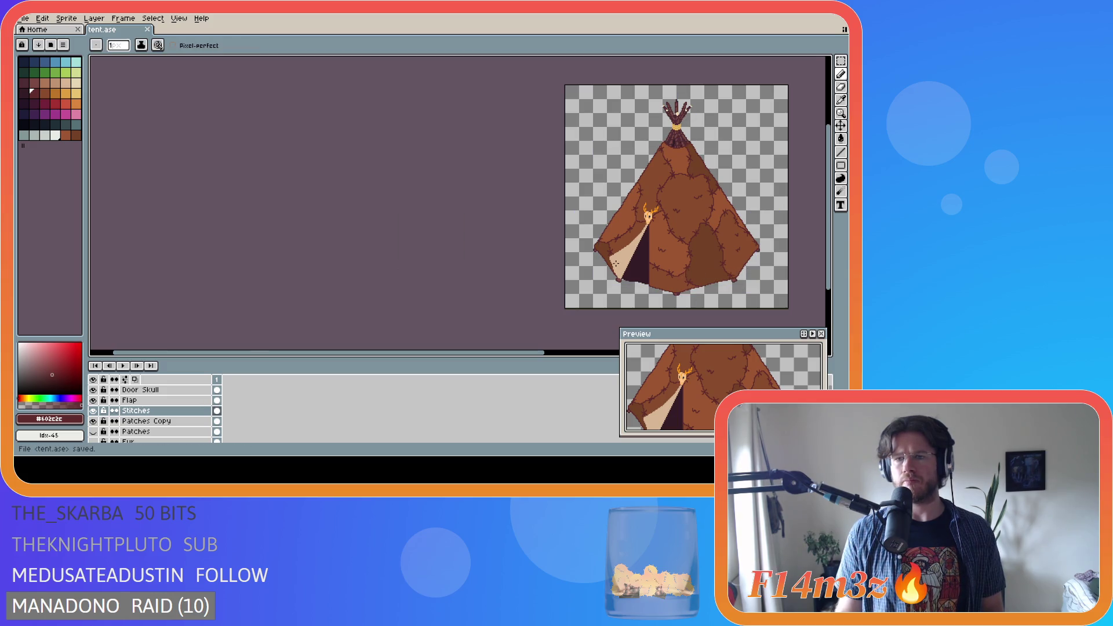
Draw a small two-stroke scratch on the tent's upper-left patch
{"action": "scroll", "coordinate": [673, 247], "scroll_direction": "up", "scroll_amount": 2}
{"action": "left_click_drag", "start_coordinate": [567, 190], "coordinate": [567, 193]}
{"action": "scroll", "coordinate": [570, 187], "scroll_direction": "down", "scroll_amount": 2}
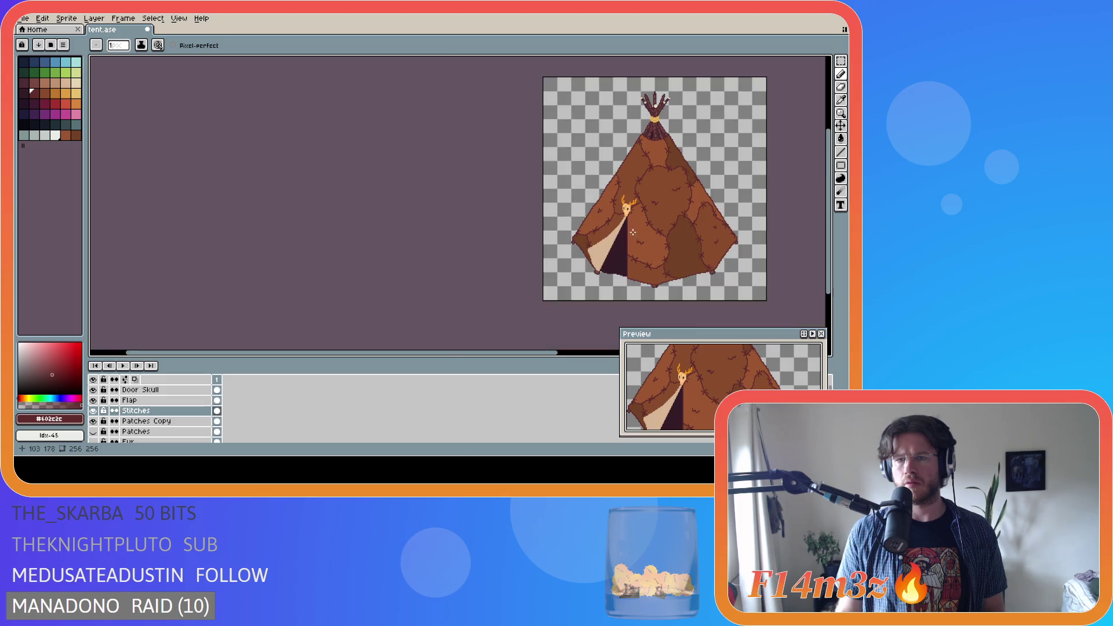
{"action": "scroll", "coordinate": [601, 215], "scroll_direction": "up", "scroll_amount": 2}
{"action": "left_click_drag", "start_coordinate": [574, 207], "coordinate": [570, 203]}
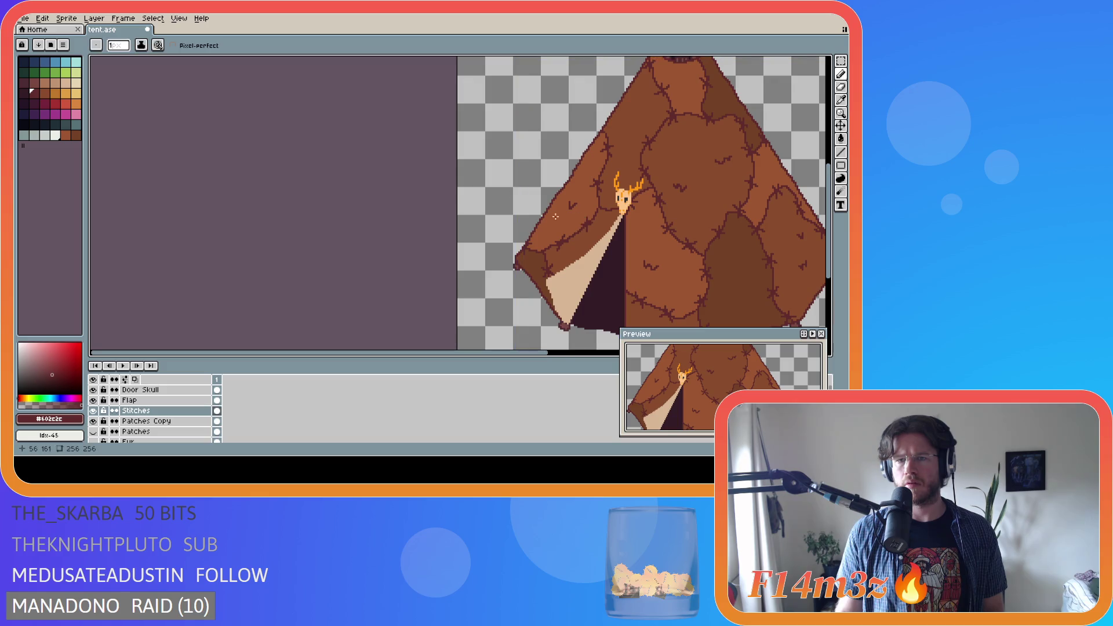
{"action": "scroll", "coordinate": [603, 232], "scroll_direction": "down", "scroll_amount": 2}
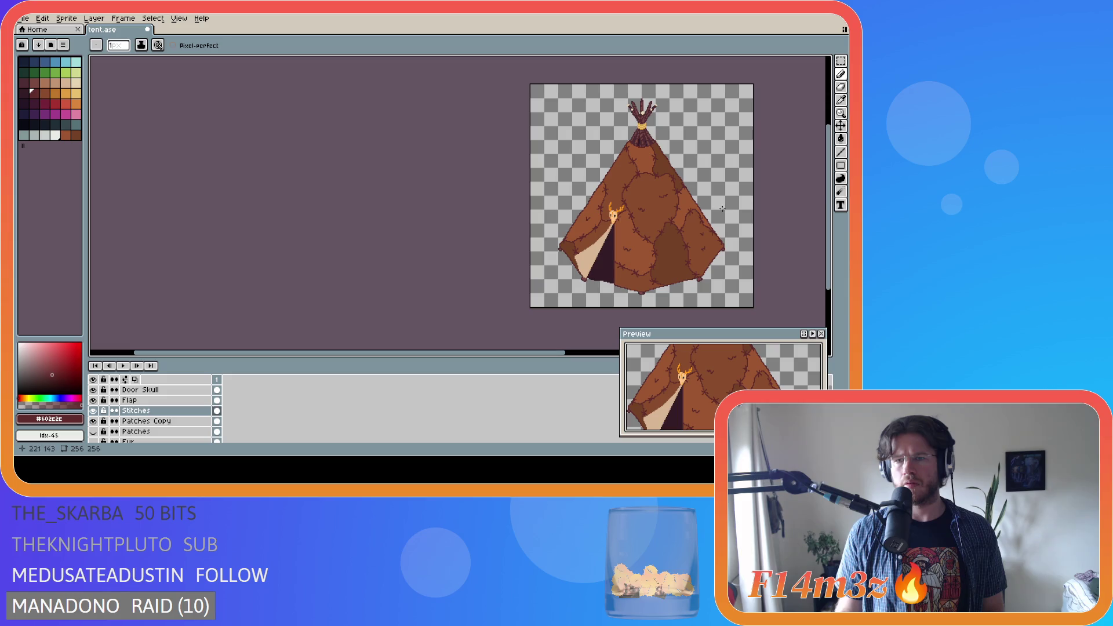
{"action": "scroll", "coordinate": [712, 230], "scroll_direction": "up", "scroll_amount": 1}
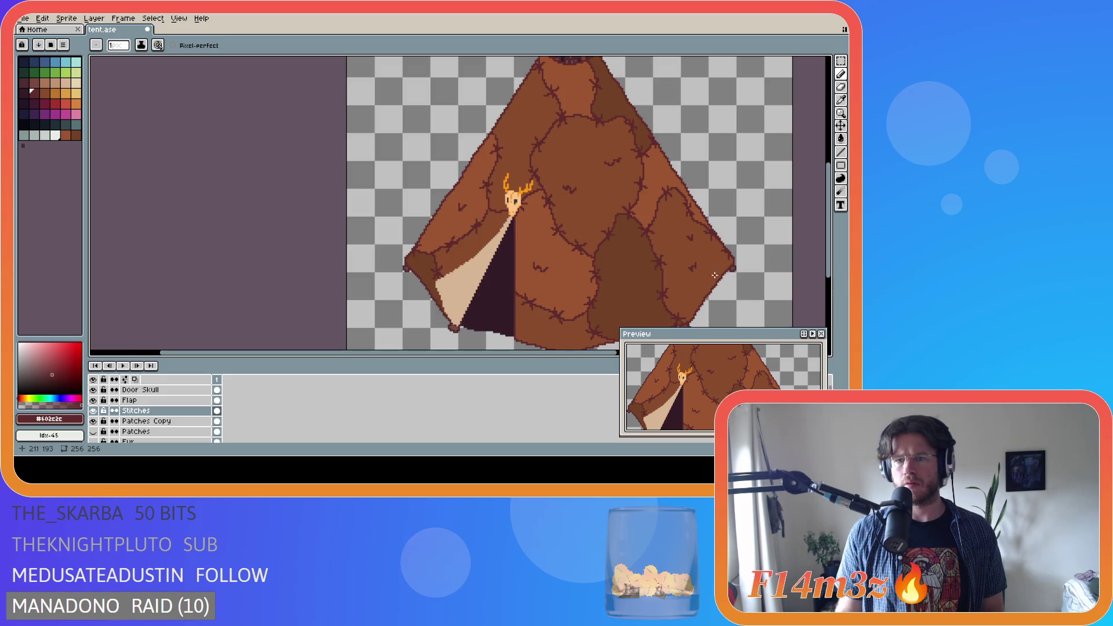
{"action": "scroll", "coordinate": [638, 267], "scroll_direction": "down", "scroll_amount": 2}
Add a short horizontal mark on the lower right and a longer stroke lower down
{"action": "left_click_drag", "start_coordinate": [622, 272], "coordinate": [628, 272]}
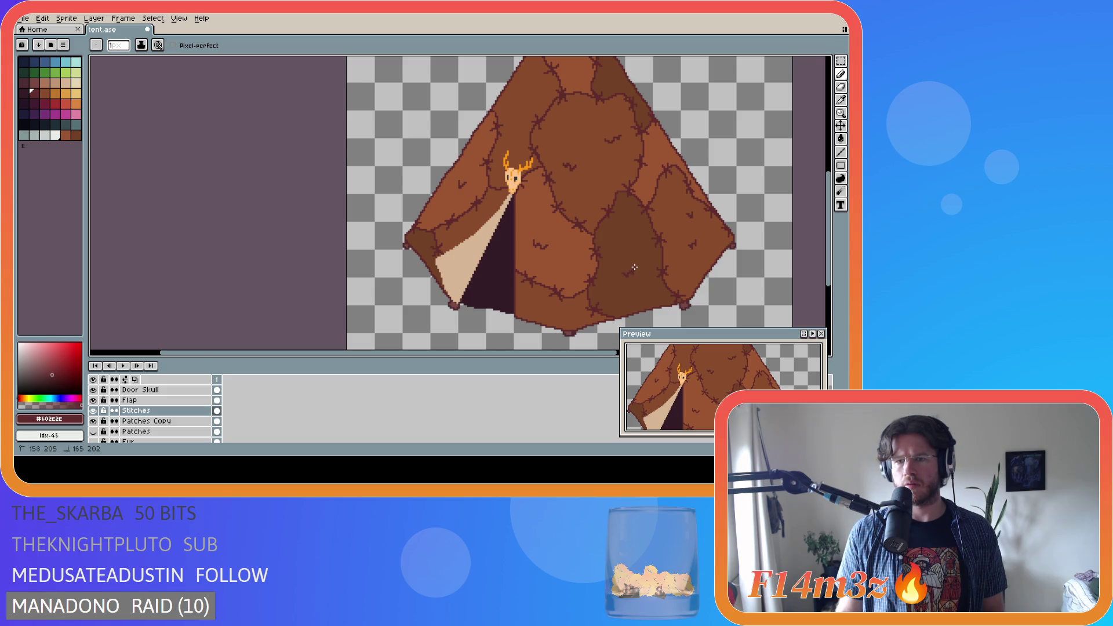
{"action": "scroll", "coordinate": [675, 299], "scroll_direction": "down", "scroll_amount": 1}
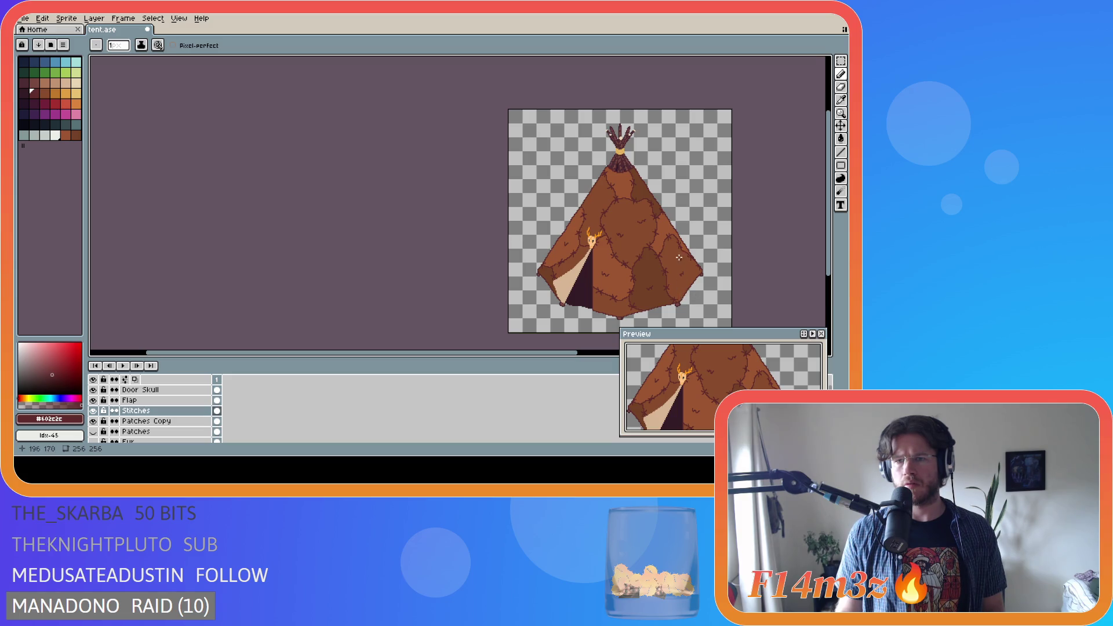
{"action": "scroll", "coordinate": [622, 184], "scroll_direction": "up", "scroll_amount": 1}
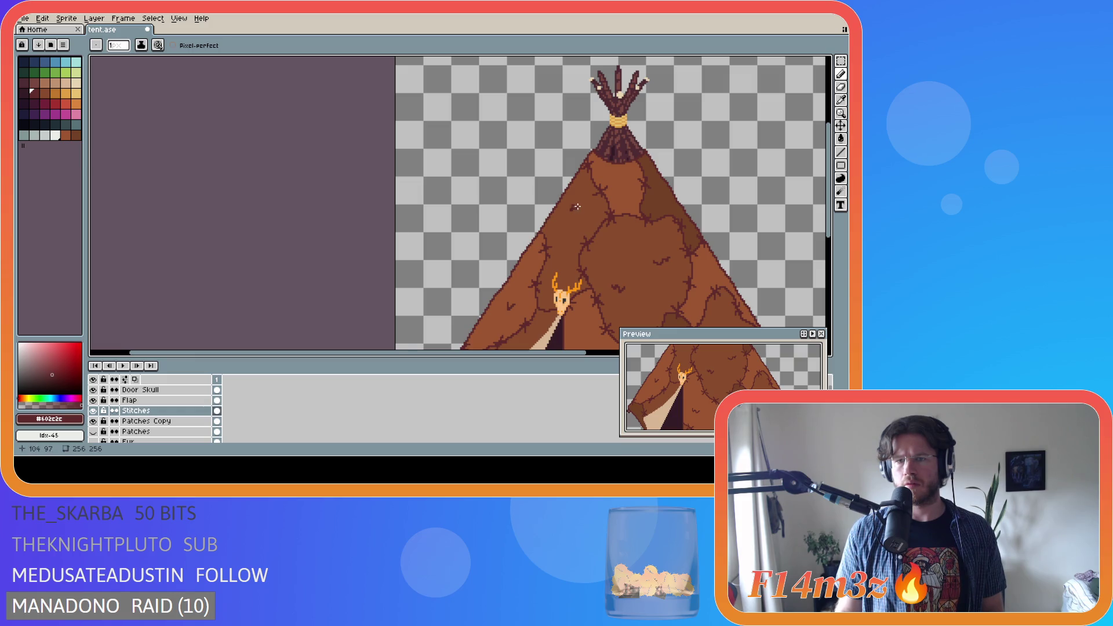
{"action": "scroll", "coordinate": [687, 237], "scroll_direction": "down", "scroll_amount": 3}
{"action": "scroll", "coordinate": [687, 237], "scroll_direction": "up", "scroll_amount": 2}
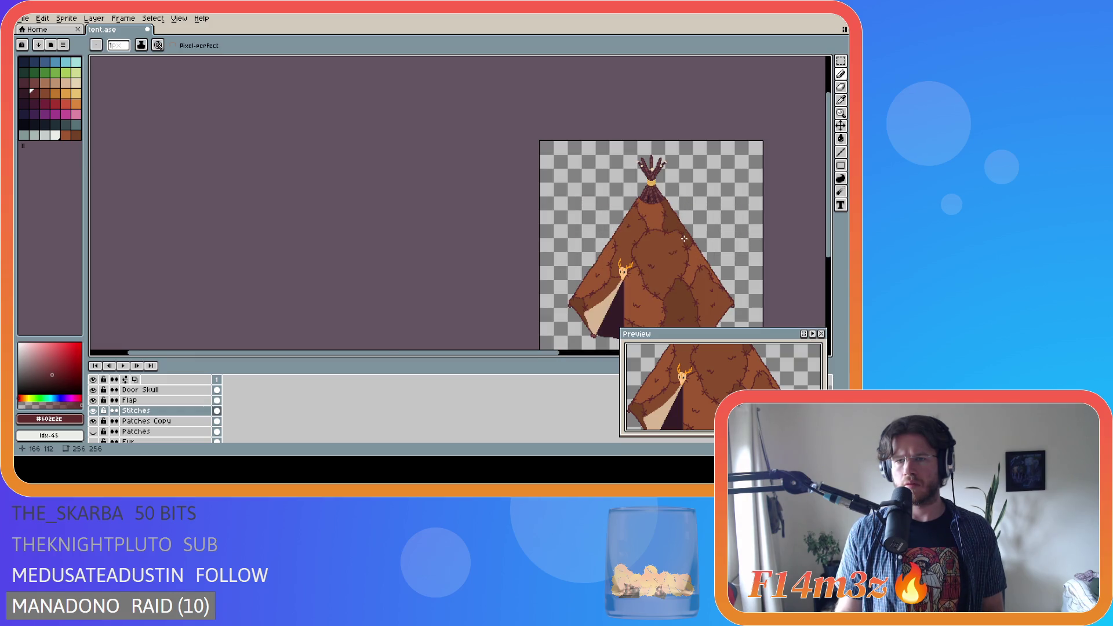
{"action": "left_click_drag", "start_coordinate": [514, 353], "coordinate": [594, 353]}
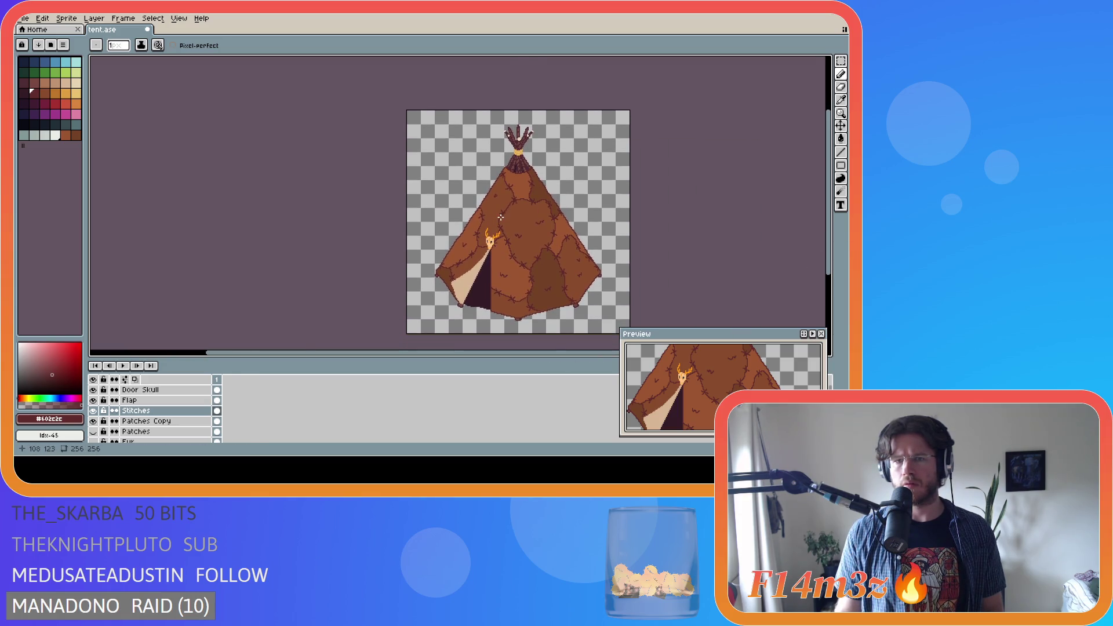
{"action": "scroll", "coordinate": [509, 202], "scroll_direction": "up", "scroll_amount": 2}
{"action": "key", "text": "v"}
{"action": "key", "text": "b"}
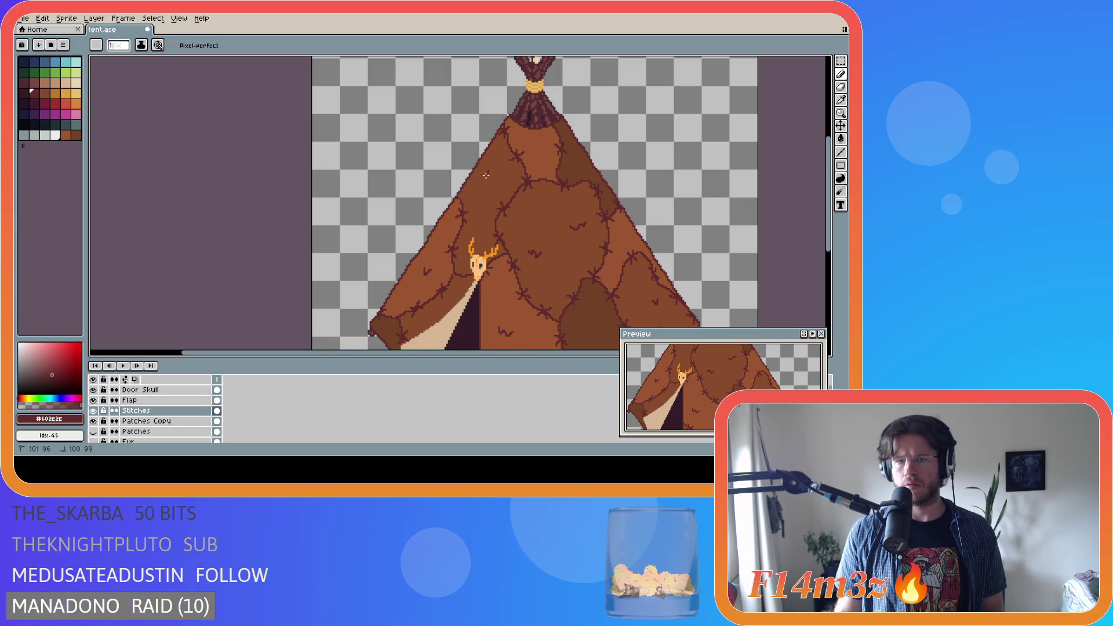
{"action": "scroll", "coordinate": [524, 185], "scroll_direction": "down", "scroll_amount": 2}
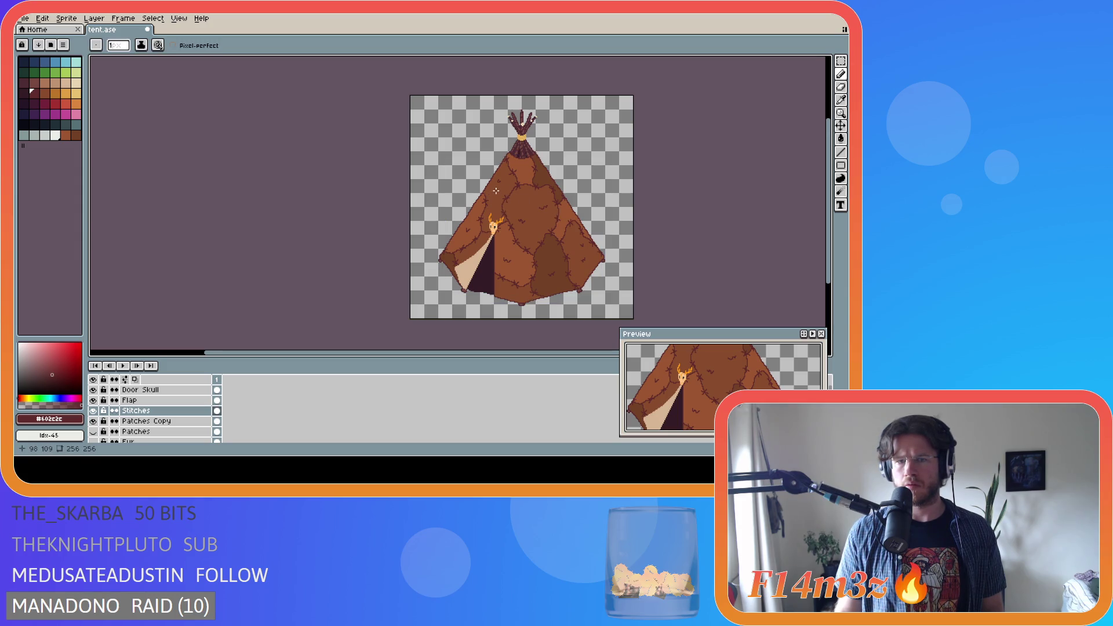
Touch up a small scratch mark and repaint a stitch mark as a dot
{"action": "left_click_drag", "start_coordinate": [496, 195], "coordinate": [498, 198]}
{"action": "scroll", "coordinate": [499, 216], "scroll_direction": "up", "scroll_amount": 2}
{"action": "scroll", "coordinate": [575, 224], "scroll_direction": "down", "scroll_amount": 2}
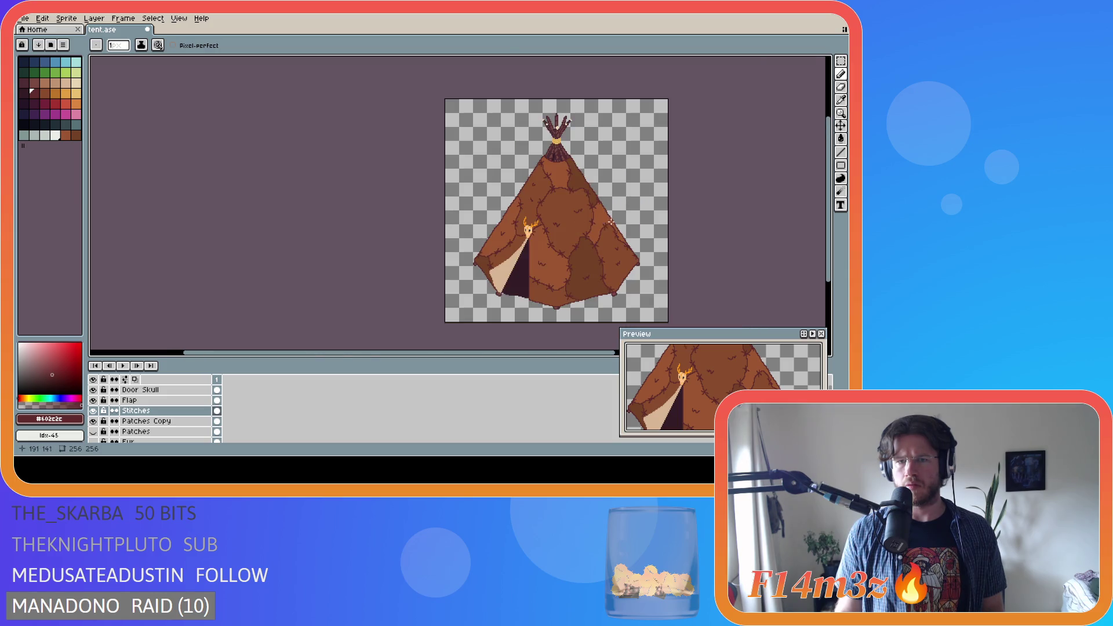
{"action": "scroll", "coordinate": [550, 203], "scroll_direction": "up", "scroll_amount": 2}
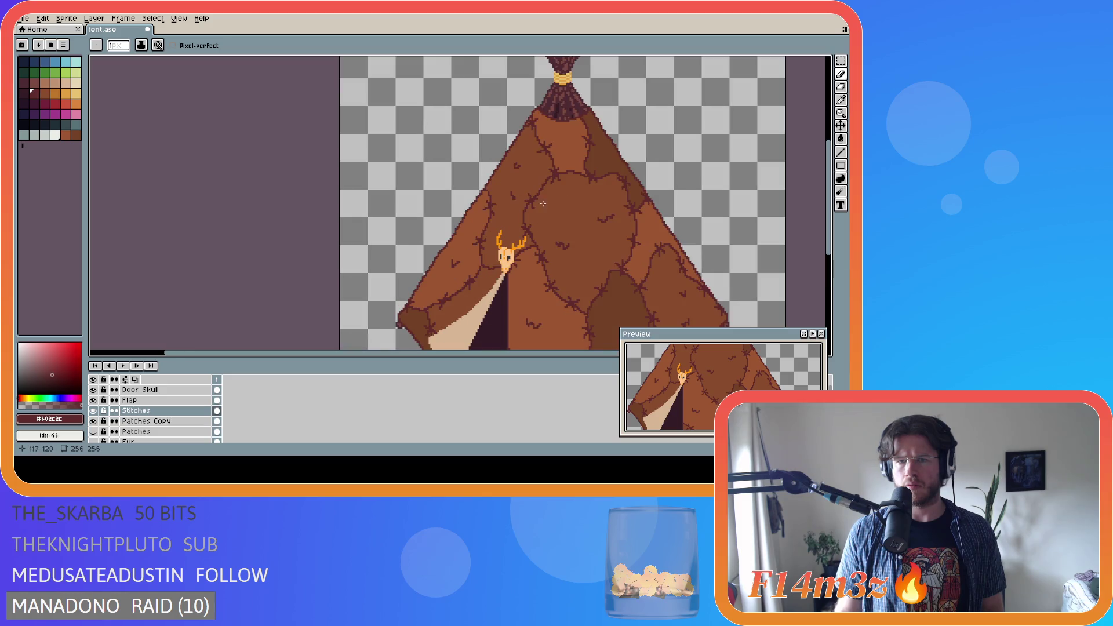
{"action": "scroll", "coordinate": [508, 199], "scroll_direction": "up", "scroll_amount": 1}
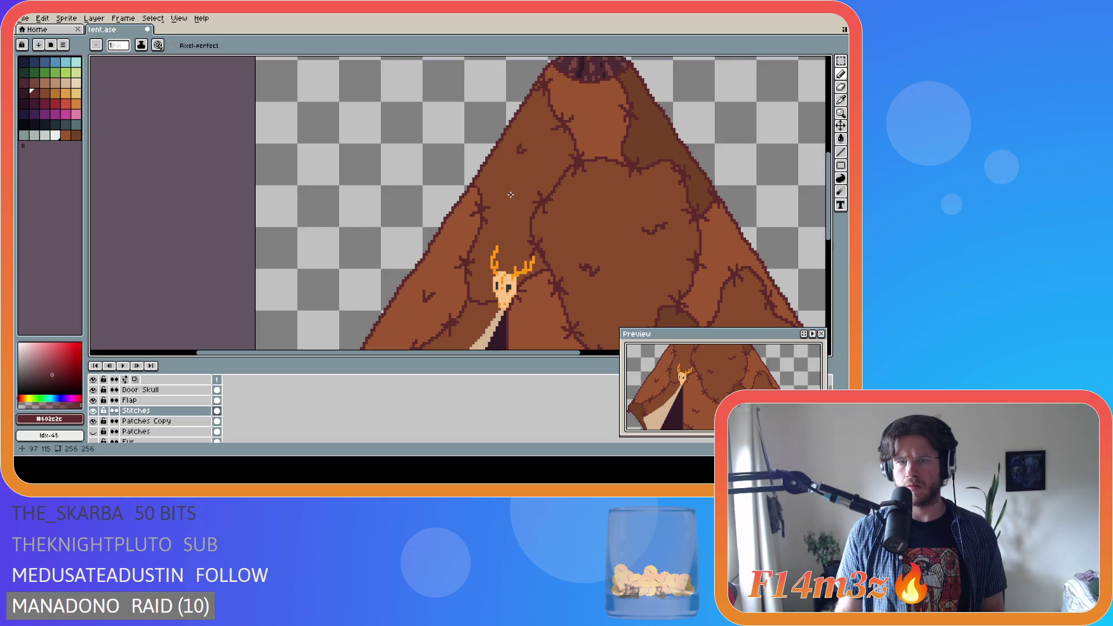
{"action": "left_click_drag", "start_coordinate": [511, 198], "coordinate": [510, 206]}
Retouch a single pixel of the scratch mark on the upper patch
{"action": "left_click", "coordinate": [512, 201]}
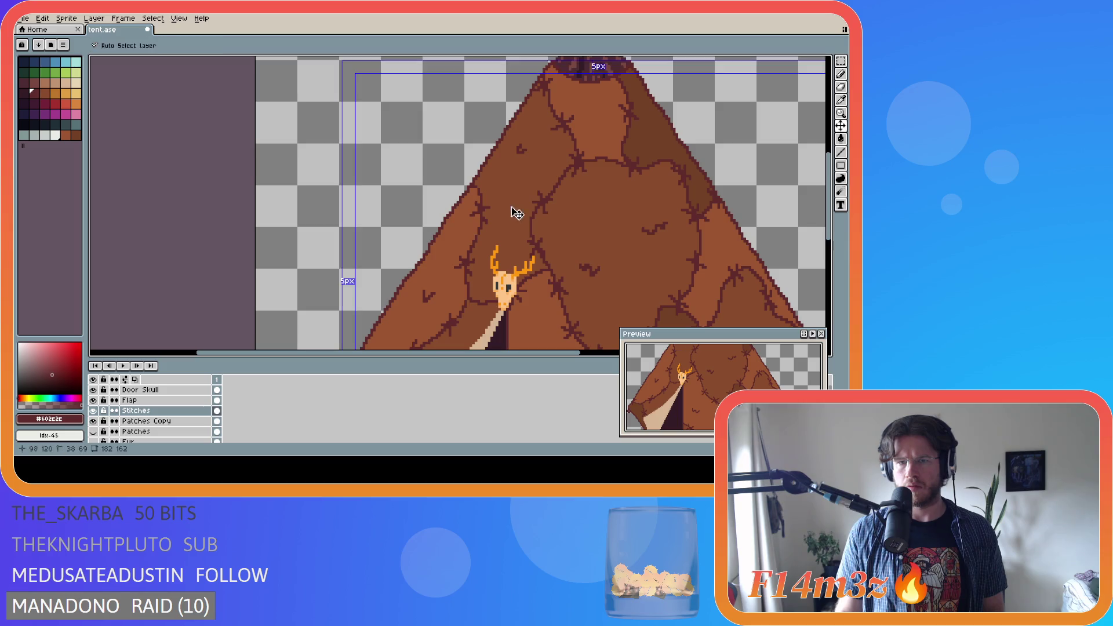
{"action": "scroll", "coordinate": [529, 218], "scroll_direction": "down", "scroll_amount": 3}
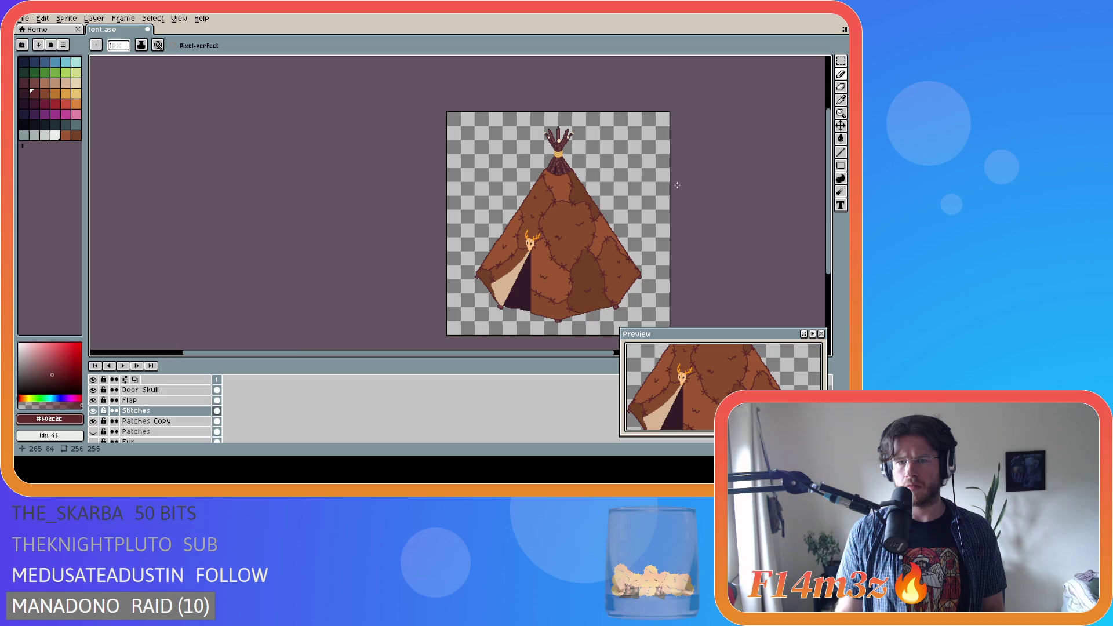
{"action": "scroll", "coordinate": [670, 177], "scroll_direction": "up", "scroll_amount": 2}
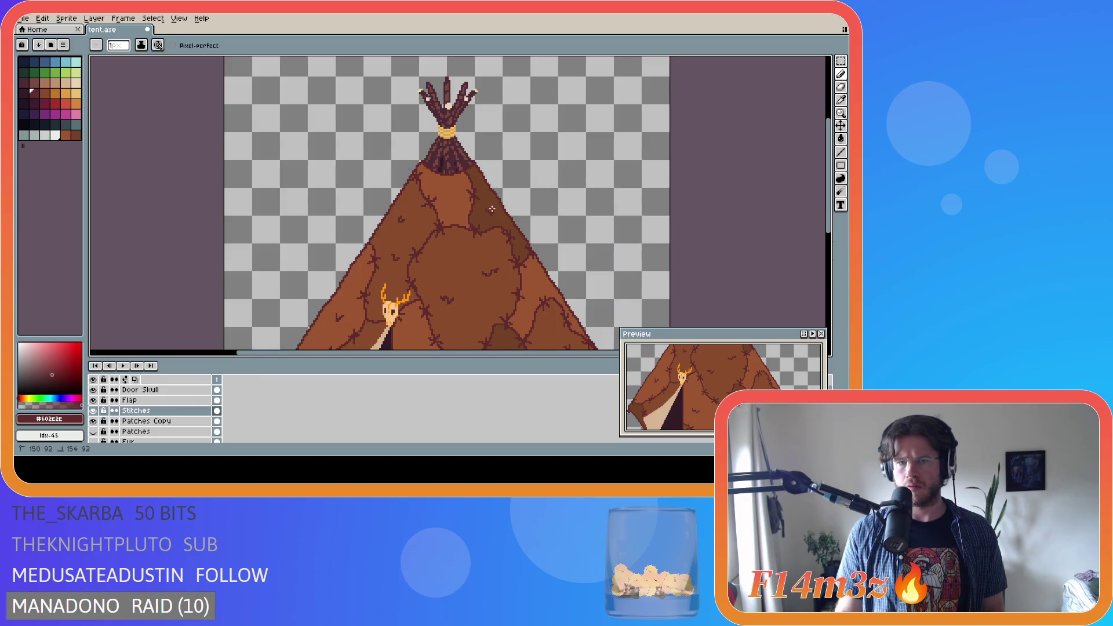
{"action": "scroll", "coordinate": [523, 231], "scroll_direction": "down", "scroll_amount": 2}
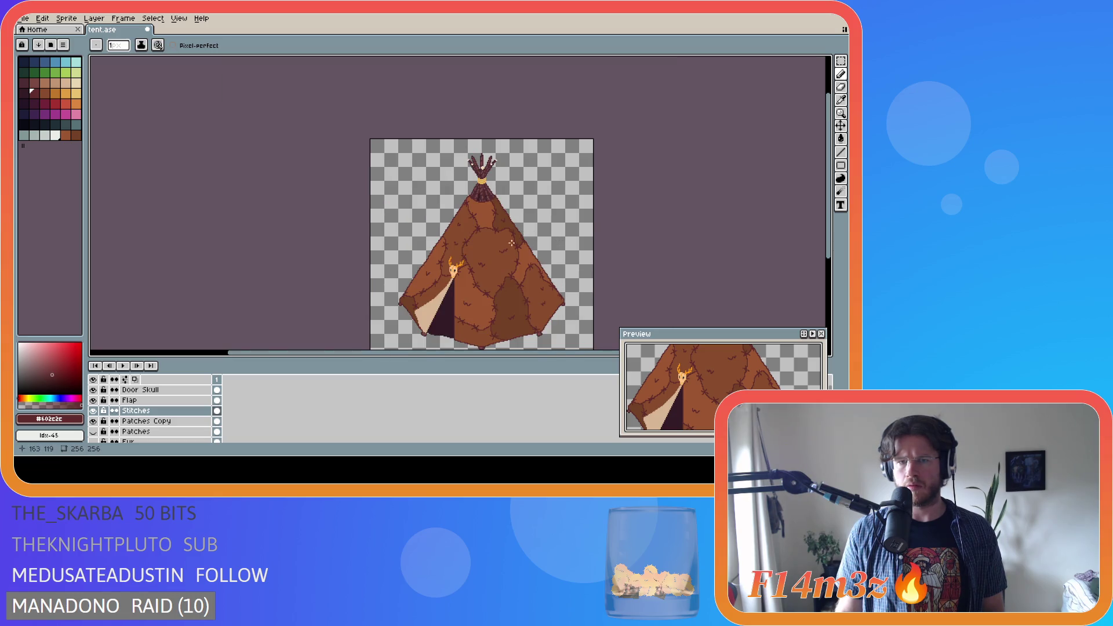
{"action": "scroll", "coordinate": [482, 207], "scroll_direction": "up", "scroll_amount": 2}
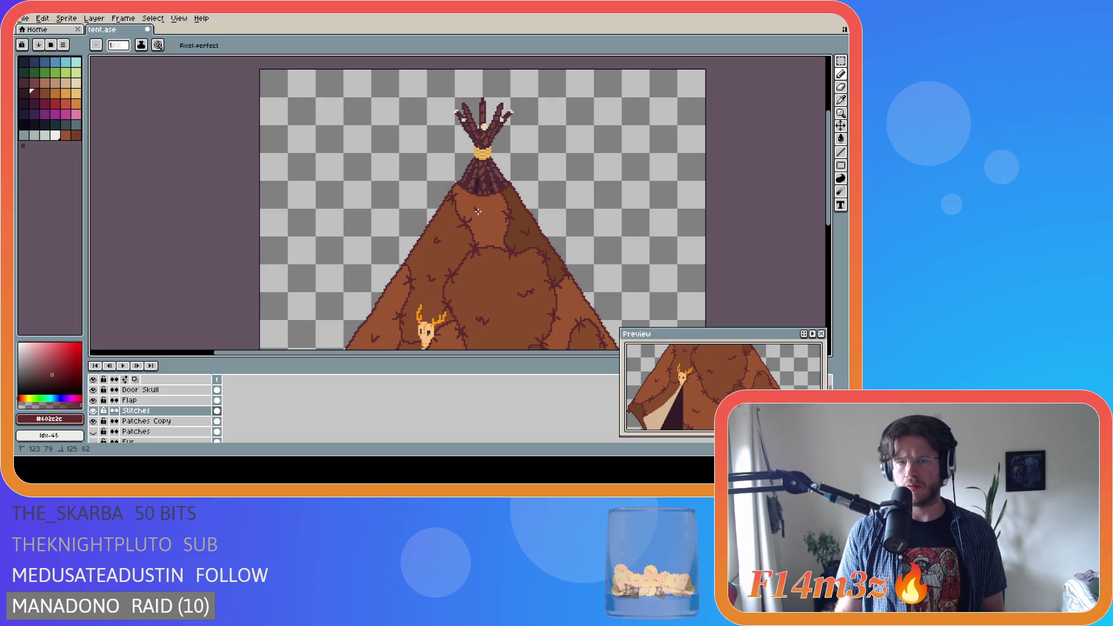
Draw short scratch marks near the top of the tent
{"action": "left_click_drag", "start_coordinate": [488, 225], "coordinate": [492, 231]}
{"action": "scroll", "coordinate": [557, 249], "scroll_direction": "down", "scroll_amount": 2}
{"action": "scroll", "coordinate": [619, 273], "scroll_direction": "down", "scroll_amount": 1}
{"action": "scroll", "coordinate": [674, 265], "scroll_direction": "up", "scroll_amount": 1}
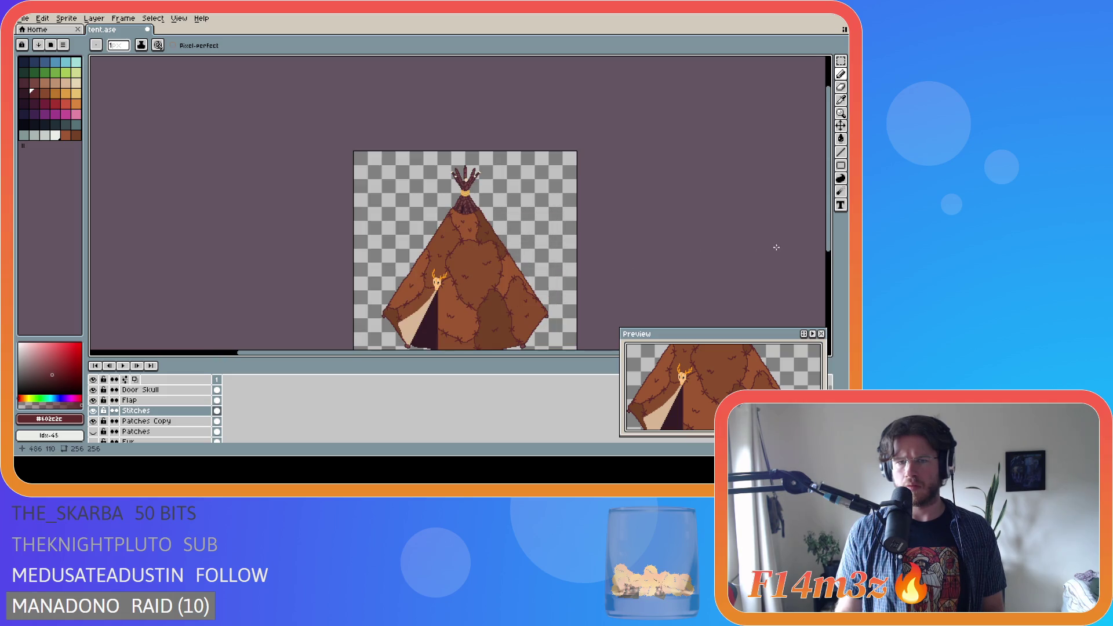
{"action": "left_click_drag", "start_coordinate": [831, 247], "coordinate": [833, 257]}
{"action": "scroll", "coordinate": [624, 256], "scroll_direction": "down", "scroll_amount": 2}
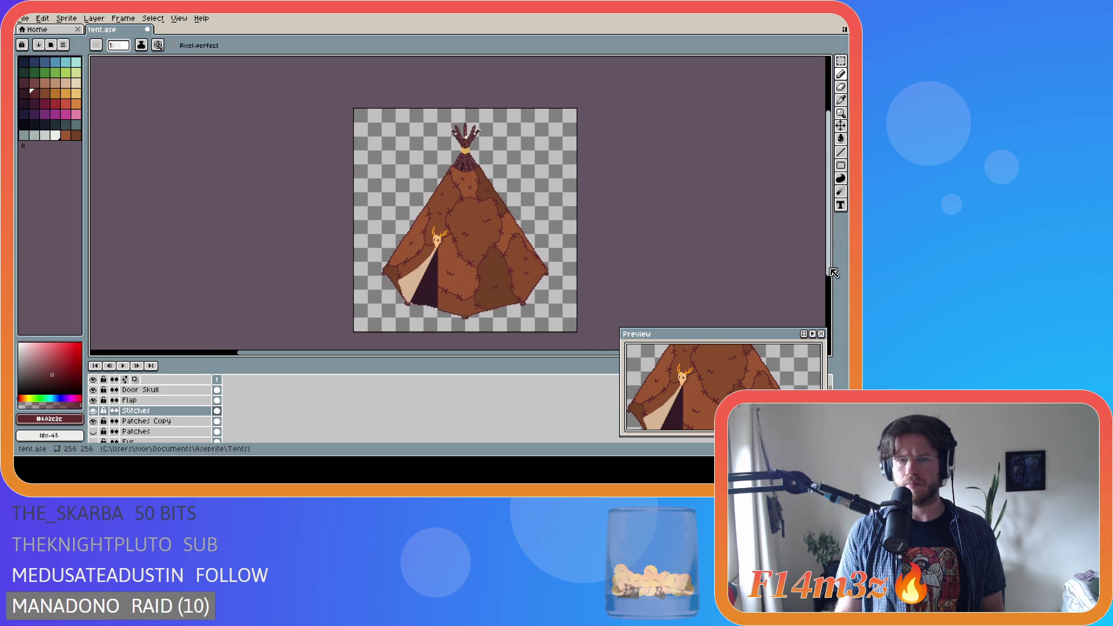
{"action": "scroll", "coordinate": [548, 236], "scroll_direction": "up", "scroll_amount": 2}
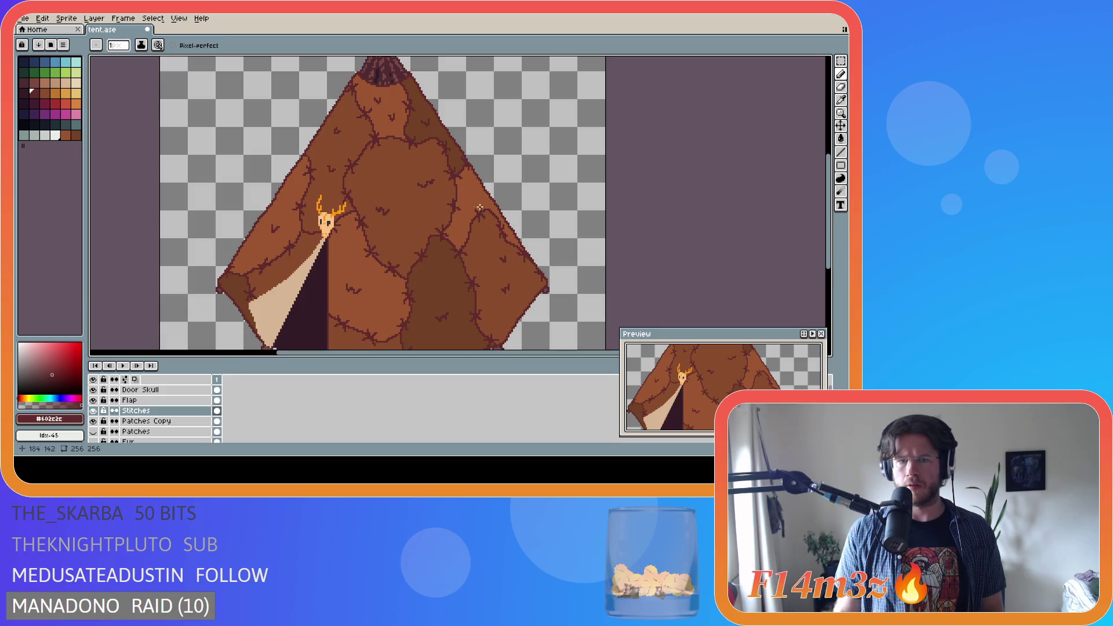
Dab a single pixel on the tent's right slope
{"action": "left_click", "coordinate": [469, 196]}
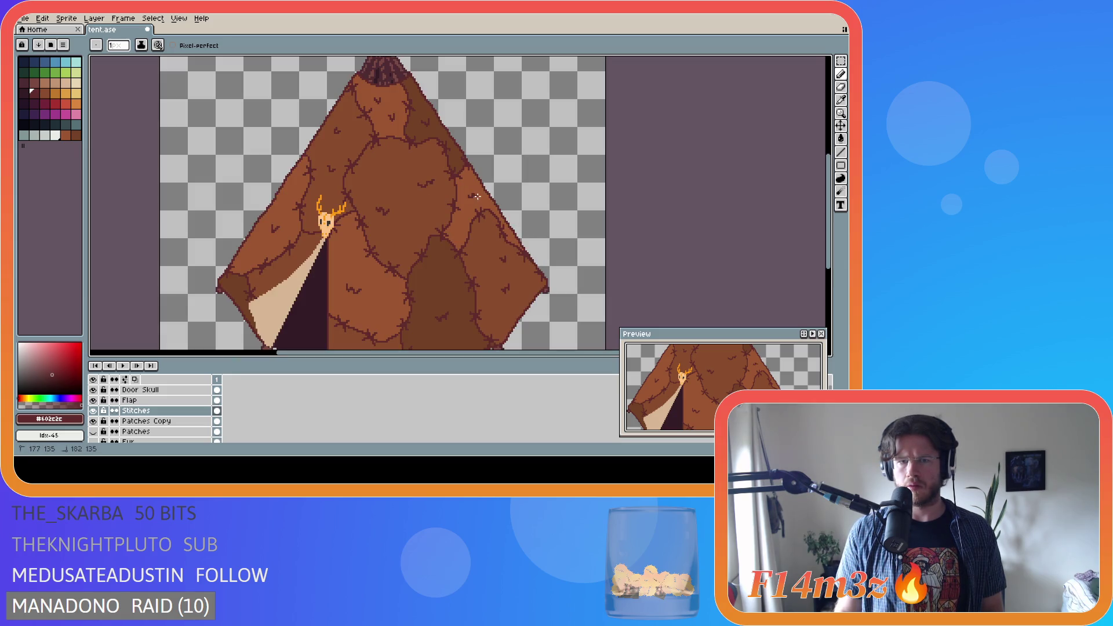
{"action": "scroll", "coordinate": [556, 241], "scroll_direction": "down", "scroll_amount": 2}
{"action": "scroll", "coordinate": [556, 241], "scroll_direction": "down", "scroll_amount": 1}
{"action": "scroll", "coordinate": [555, 242], "scroll_direction": "up", "scroll_amount": 1}
Save tent.ase twice, then select the whole canvas with Ctrl+A
{"action": "key", "text": "ctrl+s"}
{"action": "scroll", "coordinate": [515, 230], "scroll_direction": "up", "scroll_amount": 2}
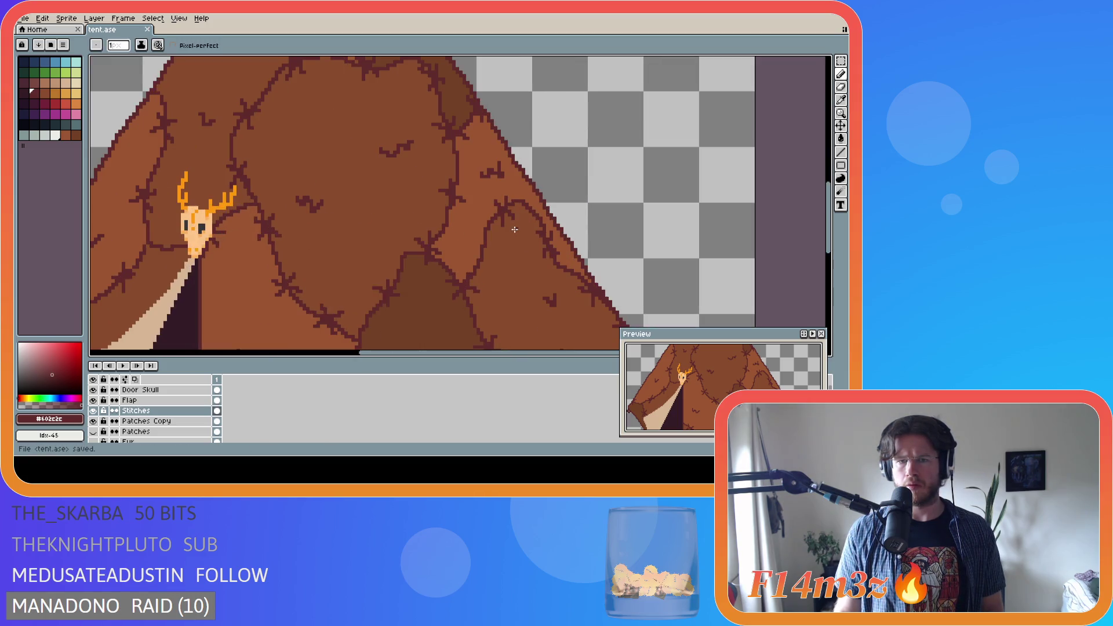
{"action": "scroll", "coordinate": [515, 229], "scroll_direction": "down", "scroll_amount": 2}
{"action": "scroll", "coordinate": [532, 223], "scroll_direction": "up", "scroll_amount": 1}
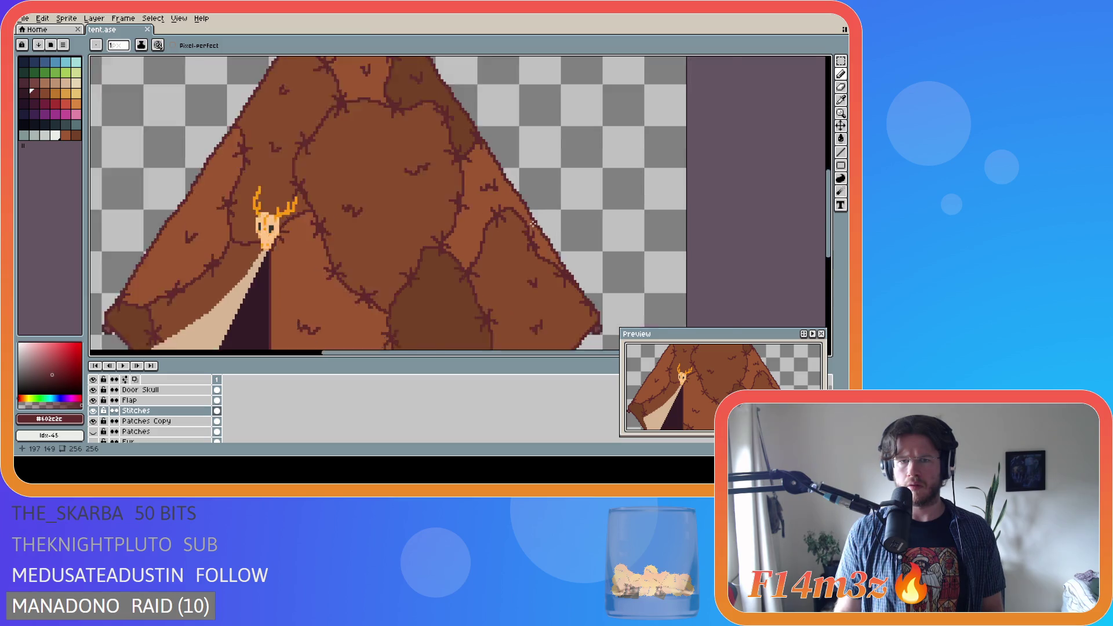
{"action": "scroll", "coordinate": [533, 223], "scroll_direction": "up", "scroll_amount": 1}
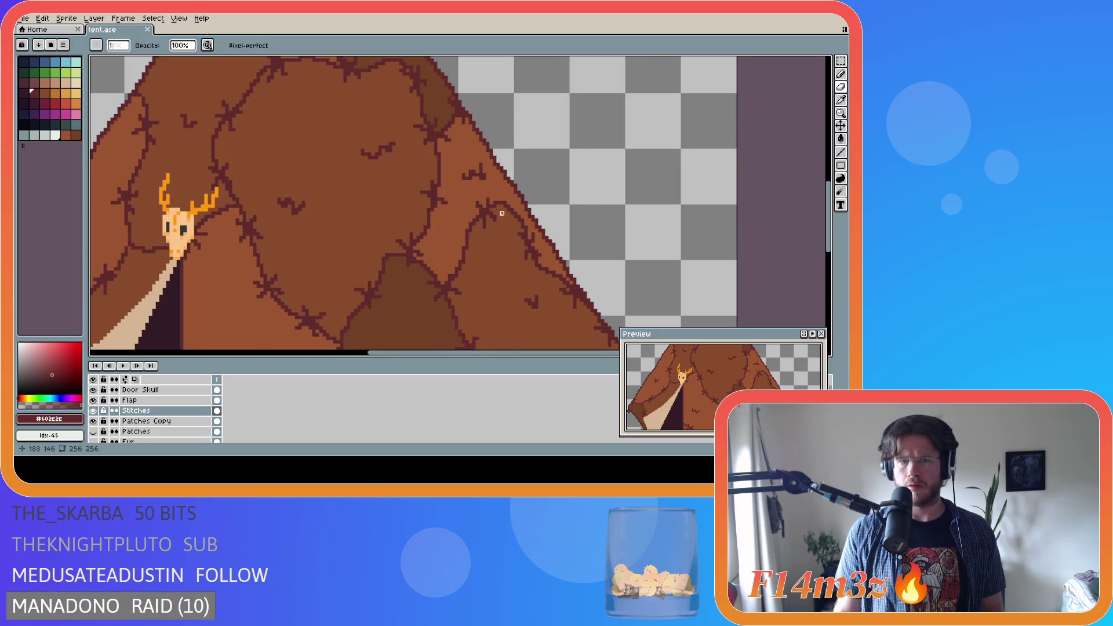
{"action": "scroll", "coordinate": [502, 213], "scroll_direction": "down", "scroll_amount": 2}
{"action": "key", "text": "ctrl+s"}
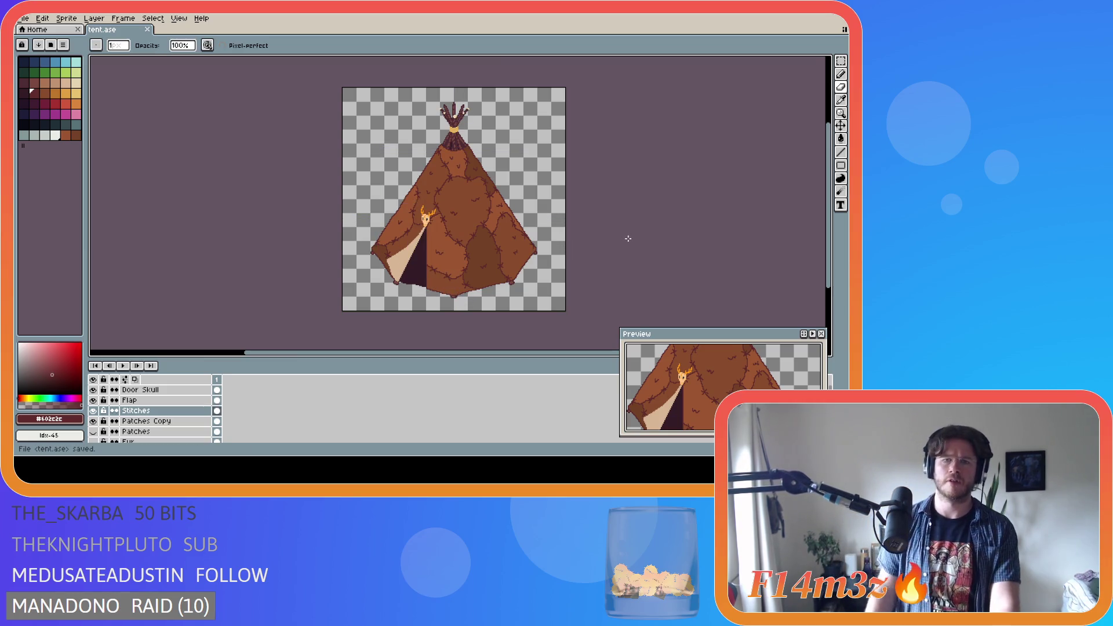
{"action": "scroll", "coordinate": [486, 199], "scroll_direction": "up", "scroll_amount": 3}
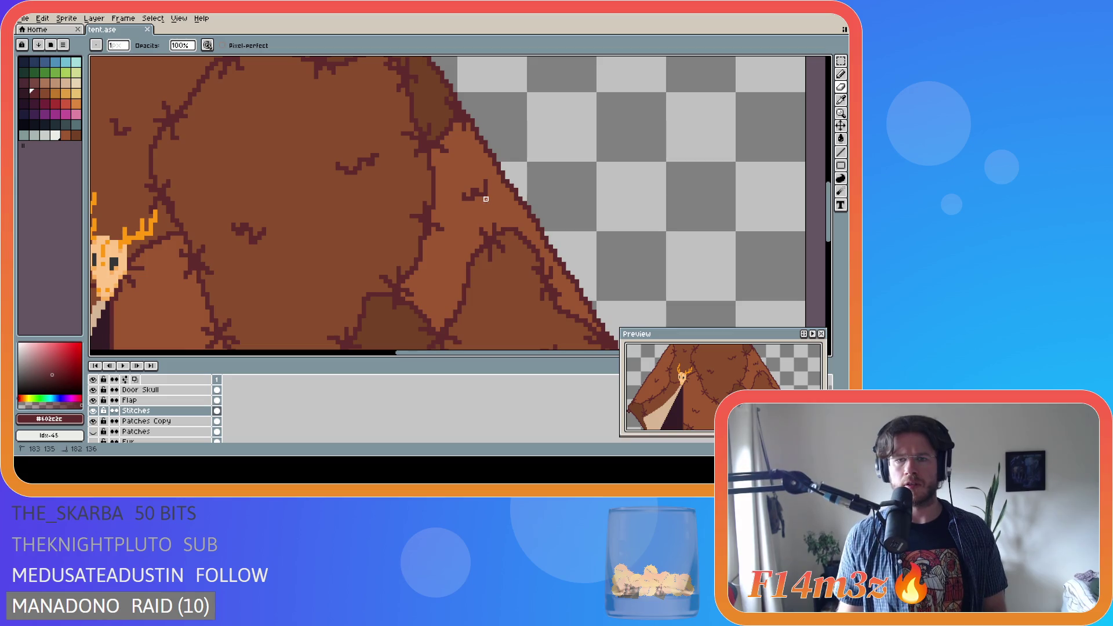
{"action": "scroll", "coordinate": [497, 242], "scroll_direction": "down", "scroll_amount": 3}
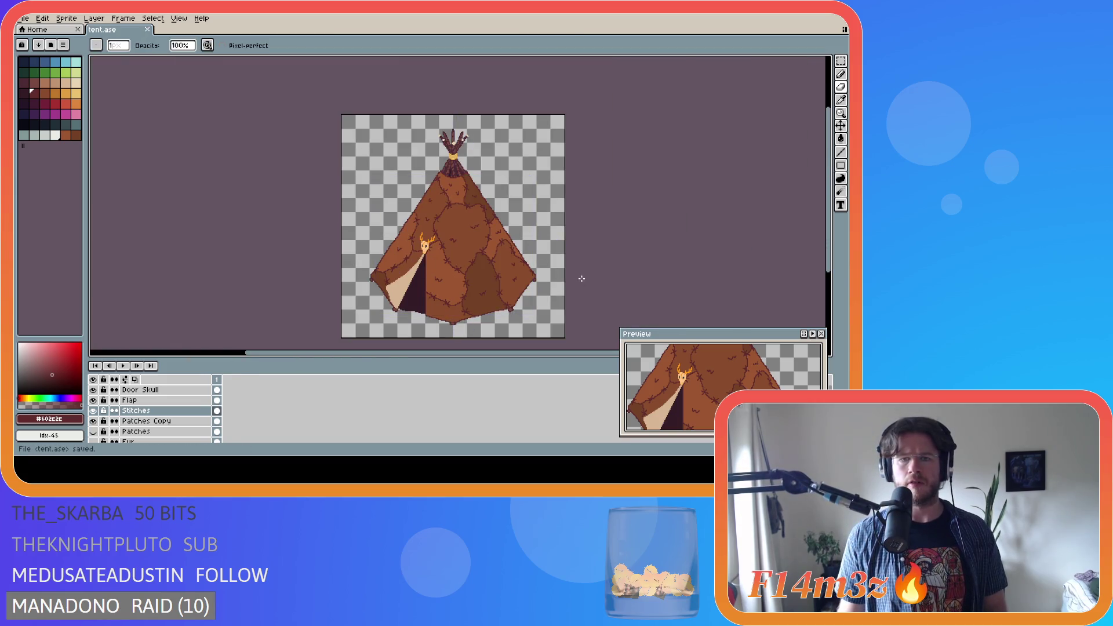
{"action": "scroll", "coordinate": [530, 273], "scroll_direction": "up", "scroll_amount": 3}
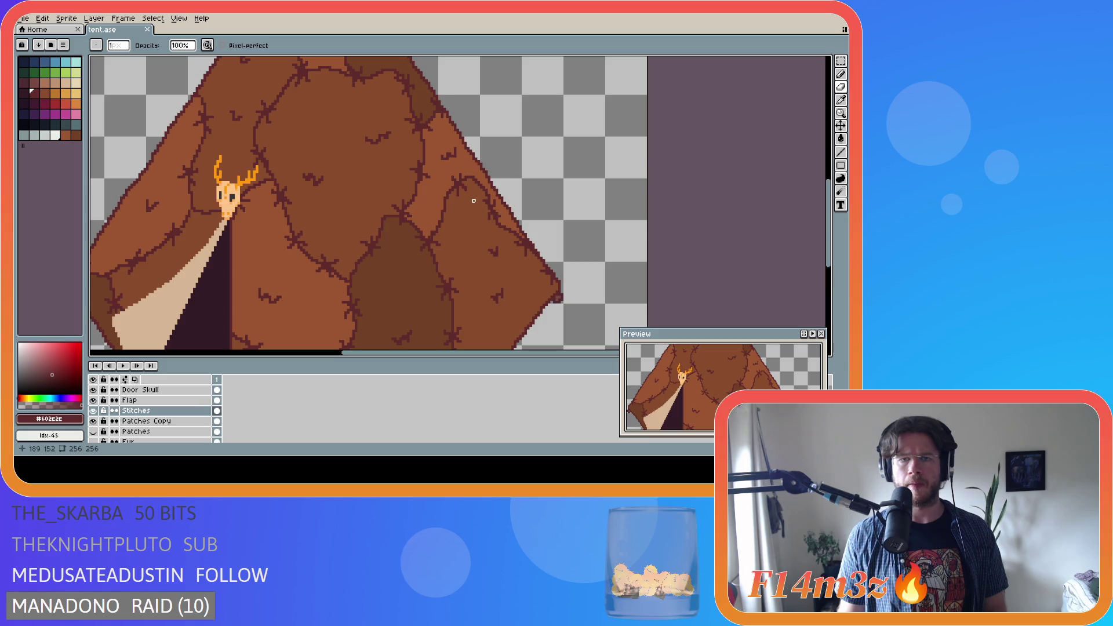
{"action": "scroll", "coordinate": [481, 206], "scroll_direction": "down", "scroll_amount": 3}
{"action": "key", "text": "ctrl+a"}
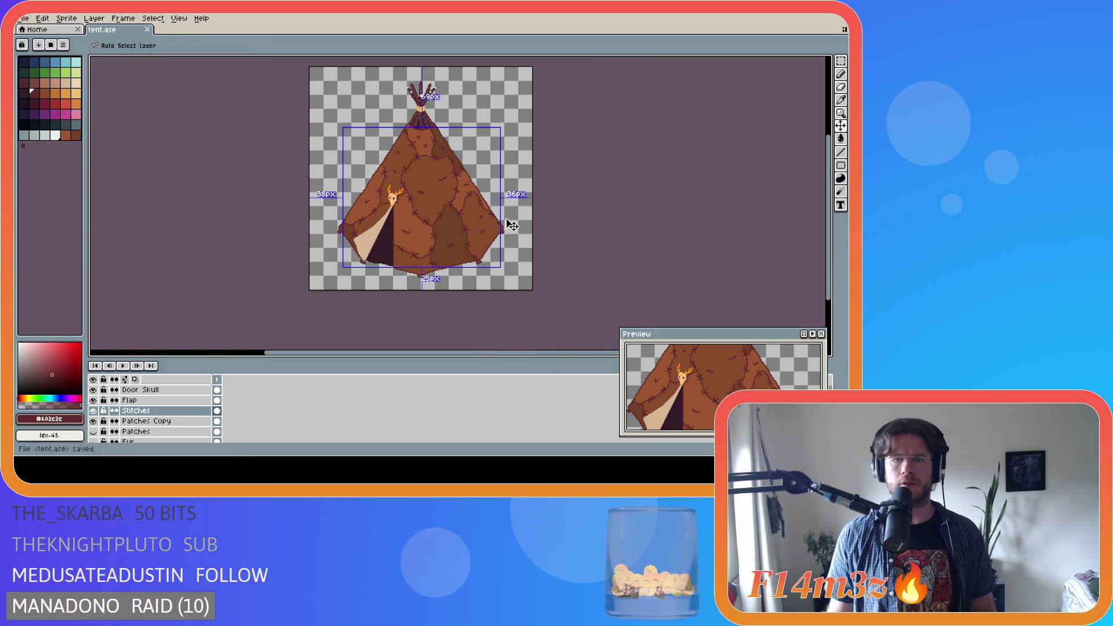
{"action": "key", "text": "ctrl+d"}
{"action": "key", "text": "ctrl+y"}
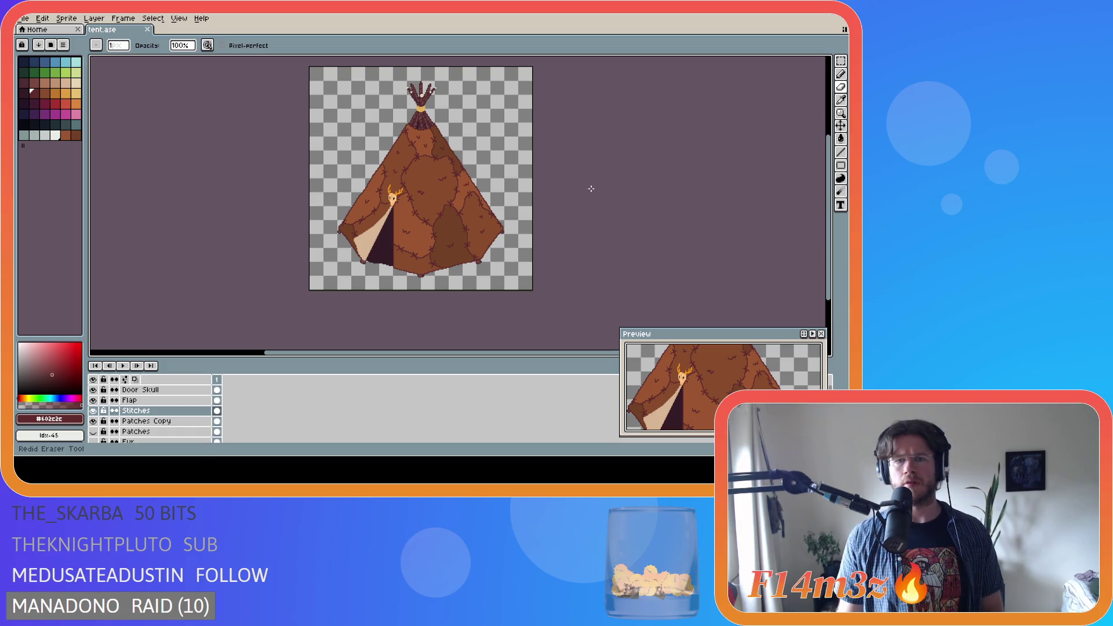
{"action": "key", "text": "ctrl+a"}
{"action": "key", "text": "ctrl+d"}
{"action": "key", "text": "ctrl+a"}
{"action": "key", "text": "ctrl+d"}
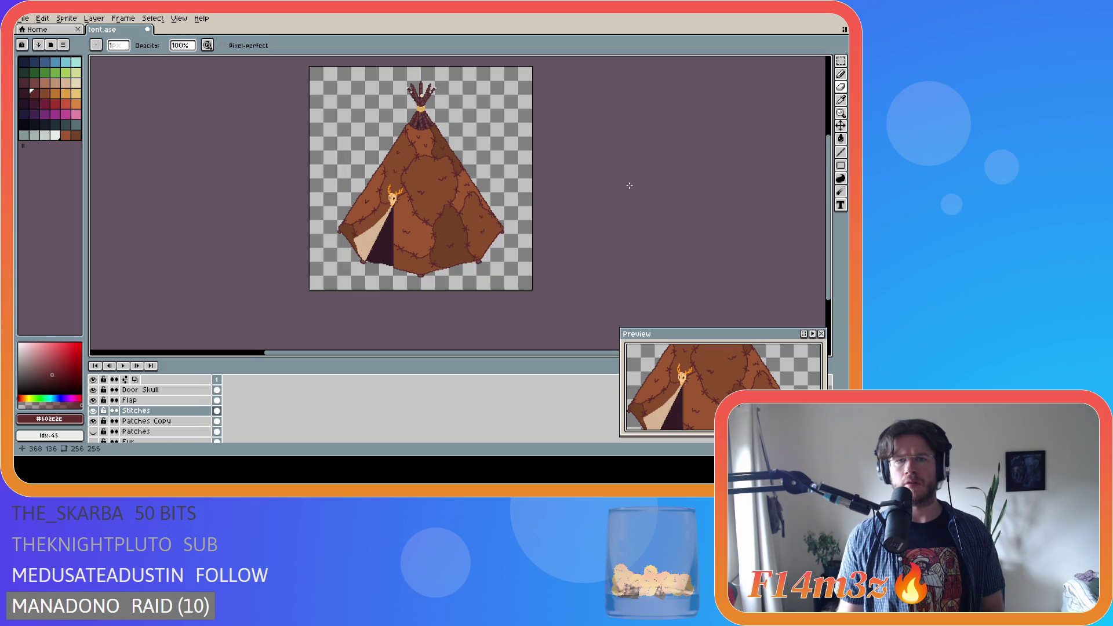
{"action": "key", "text": "ctrl+z"}
{"action": "key", "text": "ctrl+z"}
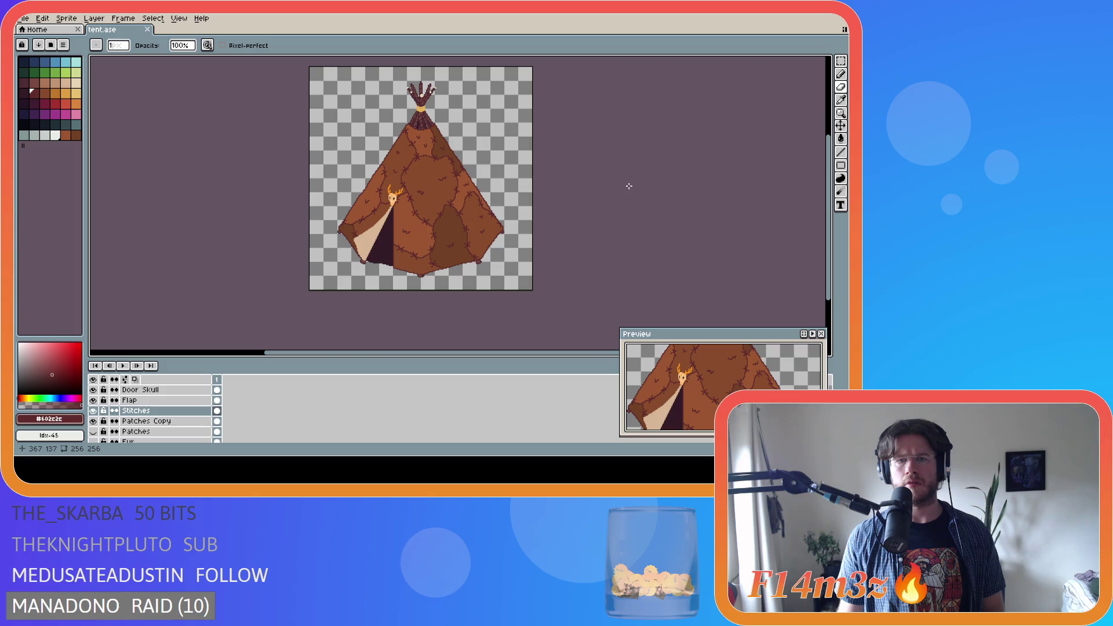
{"action": "key", "text": "ctrl+a"}
{"action": "key", "text": "ctrl+d"}
{"action": "key", "text": "ctrl+a"}
{"action": "key", "text": "ctrl+d"}
{"action": "key", "text": "ctrl+s"}
{"action": "key", "text": "b"}
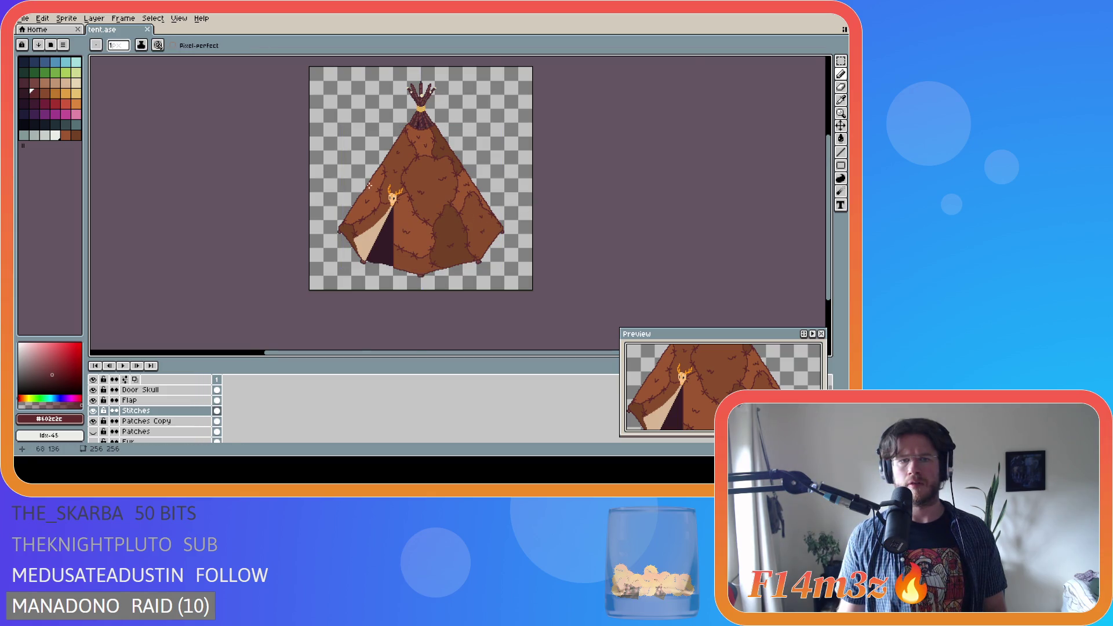
{"action": "scroll", "coordinate": [369, 187], "scroll_direction": "up", "scroll_amount": 4}
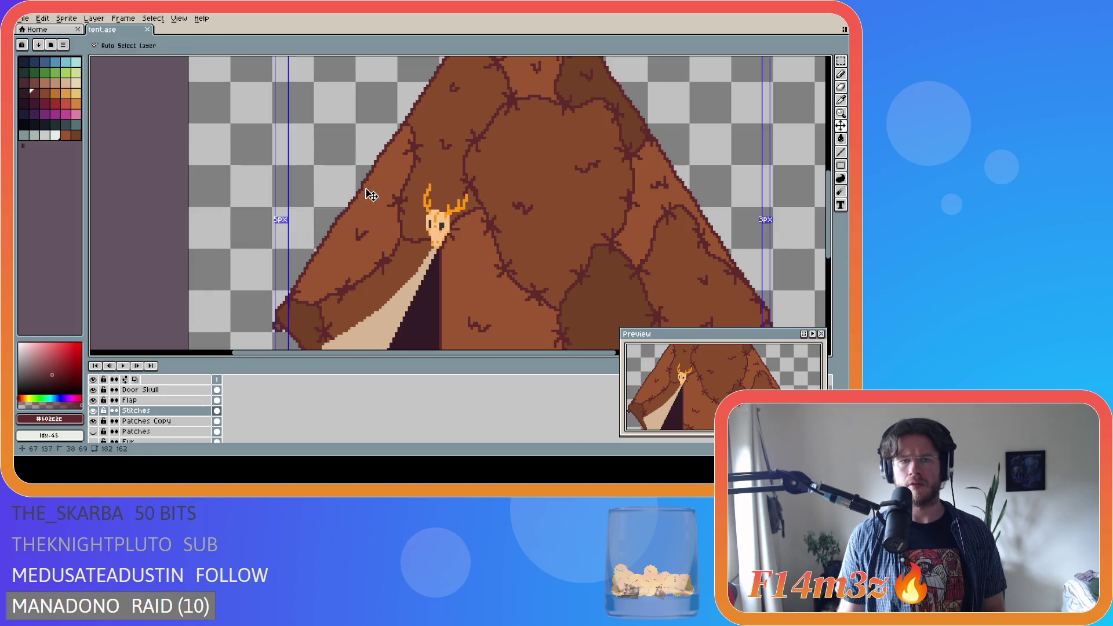
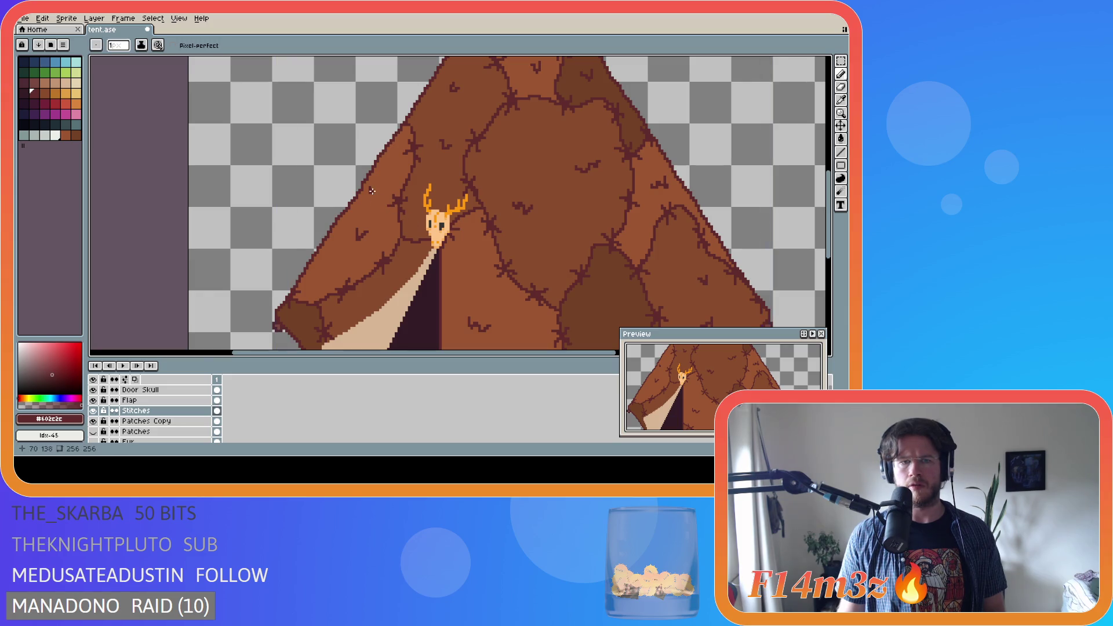
Add a dark pixel on the tent's left edge and save
{"action": "scroll", "coordinate": [383, 206], "scroll_direction": "down", "scroll_amount": 1}
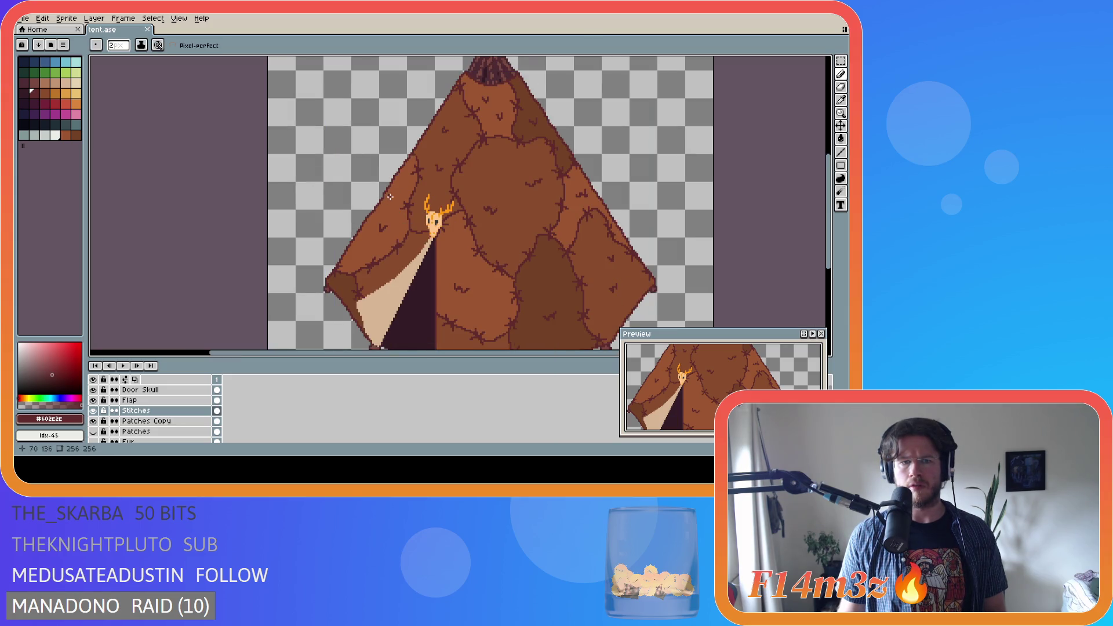
{"action": "scroll", "coordinate": [387, 201], "scroll_direction": "up", "scroll_amount": 1}
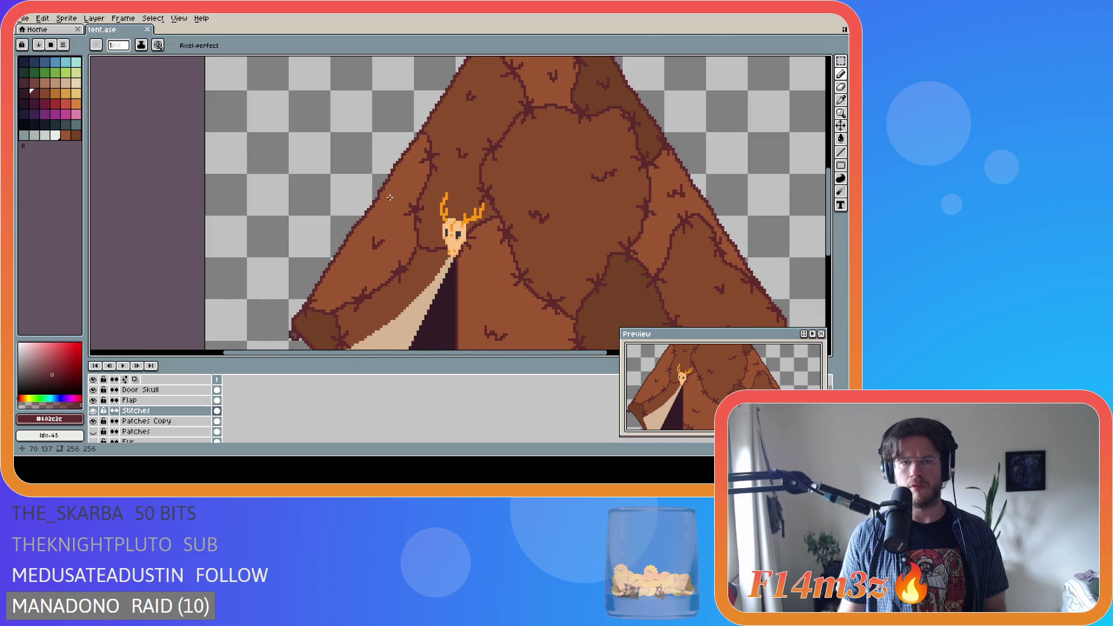
{"action": "scroll", "coordinate": [389, 200], "scroll_direction": "up", "scroll_amount": 1}
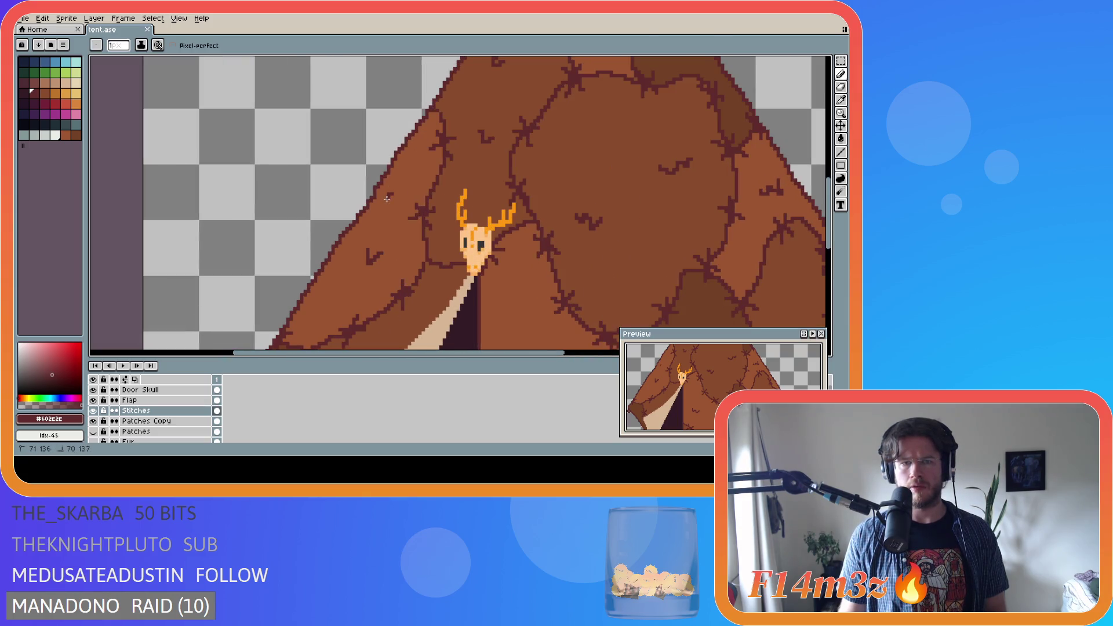
{"action": "left_click", "coordinate": [390, 198]}
{"action": "key", "text": "ctrl+s"}
Paint another dark pixel higher on the tent's left side, then save tent.ase
{"action": "scroll", "coordinate": [458, 253], "scroll_direction": "down", "scroll_amount": 5}
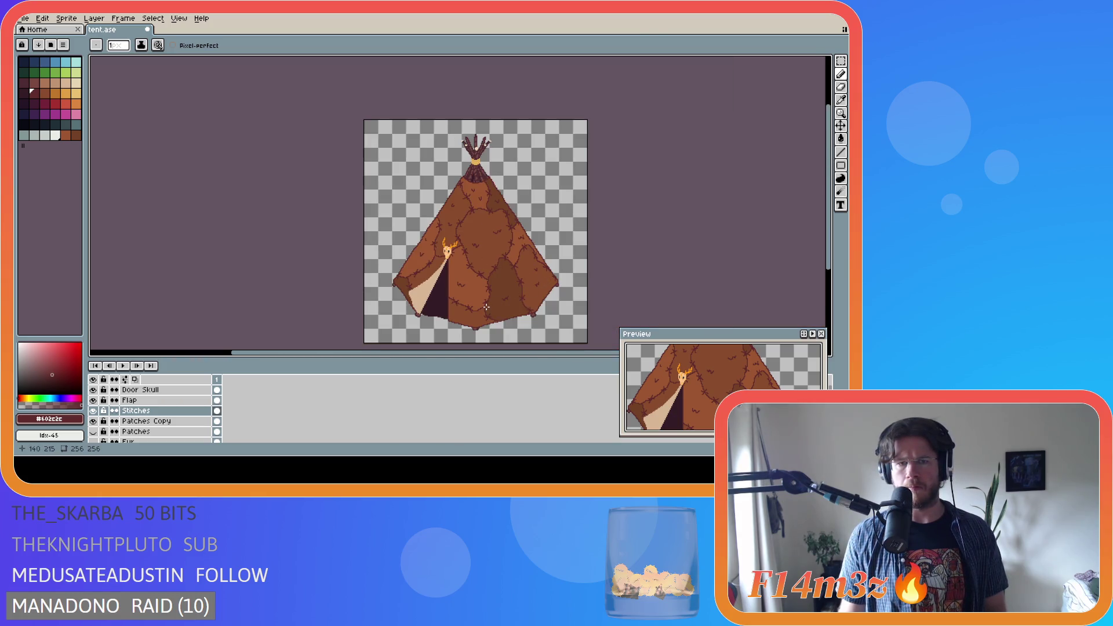
{"action": "scroll", "coordinate": [436, 268], "scroll_direction": "up", "scroll_amount": 2}
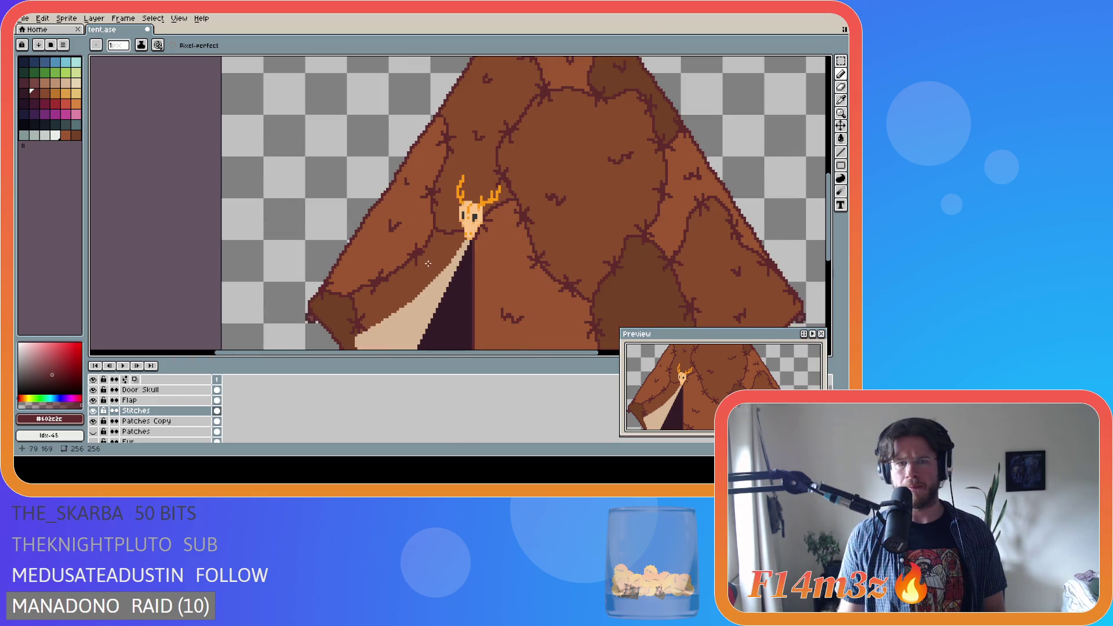
{"action": "left_click", "coordinate": [405, 186]}
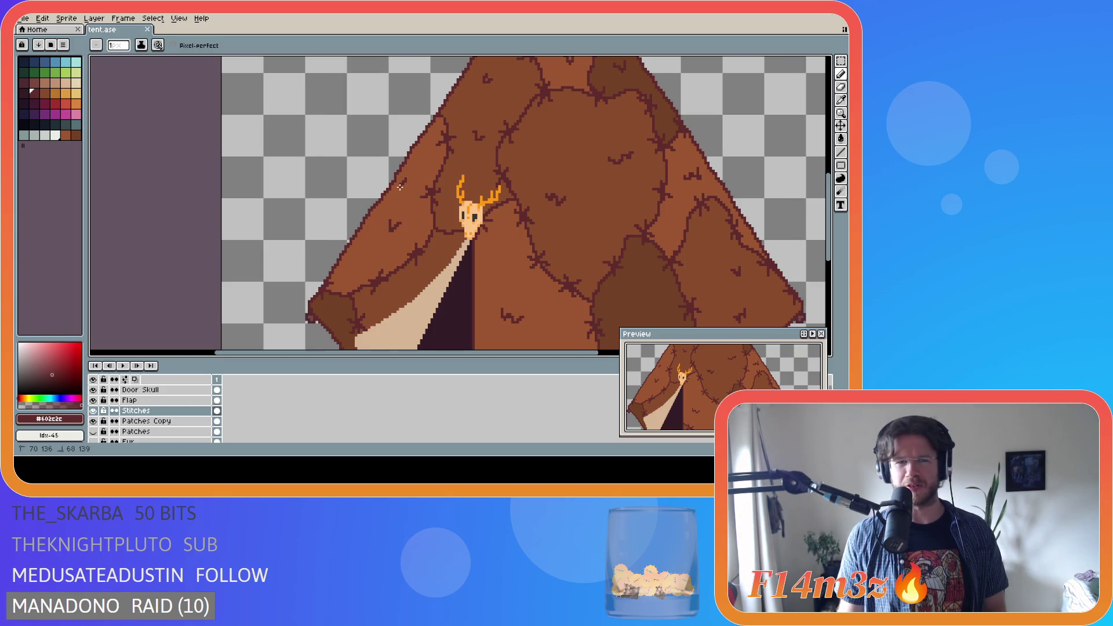
{"action": "scroll", "coordinate": [436, 205], "scroll_direction": "down", "scroll_amount": 1}
{"action": "scroll", "coordinate": [439, 207], "scroll_direction": "down", "scroll_amount": 1}
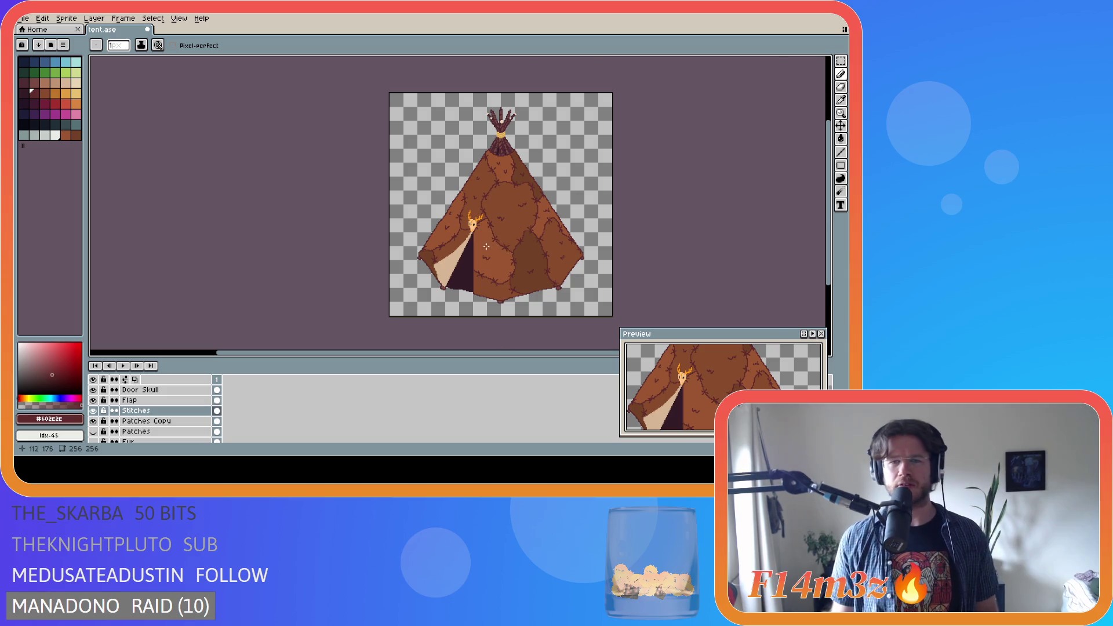
{"action": "scroll", "coordinate": [446, 232], "scroll_direction": "up", "scroll_amount": 2}
{"action": "scroll", "coordinate": [450, 196], "scroll_direction": "up", "scroll_amount": 1}
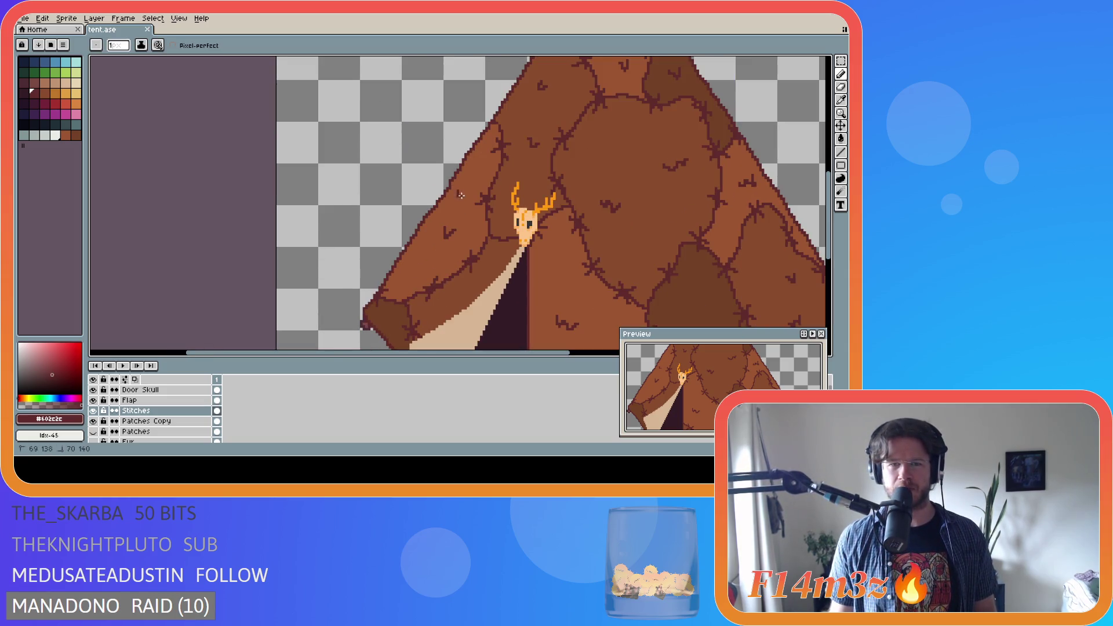
{"action": "scroll", "coordinate": [481, 232], "scroll_direction": "down", "scroll_amount": 3}
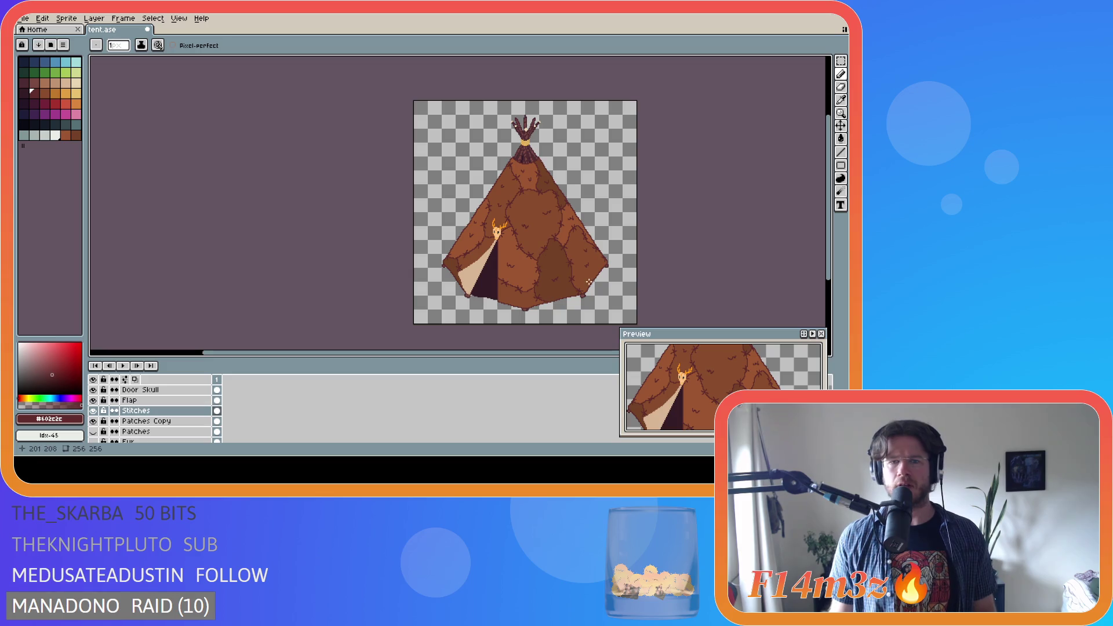
{"action": "scroll", "coordinate": [545, 250], "scroll_direction": "up", "scroll_amount": 2}
{"action": "scroll", "coordinate": [531, 244], "scroll_direction": "down", "scroll_amount": 2}
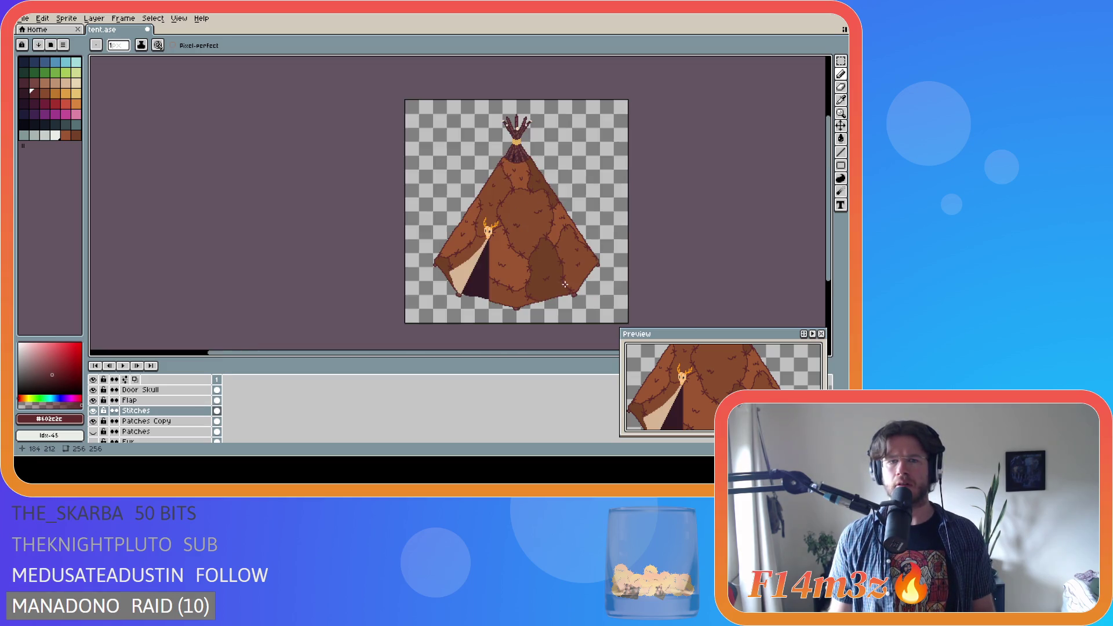
{"action": "scroll", "coordinate": [486, 239], "scroll_direction": "up", "scroll_amount": 4}
{"action": "scroll", "coordinate": [556, 234], "scroll_direction": "down", "scroll_amount": 4}
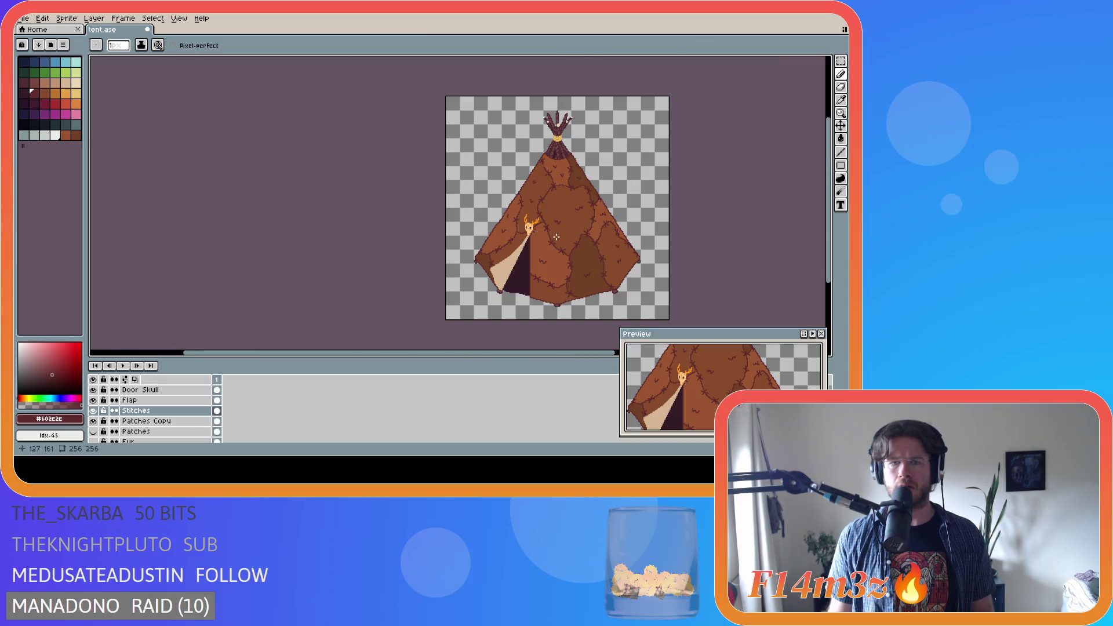
{"action": "scroll", "coordinate": [556, 237], "scroll_direction": "up", "scroll_amount": 4}
{"action": "scroll", "coordinate": [629, 253], "scroll_direction": "down", "scroll_amount": 2}
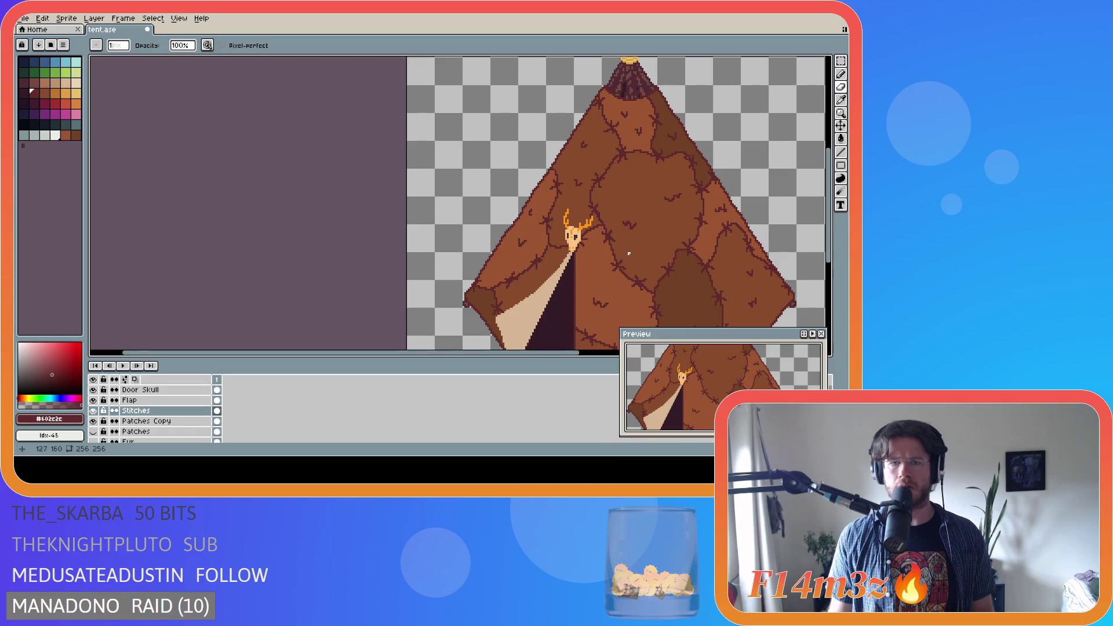
{"action": "scroll", "coordinate": [656, 251], "scroll_direction": "down", "scroll_amount": 2}
{"action": "key", "text": "ctrl+s"}
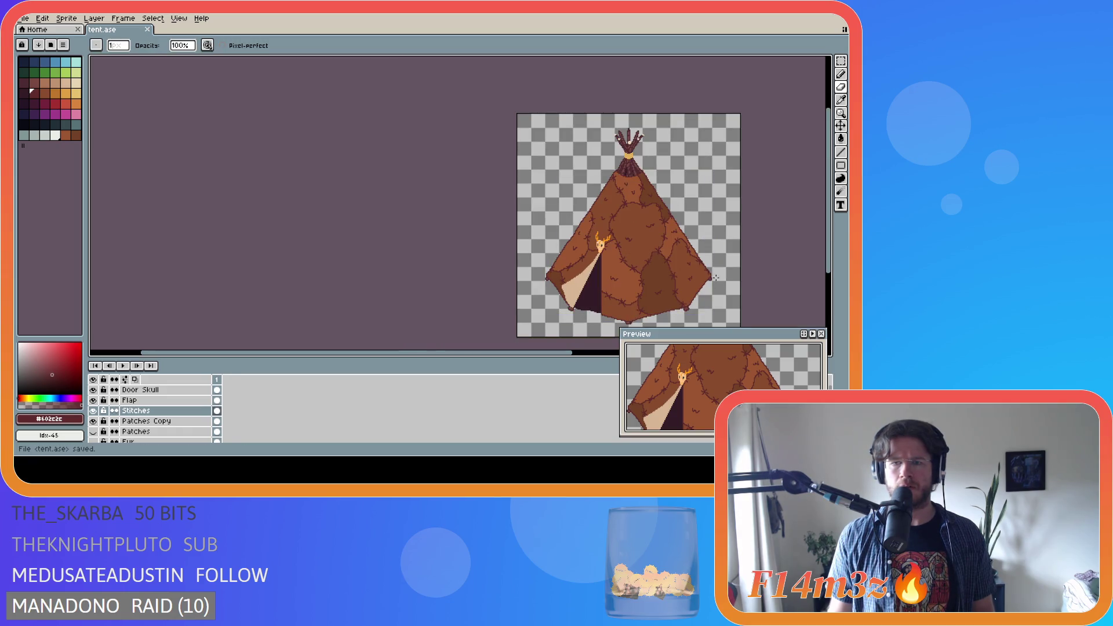
Draw a short dark stroke and two dark pixels beside the door flap
{"action": "scroll", "coordinate": [522, 290], "scroll_direction": "right", "scroll_amount": 3}
{"action": "scroll", "coordinate": [443, 237], "scroll_direction": "up", "scroll_amount": 3}
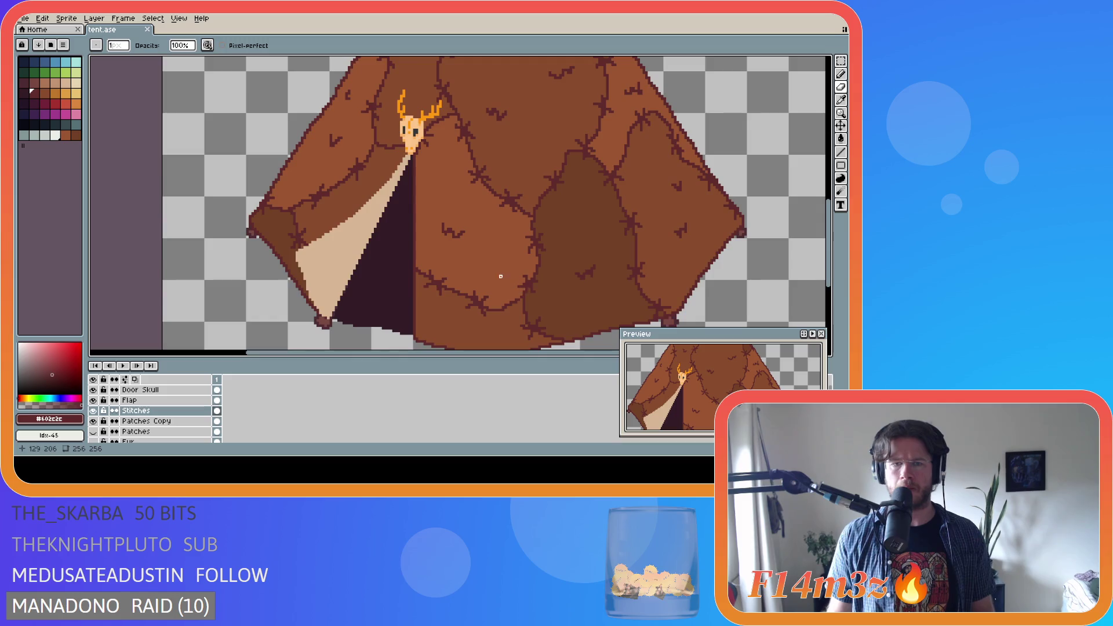
{"action": "scroll", "coordinate": [443, 234], "scroll_direction": "up", "scroll_amount": 2}
{"action": "scroll", "coordinate": [447, 228], "scroll_direction": "down", "scroll_amount": 2}
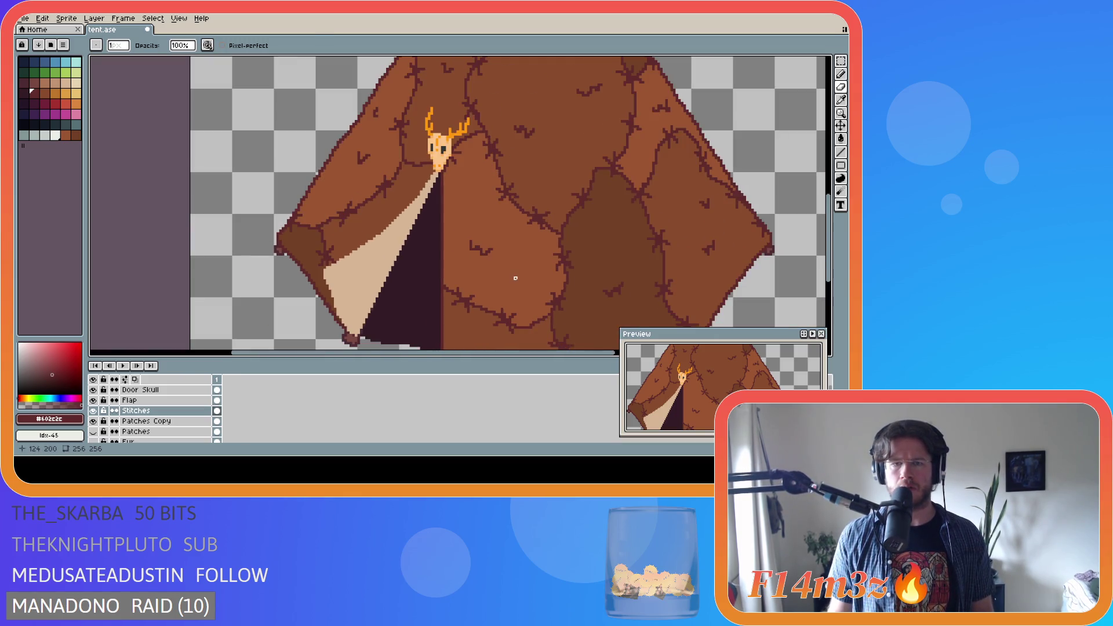
{"action": "scroll", "coordinate": [464, 243], "scroll_direction": "up", "scroll_amount": 2}
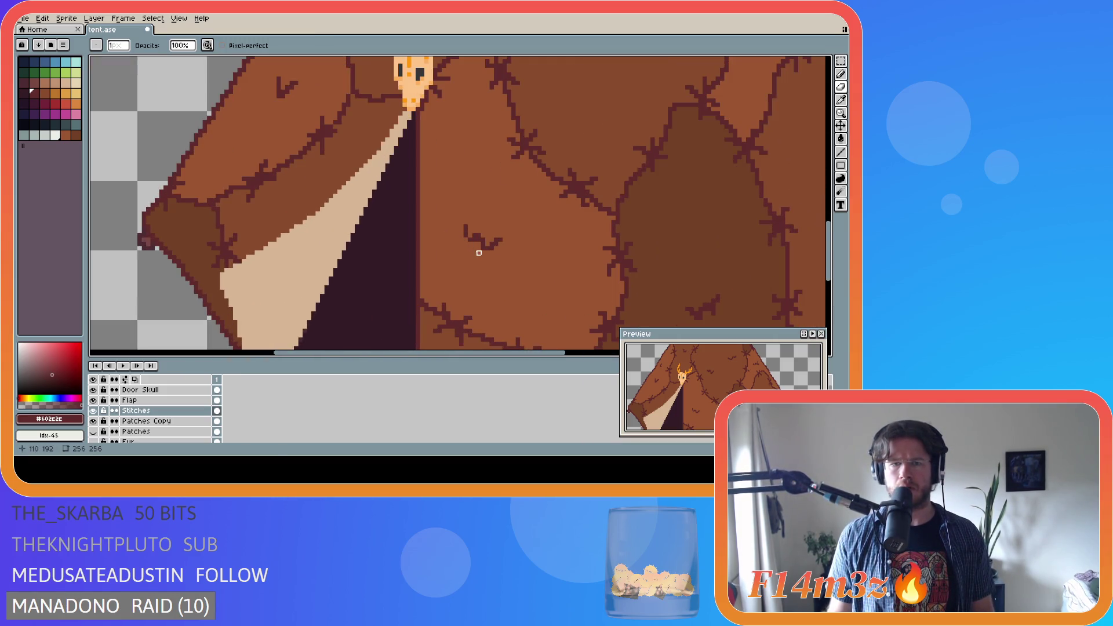
{"action": "key", "text": "m"}
{"action": "key", "text": "e"}
{"action": "scroll", "coordinate": [472, 238], "scroll_direction": "down", "scroll_amount": 2}
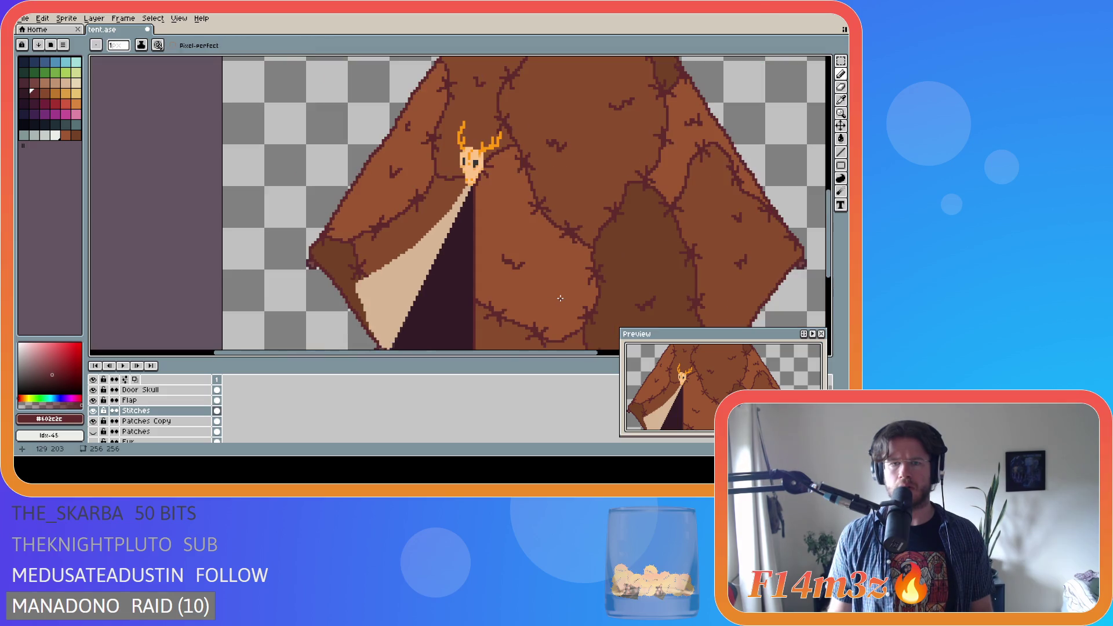
{"action": "scroll", "coordinate": [490, 244], "scroll_direction": "up", "scroll_amount": 2}
{"action": "scroll", "coordinate": [522, 279], "scroll_direction": "down", "scroll_amount": 6}
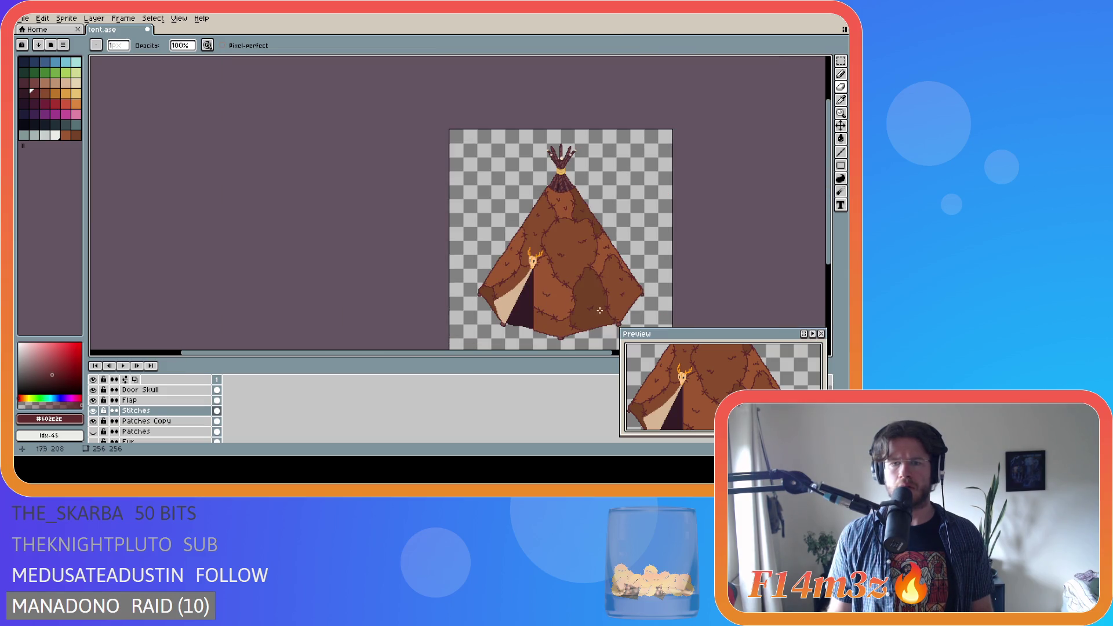
{"action": "scroll", "coordinate": [614, 302], "scroll_direction": "up", "scroll_amount": 2}
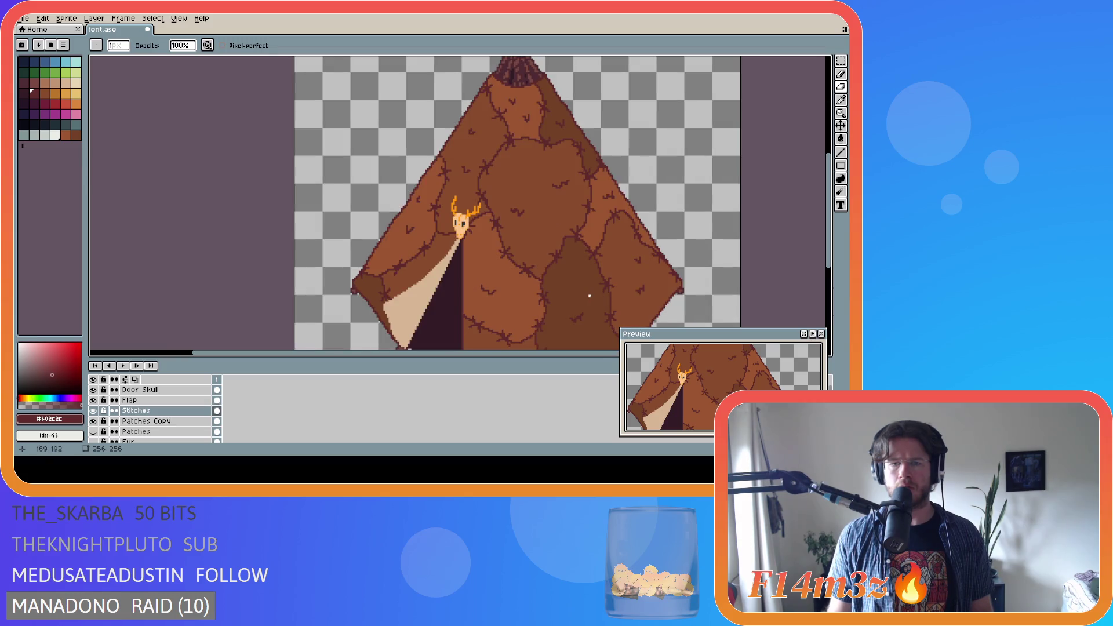
{"action": "key", "text": "b"}
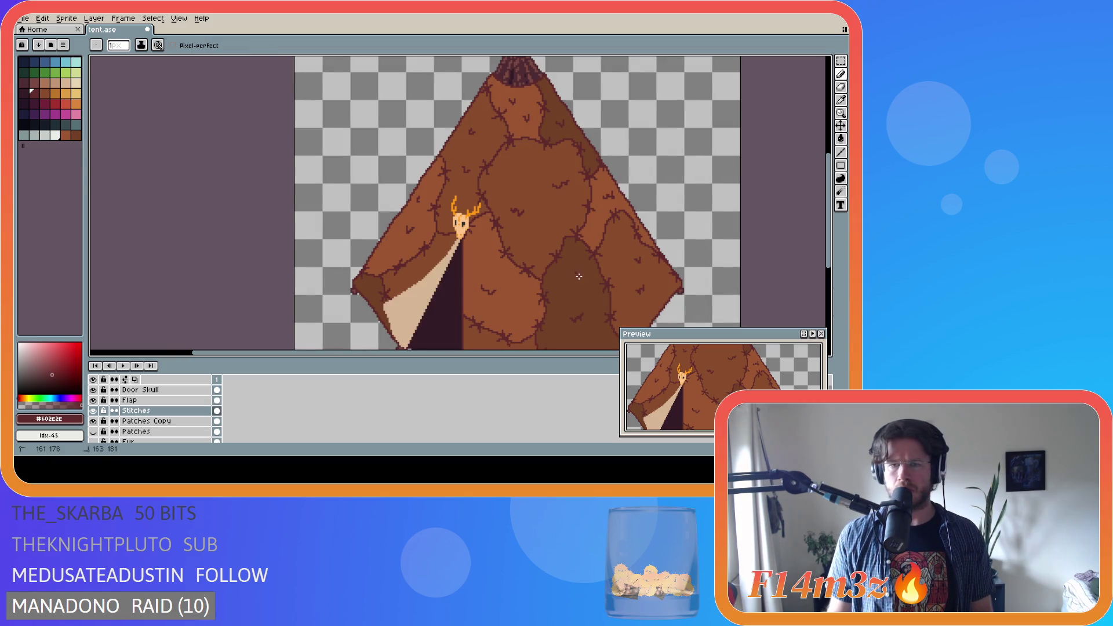
{"action": "scroll", "coordinate": [525, 337], "scroll_direction": "down", "scroll_amount": 2}
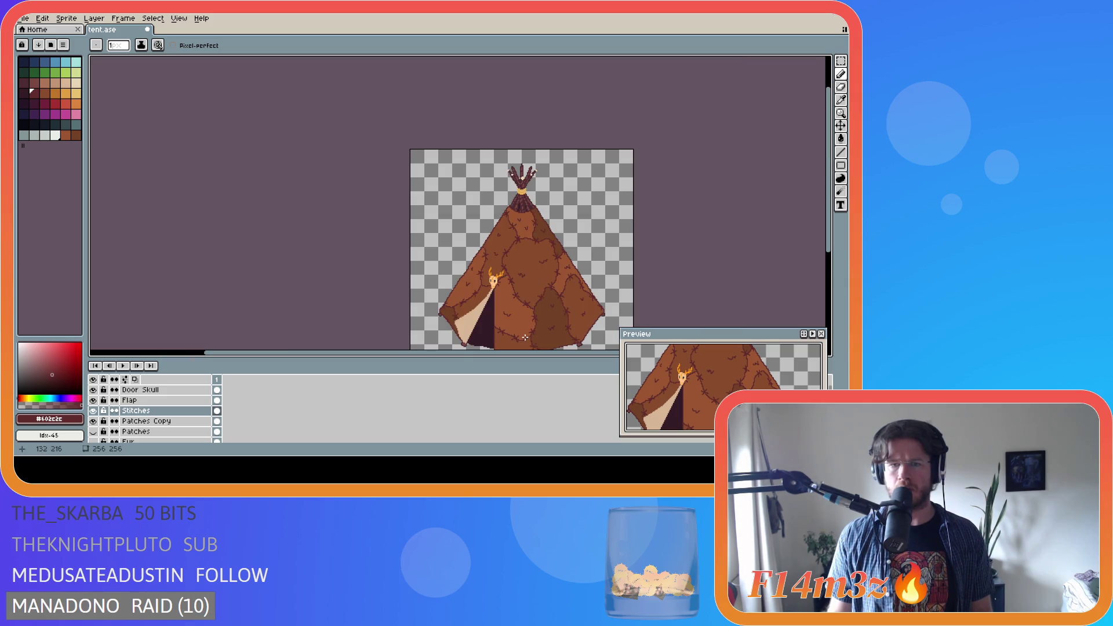
{"action": "scroll", "coordinate": [486, 319], "scroll_direction": "up", "scroll_amount": 2}
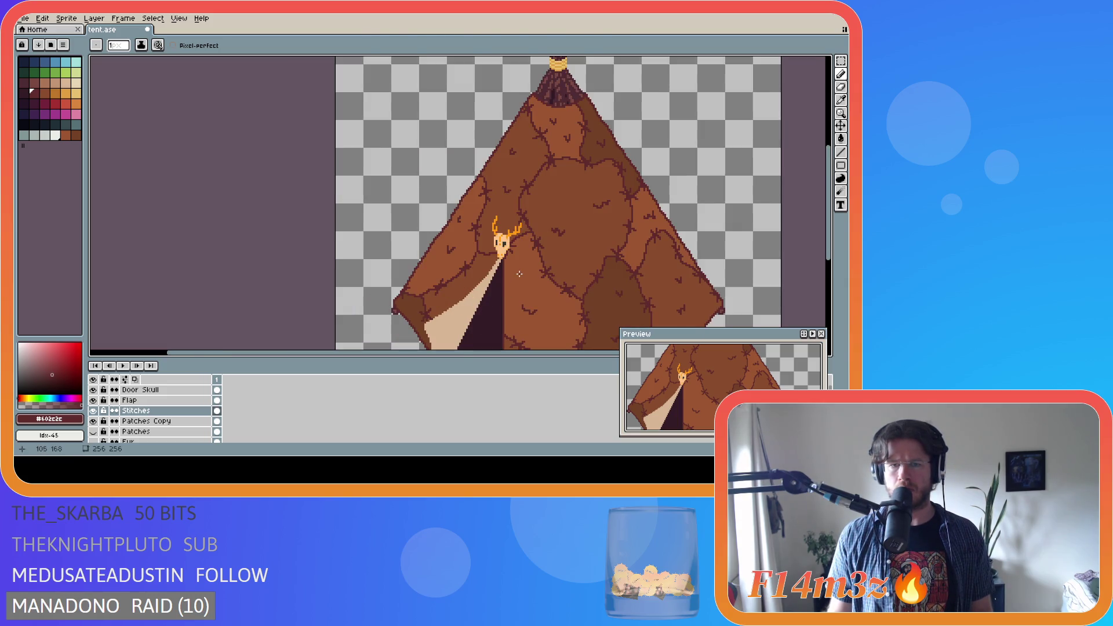
{"action": "left_click_drag", "start_coordinate": [518, 275], "coordinate": [518, 279]}
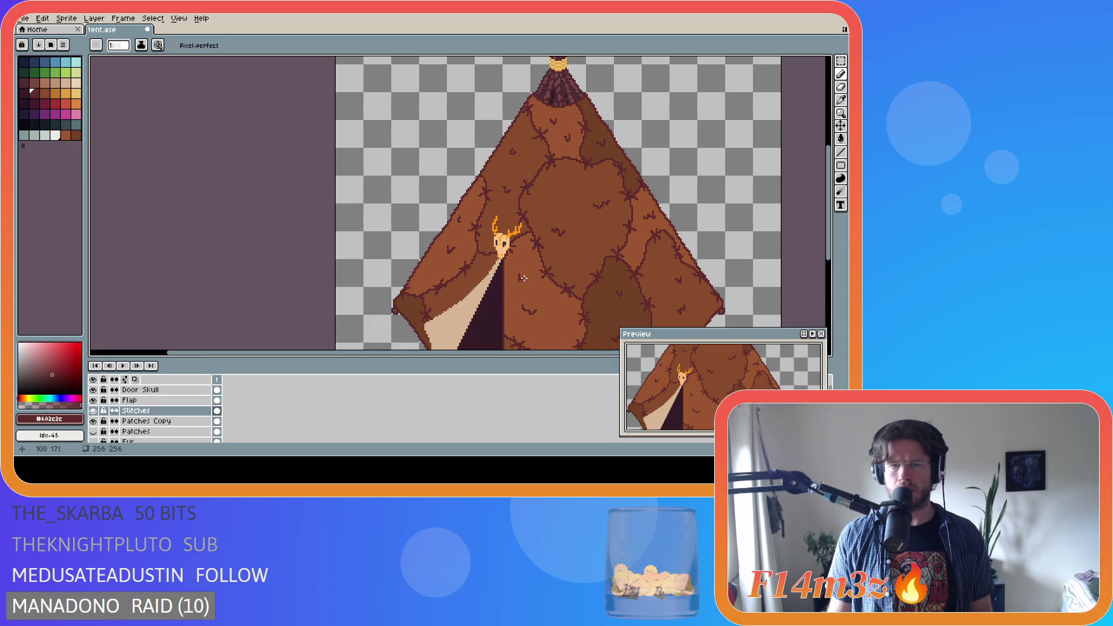
{"action": "scroll", "coordinate": [595, 327], "scroll_direction": "down", "scroll_amount": 1}
{"action": "scroll", "coordinate": [524, 292], "scroll_direction": "up", "scroll_amount": 1}
{"action": "left_click", "coordinate": [521, 269]}
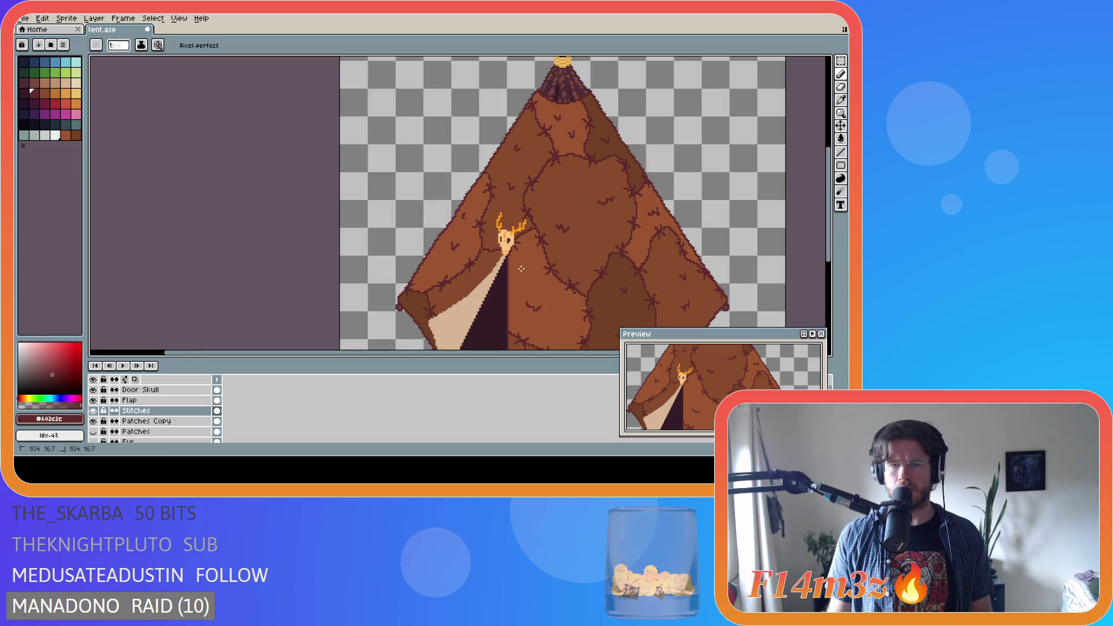
{"action": "left_click", "coordinate": [524, 270]}
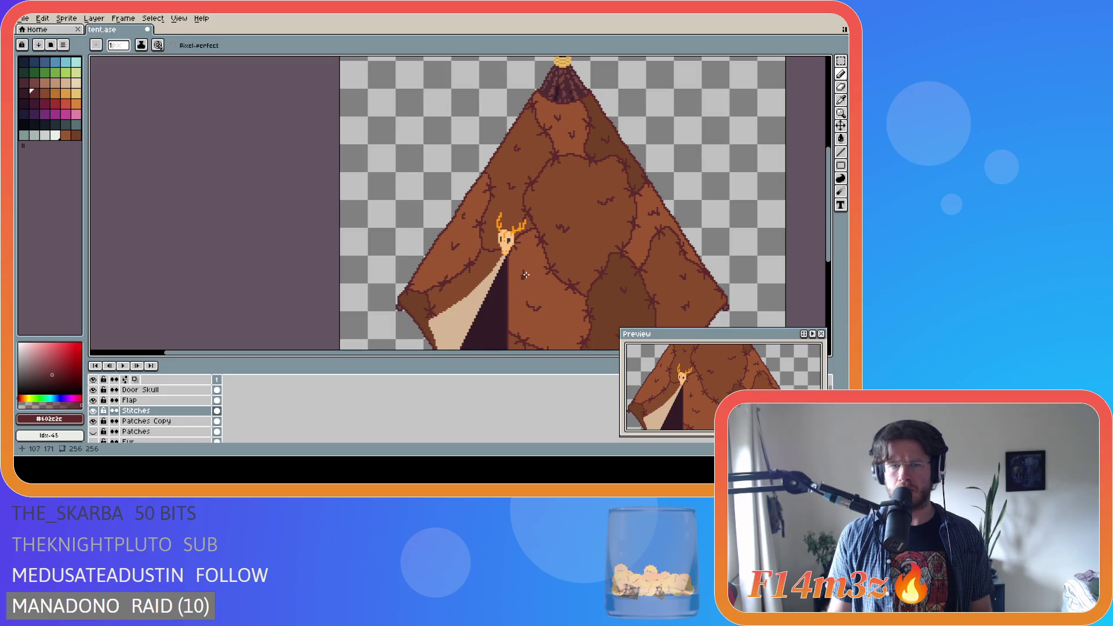
Touch up the stitch pixels on the hide beside the door flap and save tent.ase
{"action": "scroll", "coordinate": [563, 334], "scroll_direction": "down", "scroll_amount": 1}
{"action": "scroll", "coordinate": [563, 334], "scroll_direction": "up", "scroll_amount": 1}
{"action": "scroll", "coordinate": [603, 316], "scroll_direction": "down", "scroll_amount": 1}
{"action": "scroll", "coordinate": [687, 294], "scroll_direction": "up", "scroll_amount": 1}
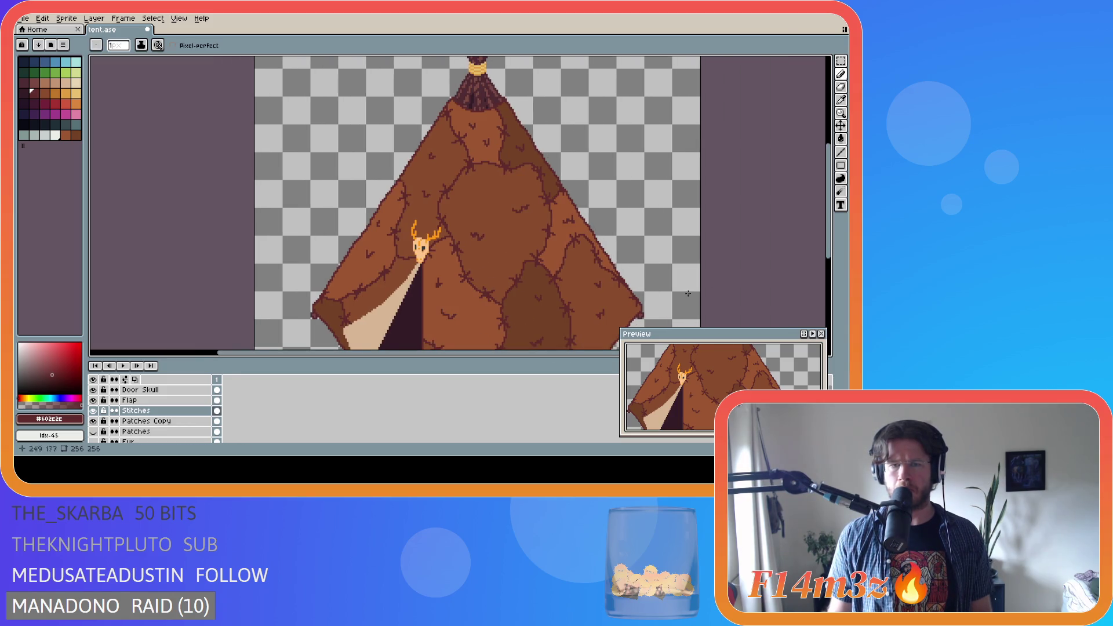
{"action": "scroll", "coordinate": [673, 283], "scroll_direction": "down", "scroll_amount": 2}
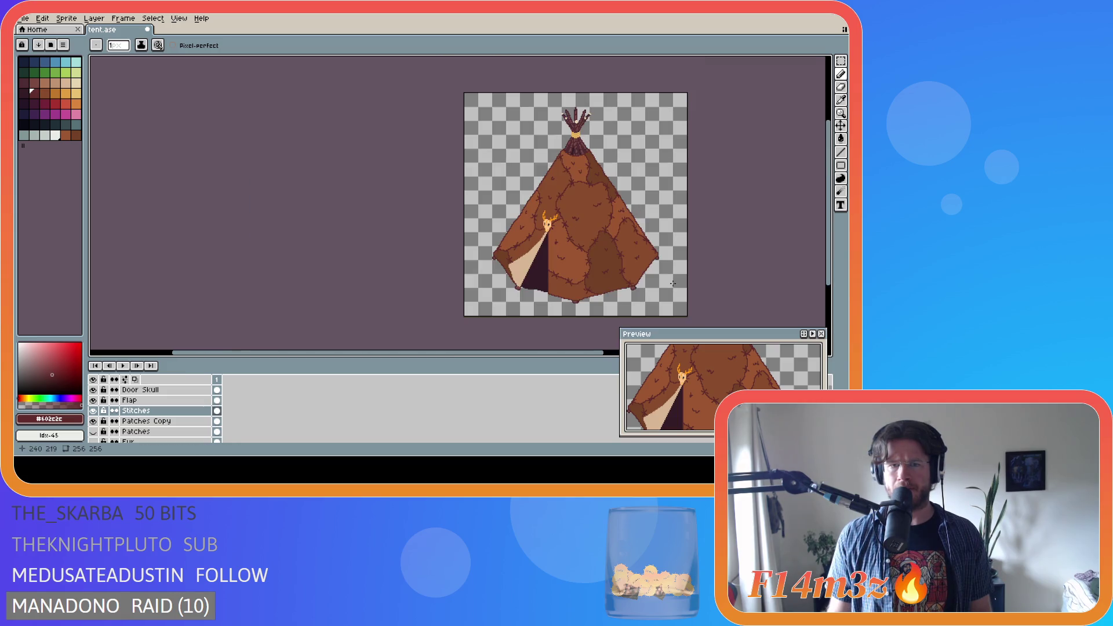
{"action": "scroll", "coordinate": [479, 338], "scroll_direction": "right", "scroll_amount": 5}
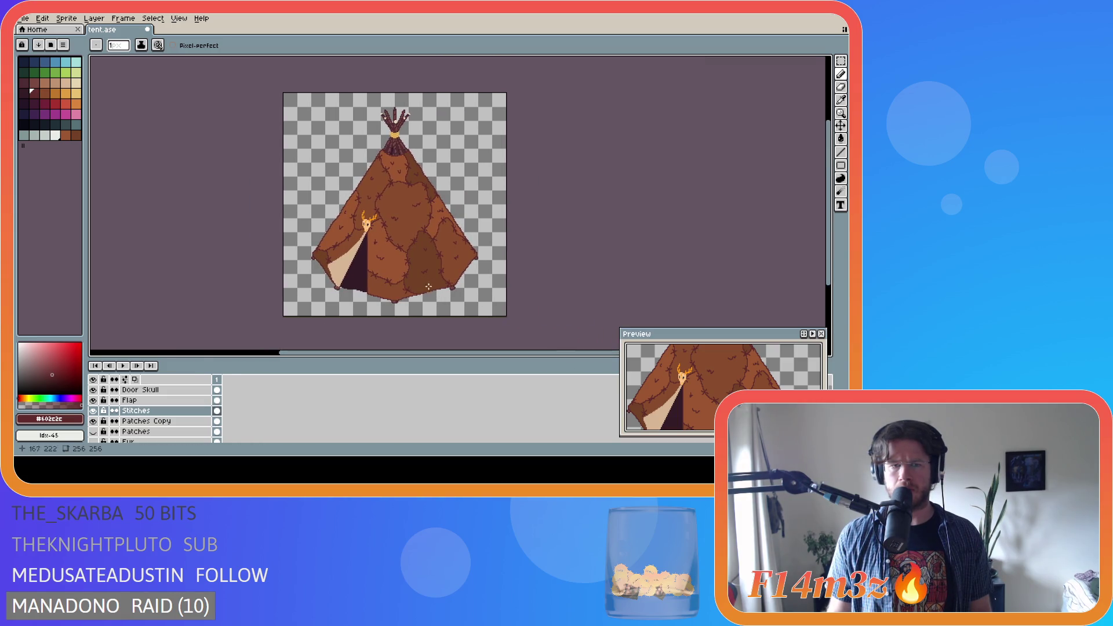
{"action": "scroll", "coordinate": [396, 253], "scroll_direction": "up", "scroll_amount": 1}
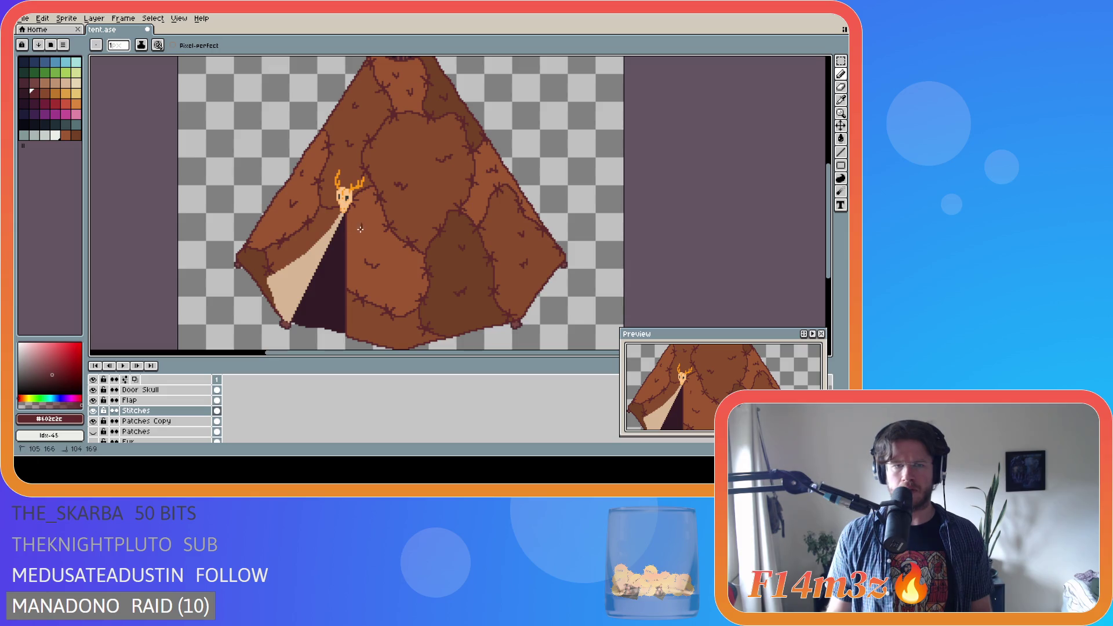
{"action": "scroll", "coordinate": [507, 264], "scroll_direction": "down", "scroll_amount": 2}
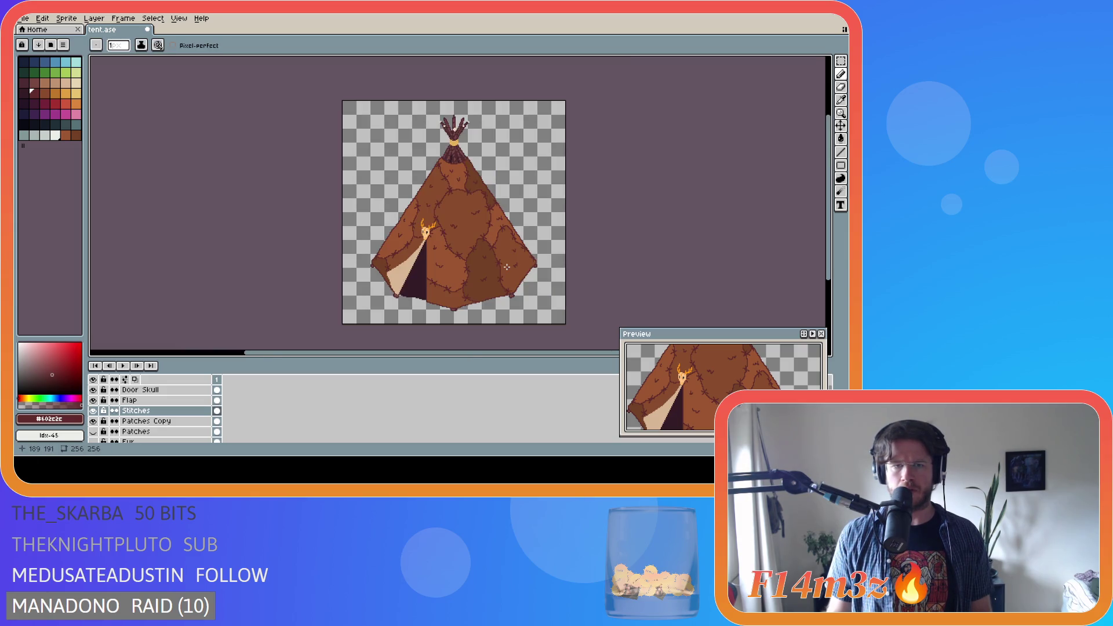
{"action": "scroll", "coordinate": [471, 260], "scroll_direction": "up", "scroll_amount": 2}
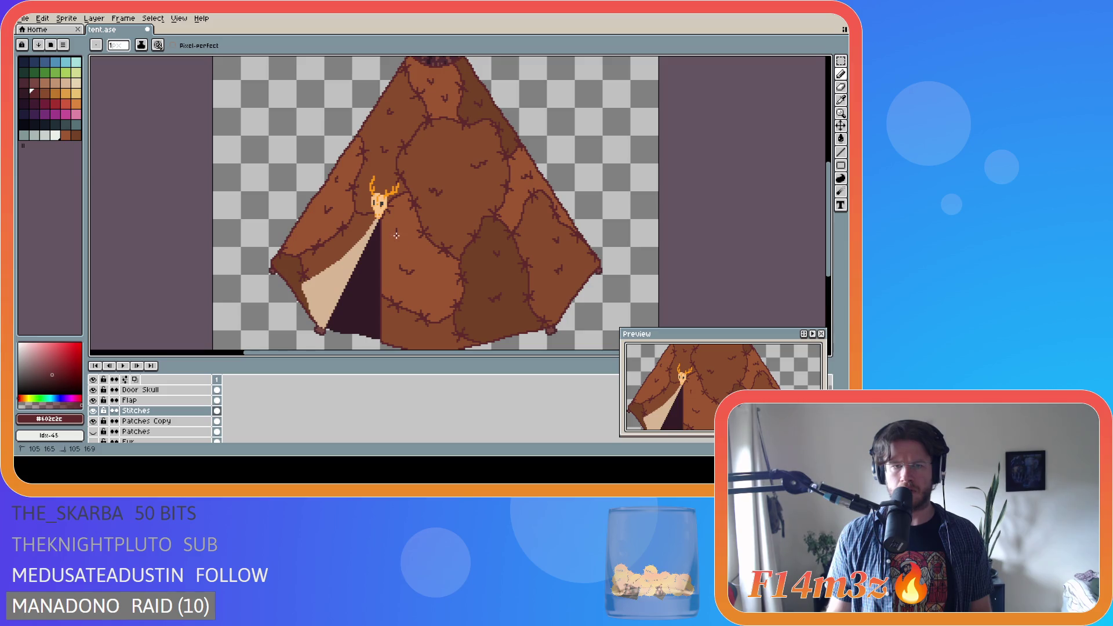
{"action": "scroll", "coordinate": [504, 265], "scroll_direction": "down", "scroll_amount": 2}
{"action": "scroll", "coordinate": [436, 236], "scroll_direction": "up", "scroll_amount": 2}
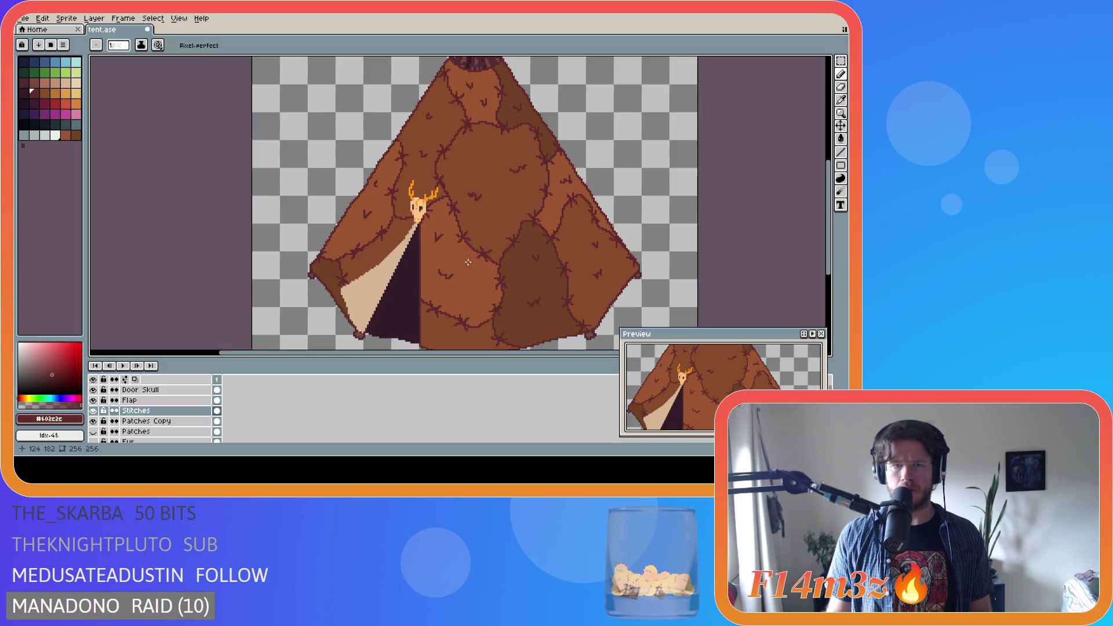
{"action": "left_click_drag", "start_coordinate": [436, 236], "coordinate": [437, 237]}
{"action": "left_click", "coordinate": [435, 236]}
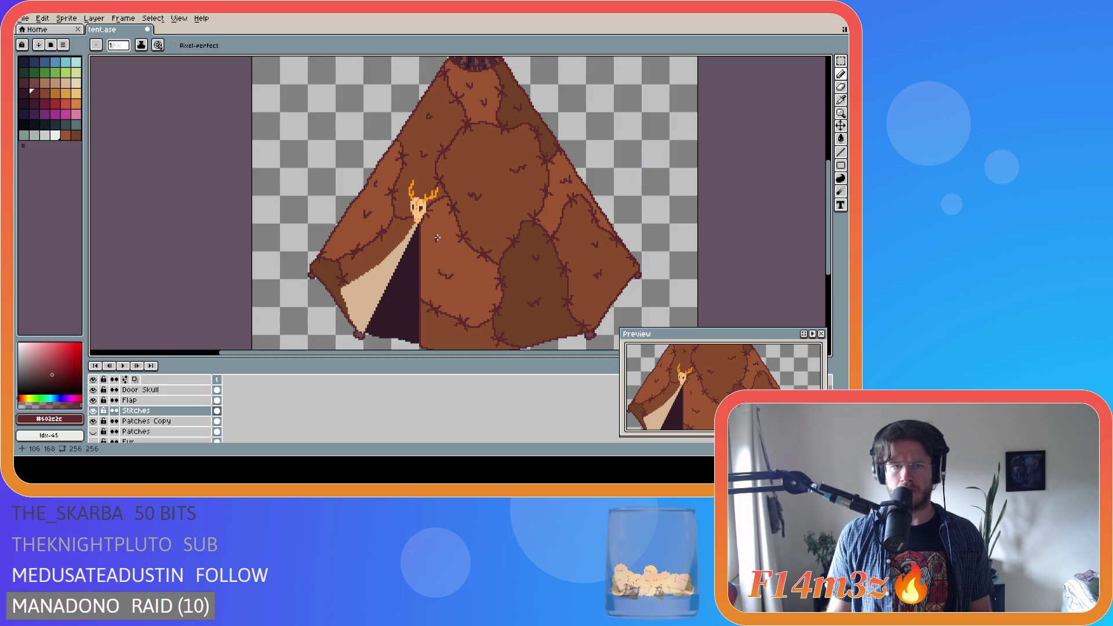
{"action": "scroll", "coordinate": [439, 239], "scroll_direction": "up", "scroll_amount": 2}
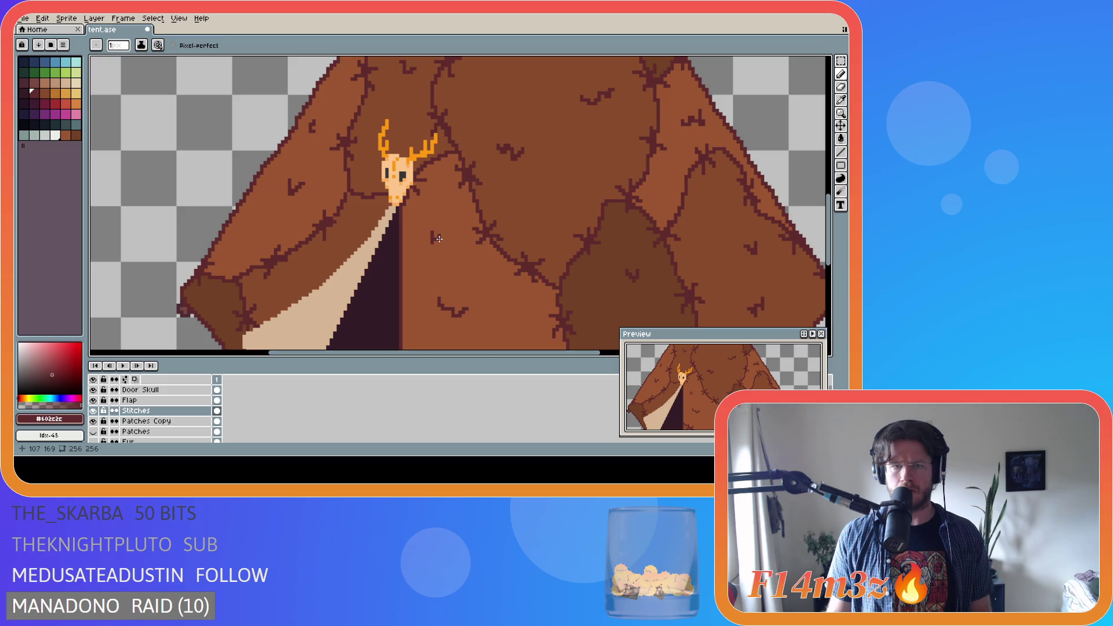
{"action": "scroll", "coordinate": [464, 237], "scroll_direction": "down", "scroll_amount": 3}
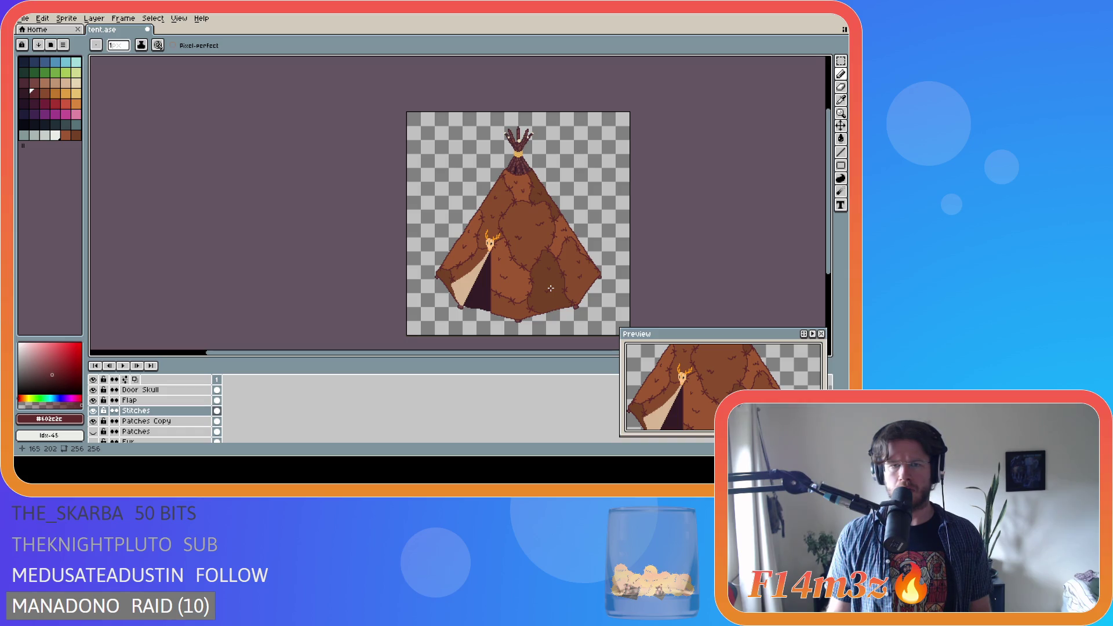
{"action": "key", "text": "ctrl+s"}
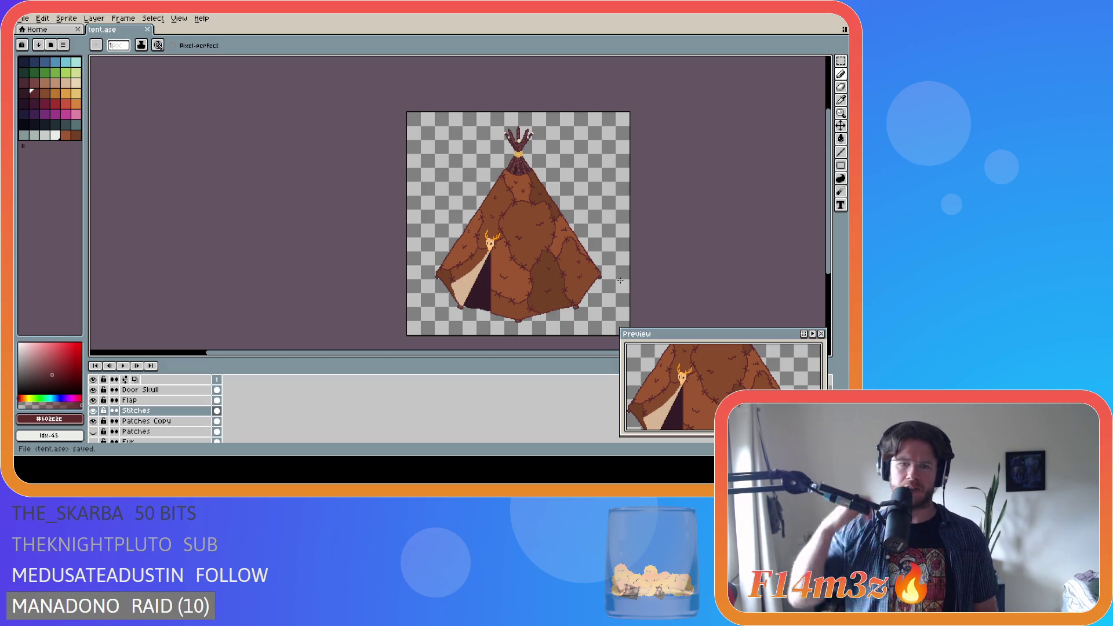
Draw a small dark stitch mark on the tent's hide
{"action": "scroll", "coordinate": [511, 302], "scroll_direction": "up", "scroll_amount": 2}
{"action": "left_click_drag", "start_coordinate": [484, 305], "coordinate": [488, 309]}
{"action": "scroll", "coordinate": [497, 328], "scroll_direction": "down", "scroll_amount": 2}
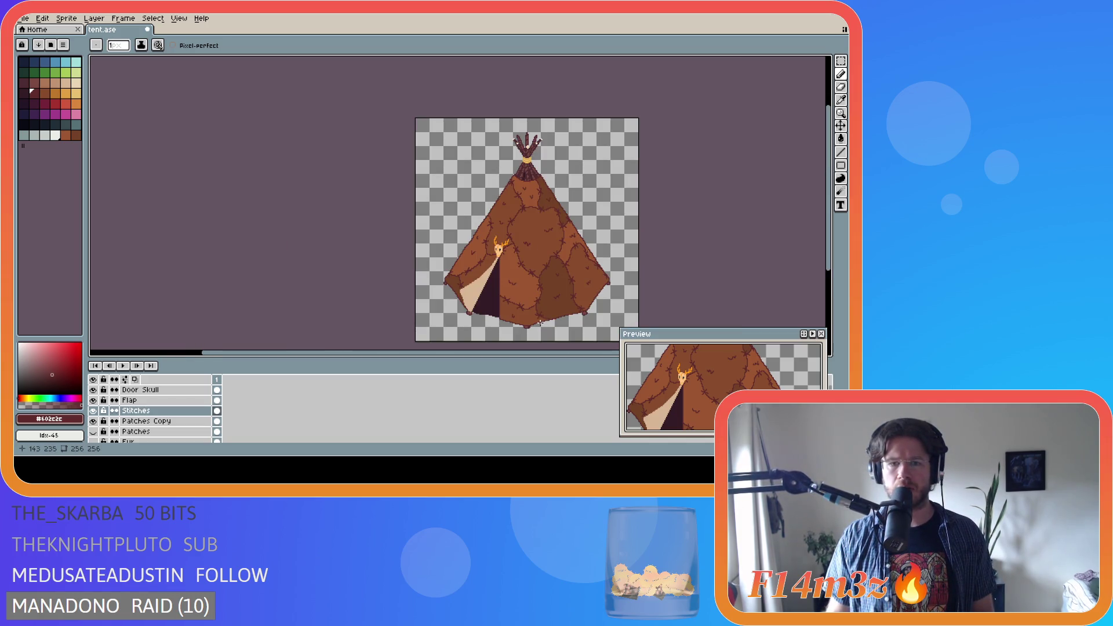
{"action": "scroll", "coordinate": [440, 289], "scroll_direction": "up", "scroll_amount": 2}
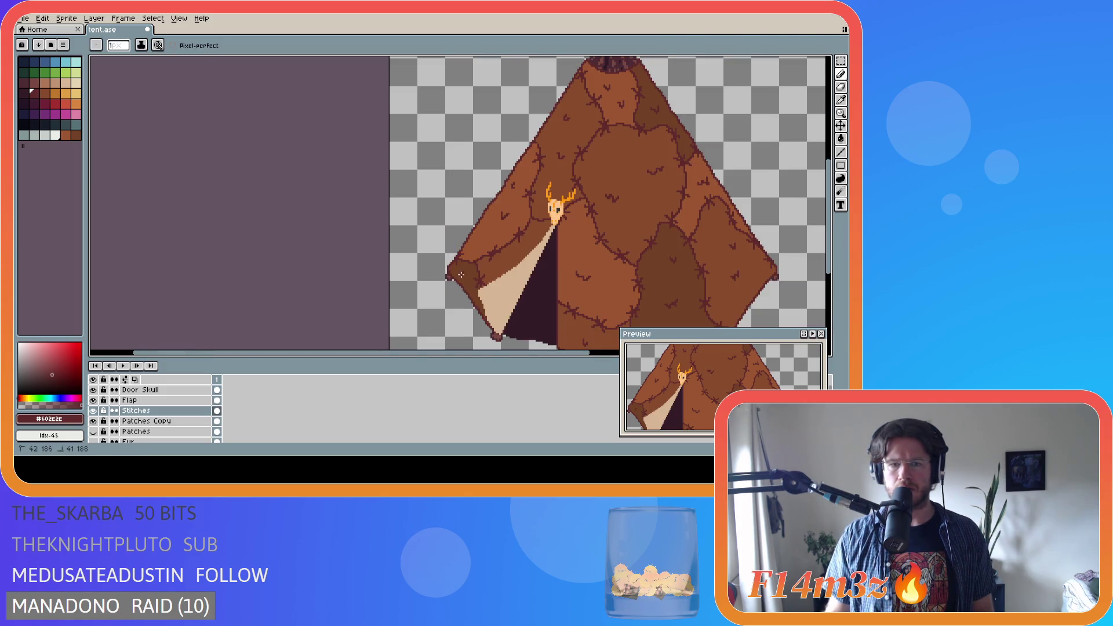
{"action": "scroll", "coordinate": [475, 297], "scroll_direction": "down", "scroll_amount": 2}
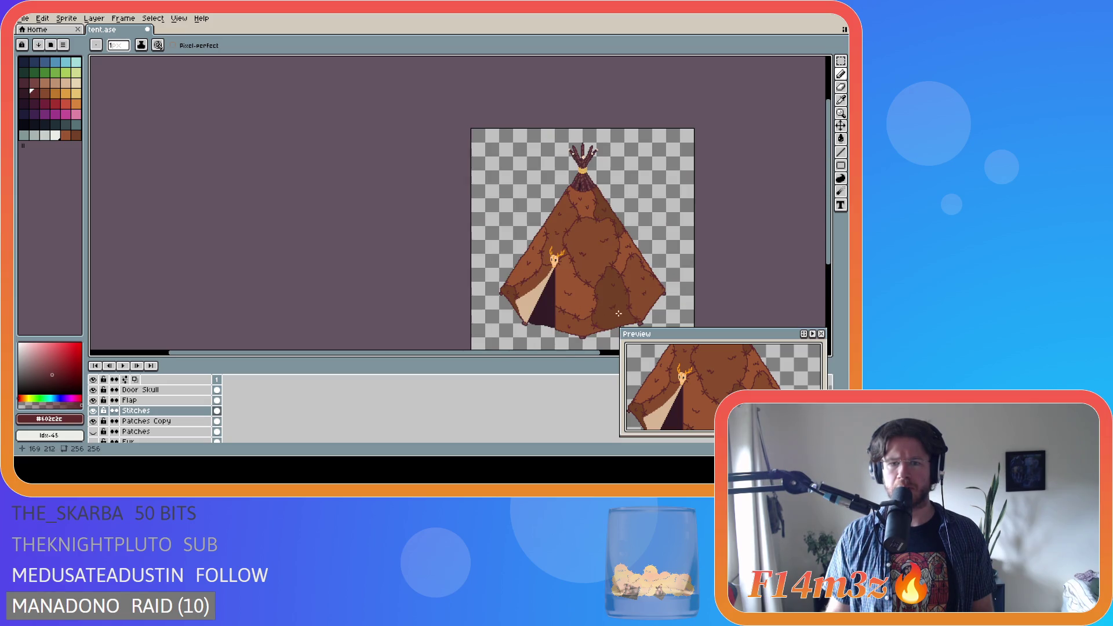
Drag with the Move tool, place another dark pixel on the tent, and save tent.ase
{"action": "key", "text": "v"}
{"action": "mouse_move", "coordinate": [537, 353]}
{"action": "left_mouse_down"}
{"action": "mouse_move", "coordinate": [584, 346]}
{"action": "mouse_move", "coordinate": [591, 333]}
{"action": "left_mouse_up"}
{"action": "key", "text": "b"}
{"action": "scroll", "coordinate": [534, 264], "scroll_direction": "up", "scroll_amount": 2}
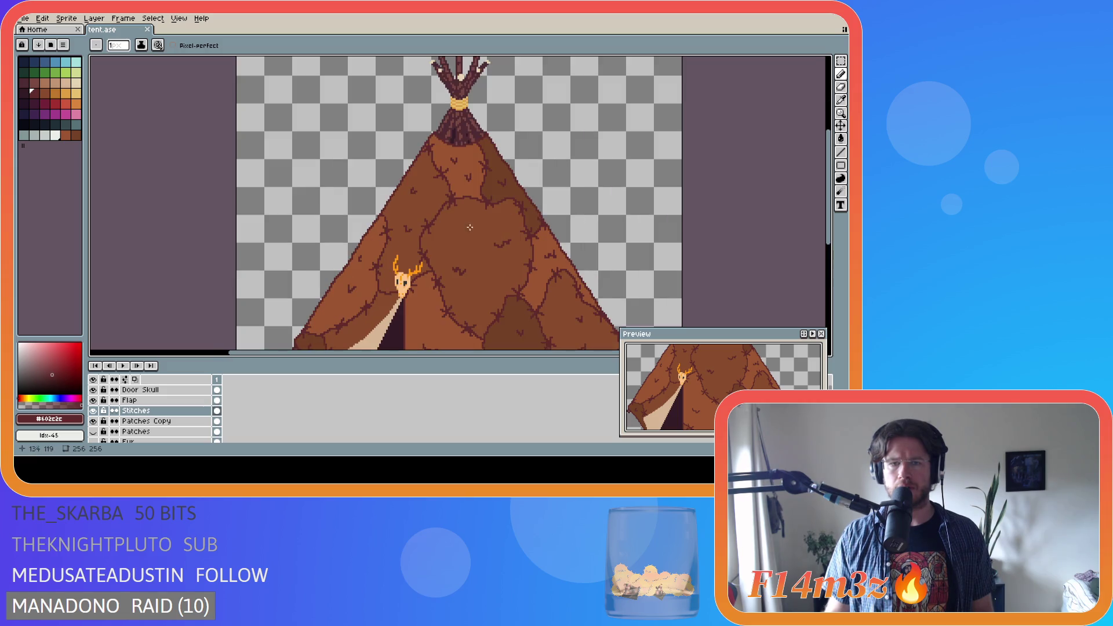
{"action": "left_click", "coordinate": [463, 222]}
{"action": "scroll", "coordinate": [506, 292], "scroll_direction": "down", "scroll_amount": 2}
{"action": "scroll", "coordinate": [506, 292], "scroll_direction": "down", "scroll_amount": 1}
{"action": "scroll", "coordinate": [536, 305], "scroll_direction": "up", "scroll_amount": 1}
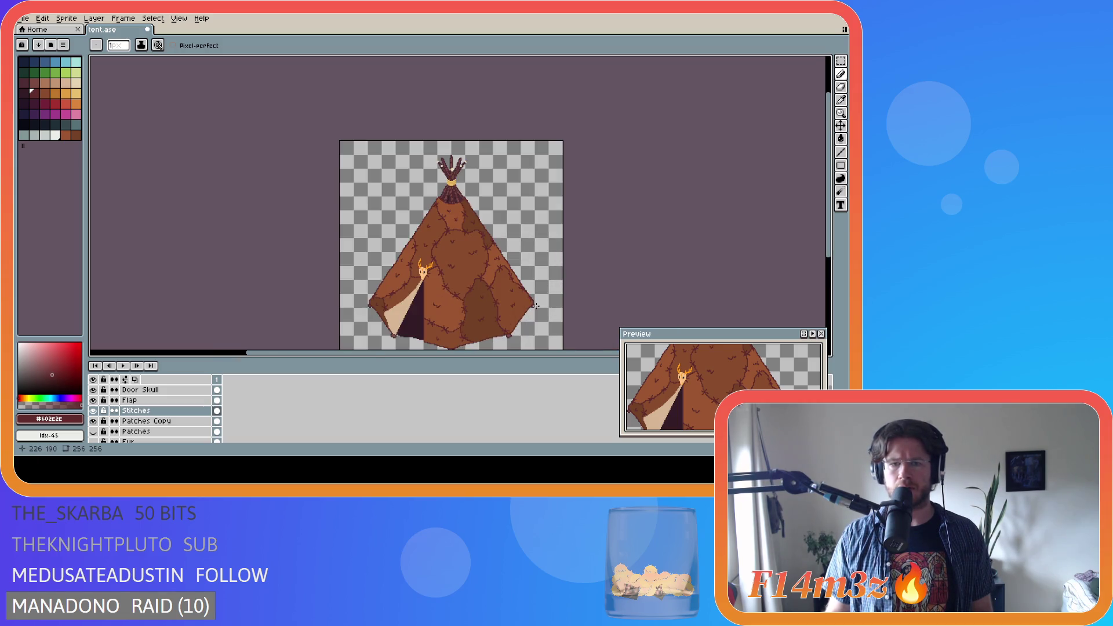
{"action": "scroll", "coordinate": [612, 304], "scroll_direction": "down", "scroll_amount": 1}
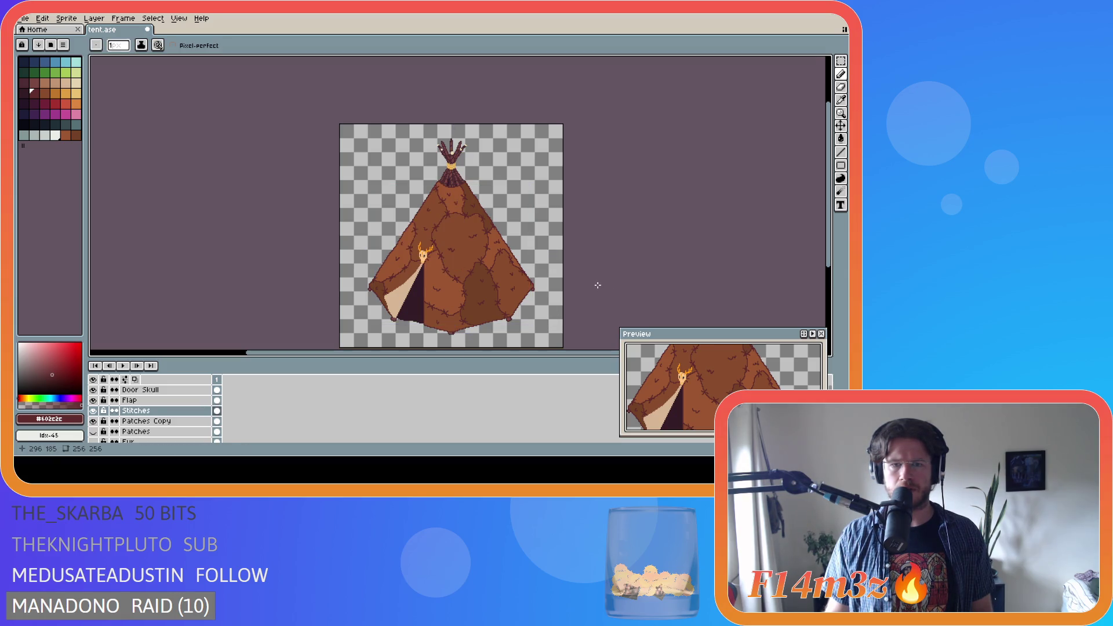
{"action": "key", "text": "ctrl+s"}
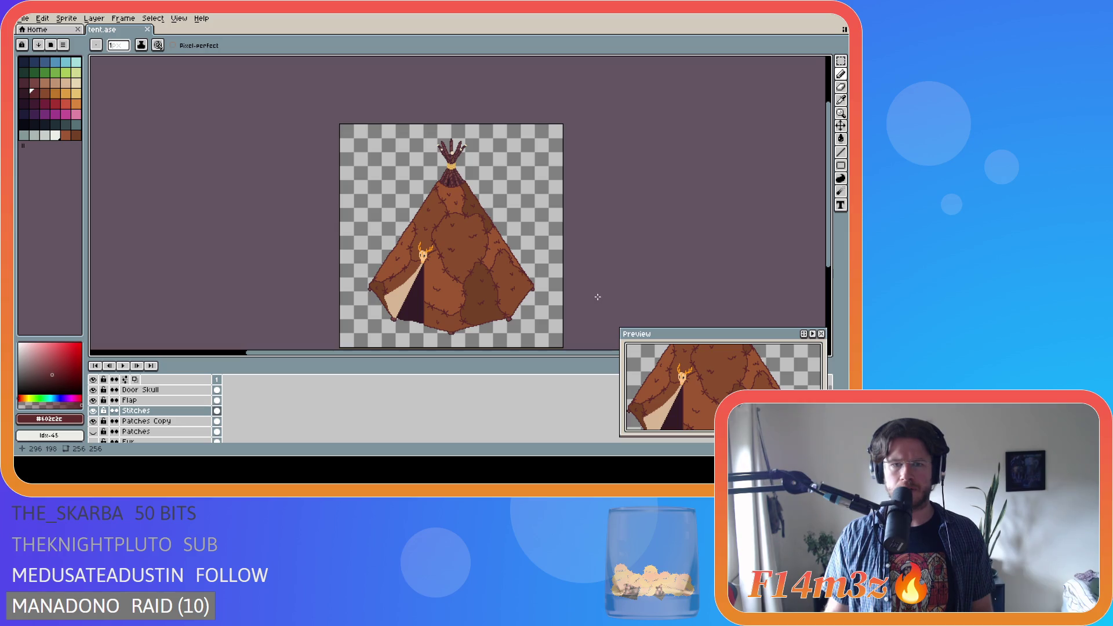
{"action": "scroll", "coordinate": [501, 275], "scroll_direction": "up", "scroll_amount": 2}
Nudge a 9x11 and a 16x13 area of the tent, narrow the palette panel, and save
{"action": "key", "text": "m"}
{"action": "left_click_drag", "start_coordinate": [407, 171], "coordinate": [427, 195]}
{"action": "left_click", "coordinate": [423, 191]}
{"action": "left_click", "coordinate": [618, 209]}
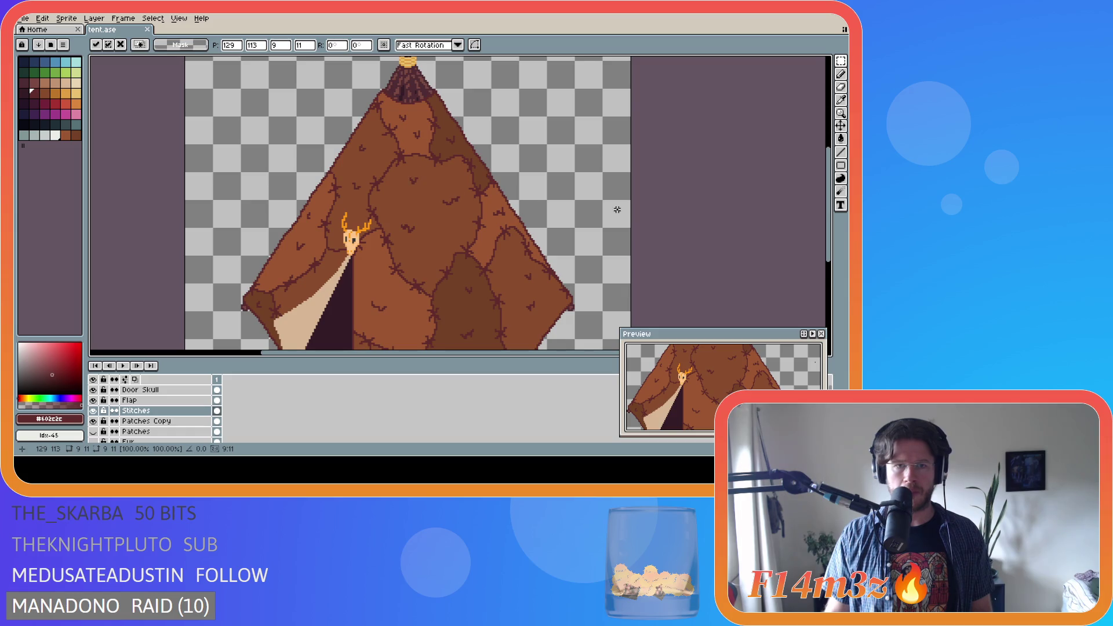
{"action": "scroll", "coordinate": [657, 233], "scroll_direction": "down", "scroll_amount": 2}
{"action": "scroll", "coordinate": [560, 223], "scroll_direction": "up", "scroll_amount": 2}
{"action": "left_click_drag", "start_coordinate": [492, 182], "coordinate": [525, 209]}
{"action": "left_click", "coordinate": [510, 200]}
{"action": "left_click", "coordinate": [510, 204]}
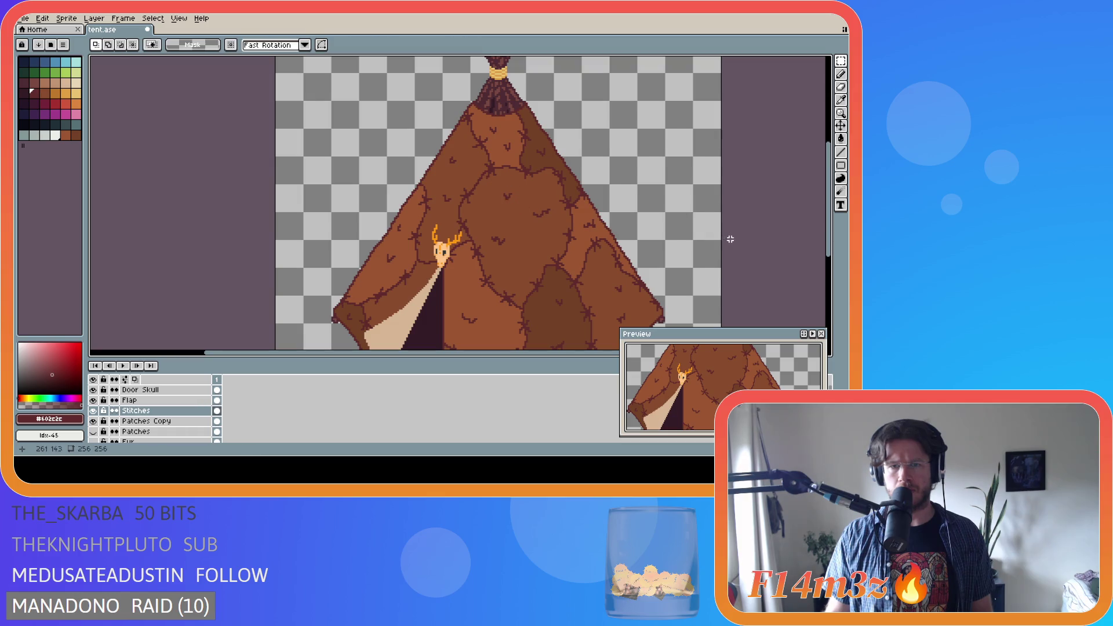
{"action": "scroll", "coordinate": [729, 238], "scroll_direction": "down", "scroll_amount": 2}
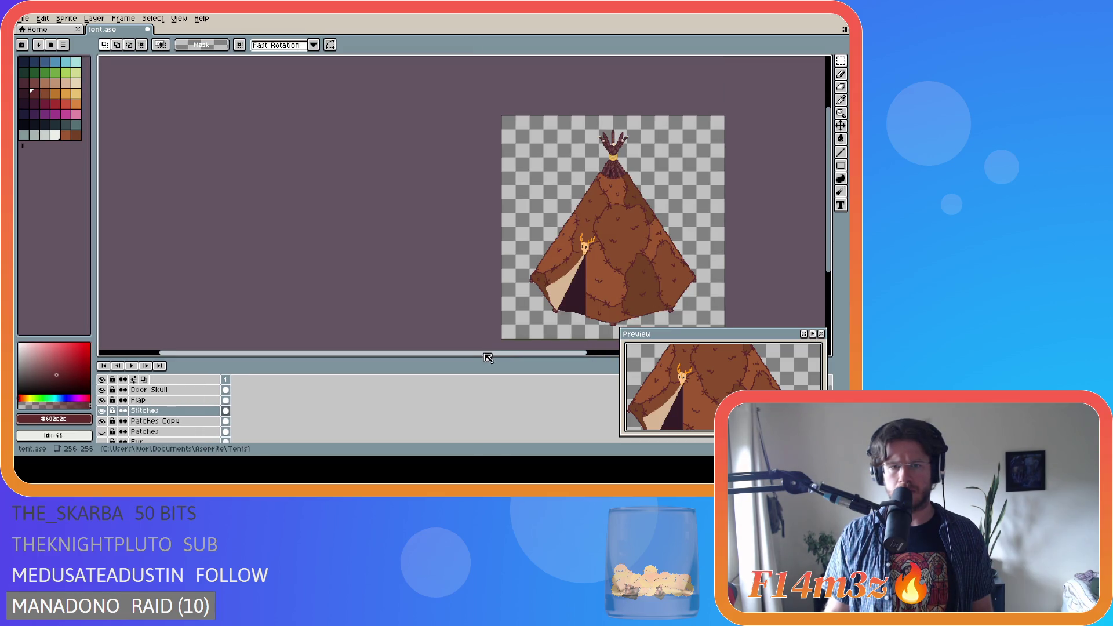
{"action": "left_click_drag", "start_coordinate": [91, 222], "coordinate": [86, 221]}
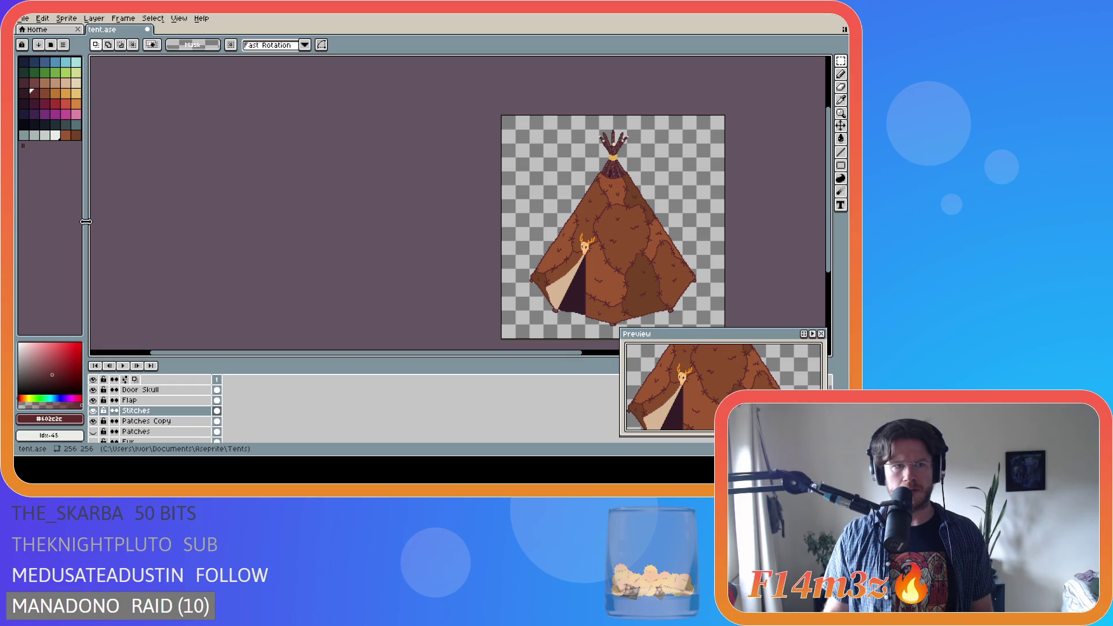
{"action": "left_click_drag", "start_coordinate": [177, 352], "coordinate": [325, 347]}
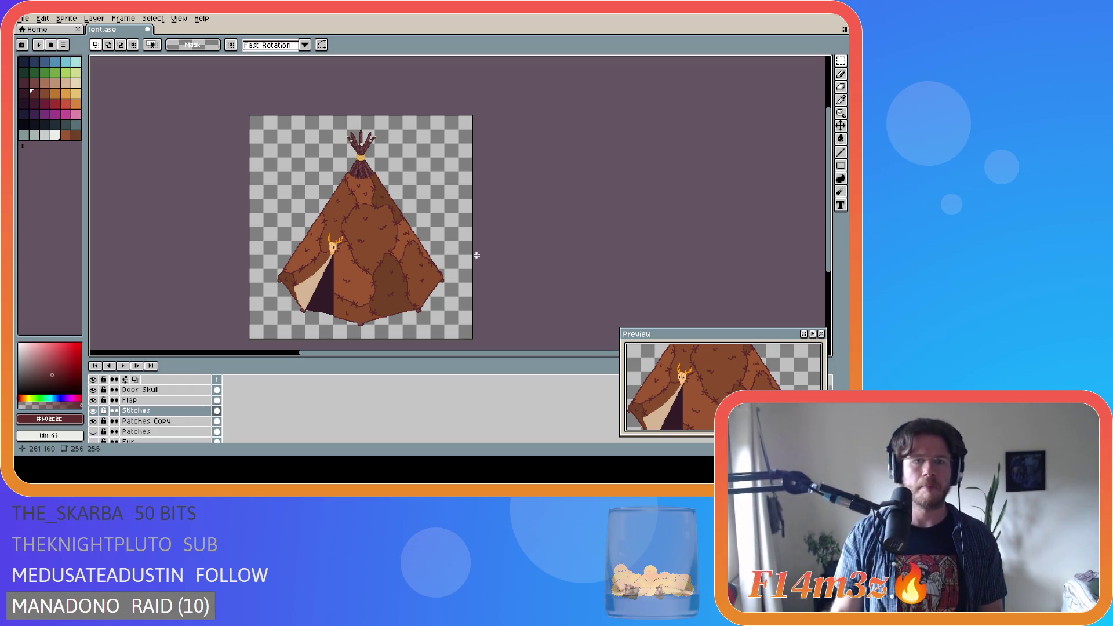
{"action": "key", "text": "ctrl+s"}
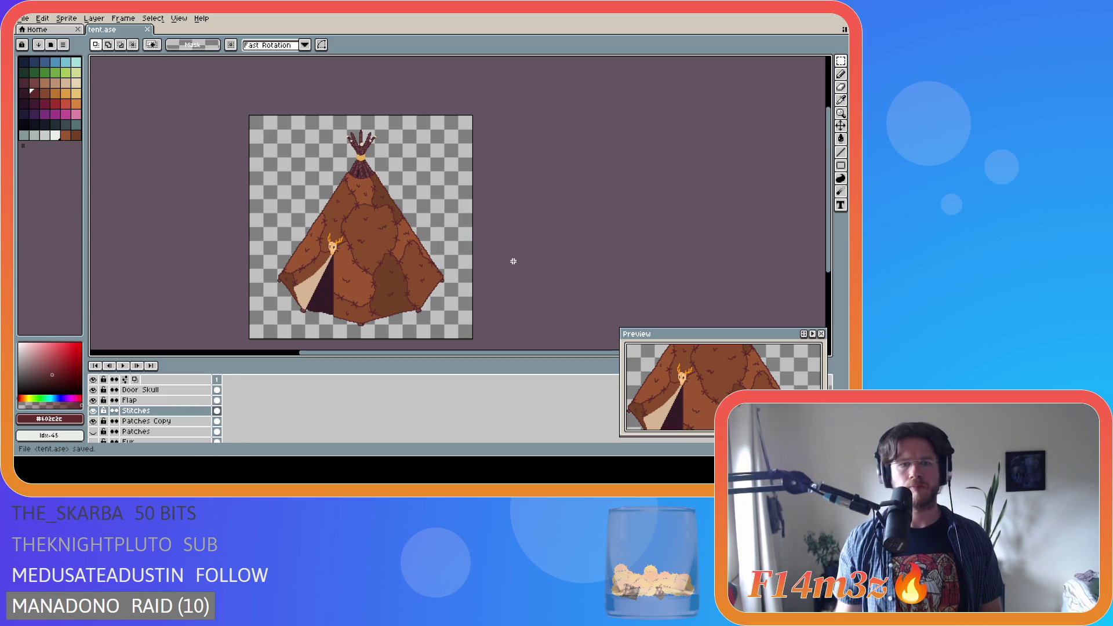
Clean up the tent's bottom edge, erasing a stray pixel and adding one, saving tent.ase
{"action": "scroll", "coordinate": [354, 332], "scroll_direction": "up", "scroll_amount": 4}
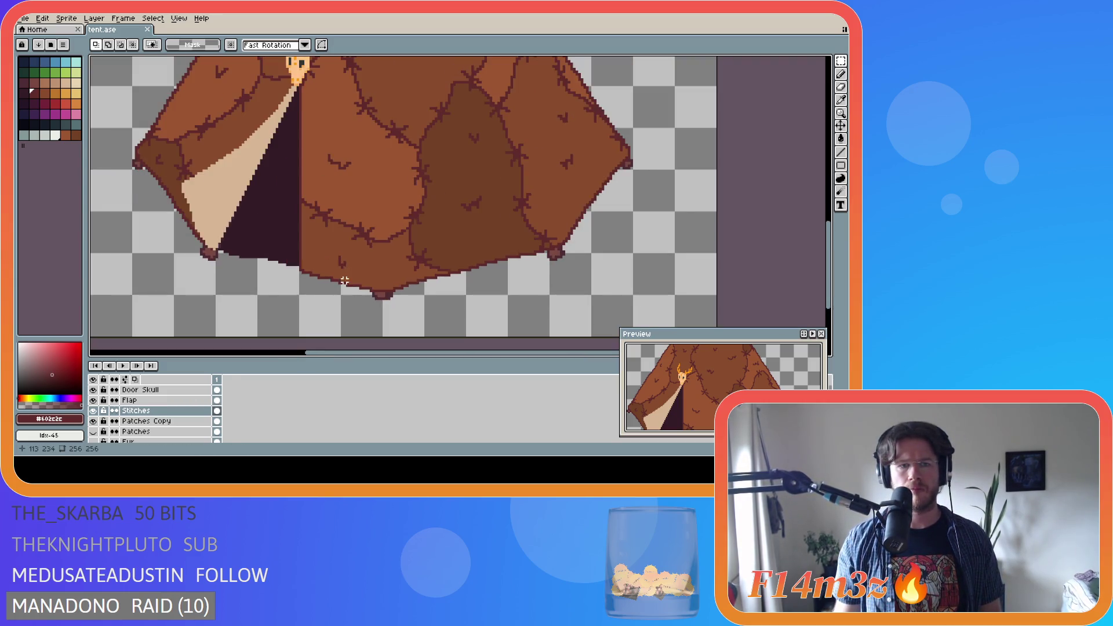
{"action": "key", "text": "b"}
{"action": "key", "text": "e"}
{"action": "left_click", "coordinate": [340, 262]}
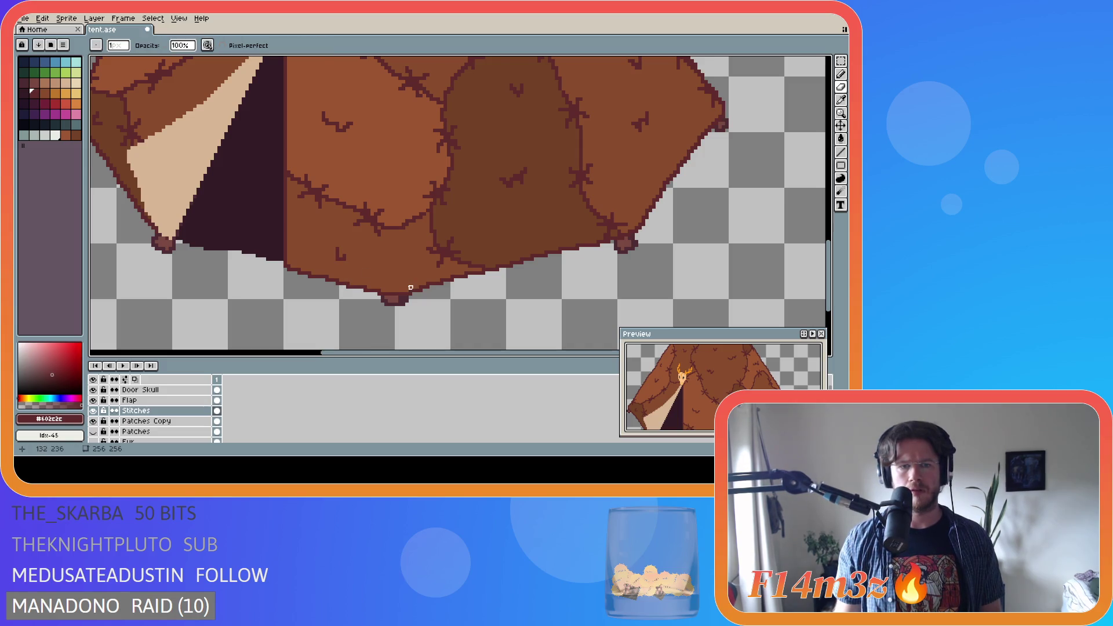
{"action": "scroll", "coordinate": [412, 281], "scroll_direction": "down", "scroll_amount": 4}
{"action": "key", "text": "ctrl+s"}
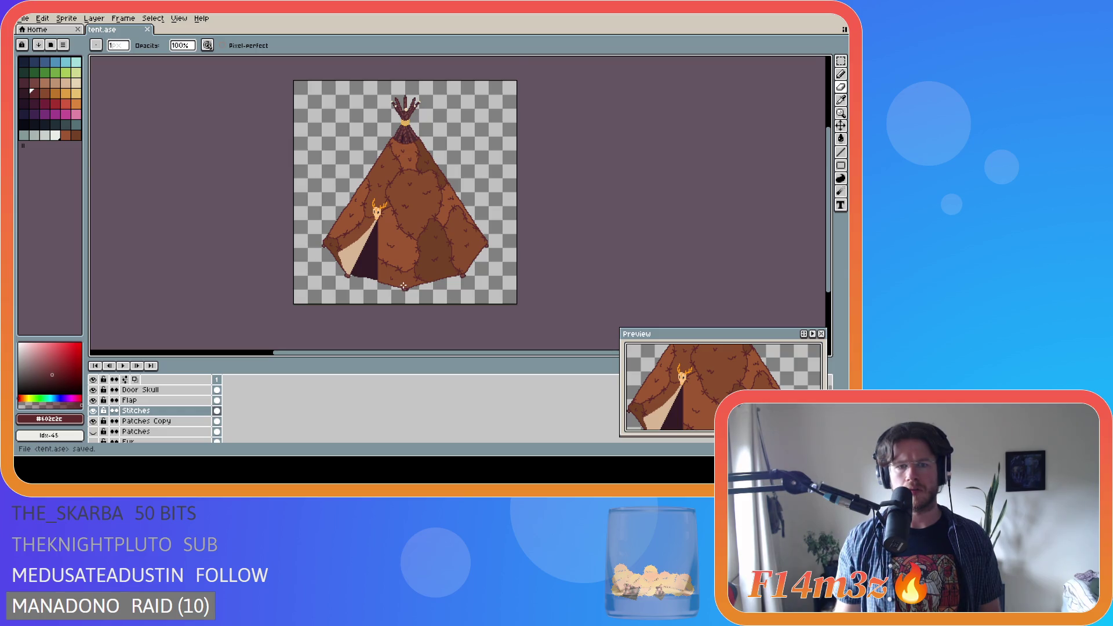
{"action": "scroll", "coordinate": [404, 285], "scroll_direction": "up", "scroll_amount": 4}
{"action": "key", "text": "b"}
{"action": "left_click", "coordinate": [387, 270]}
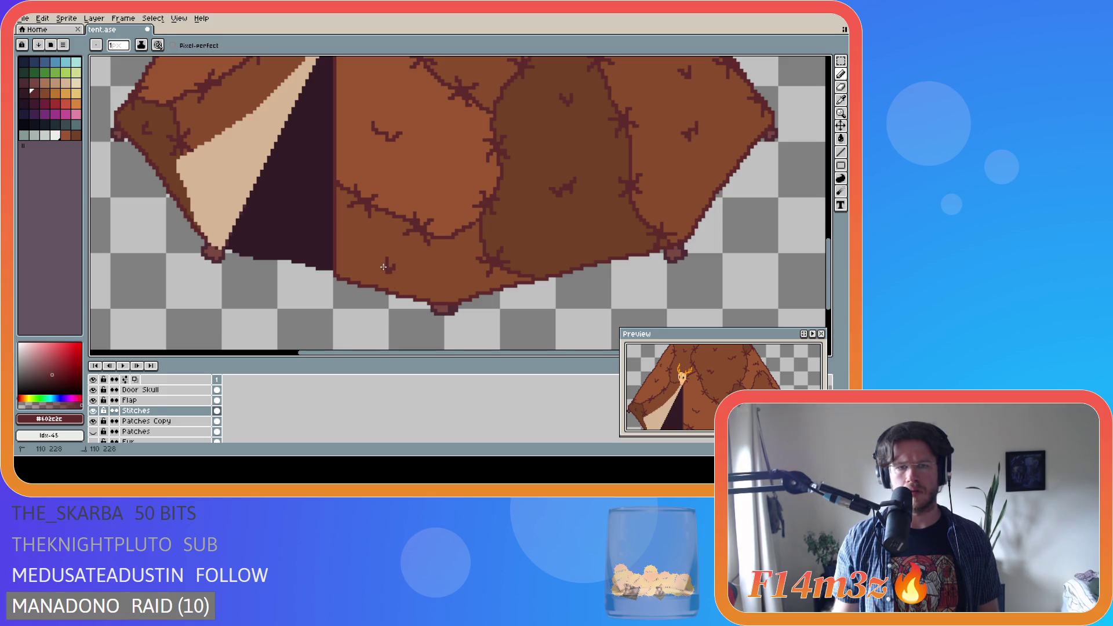
{"action": "key", "text": "e"}
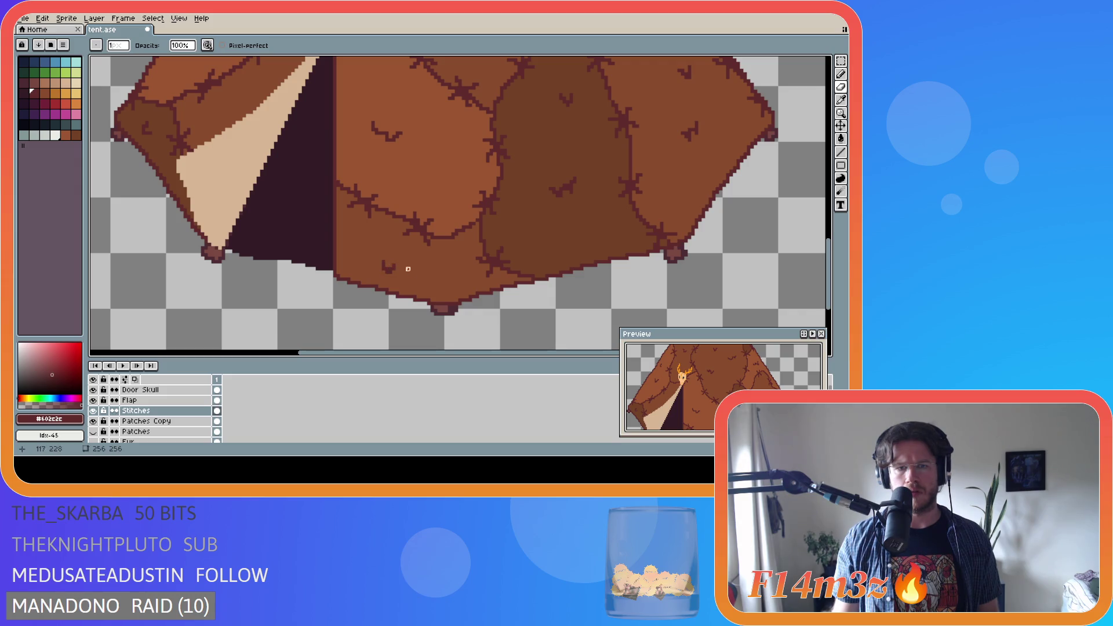
{"action": "scroll", "coordinate": [409, 269], "scroll_direction": "down", "scroll_amount": 6}
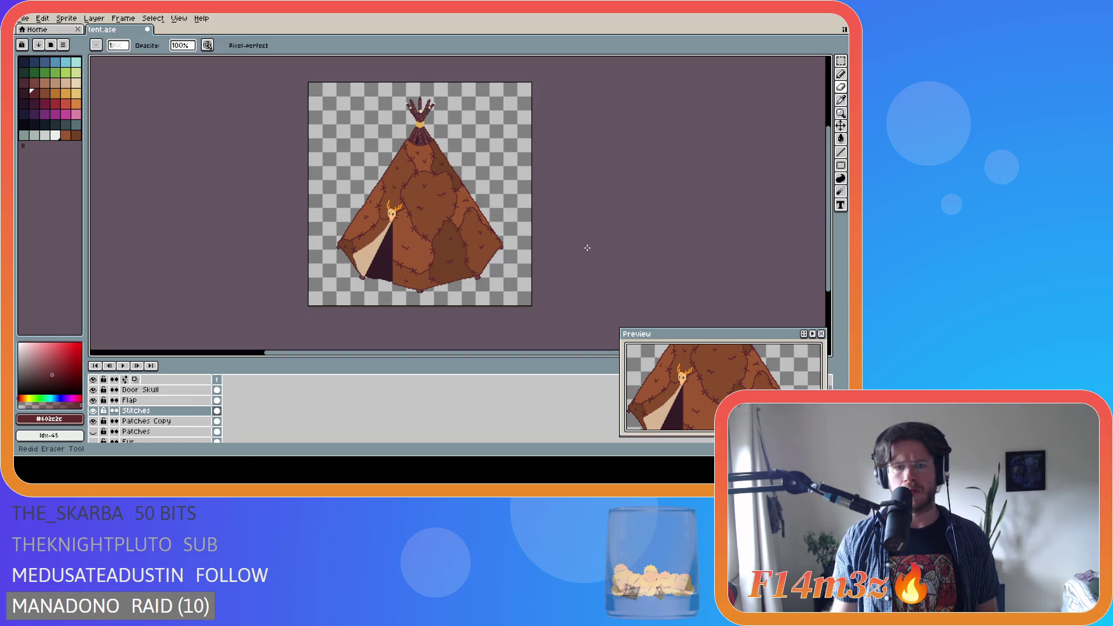
{"action": "key", "text": "ctrl+s"}
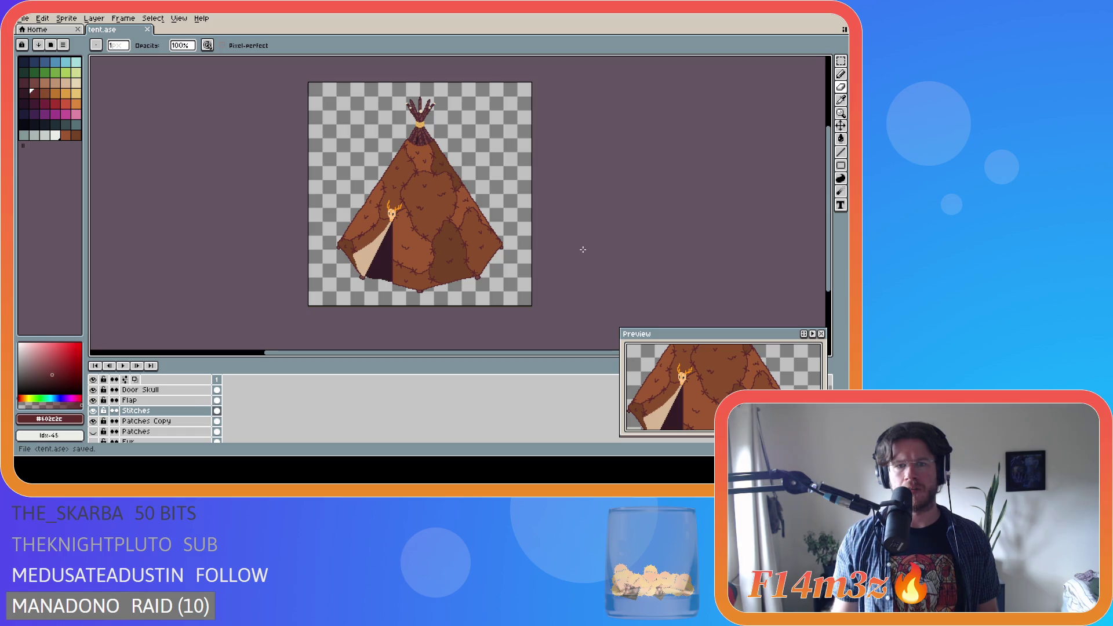
Touch up a stitch mark on the tent's right side and save
{"action": "key", "text": "b"}
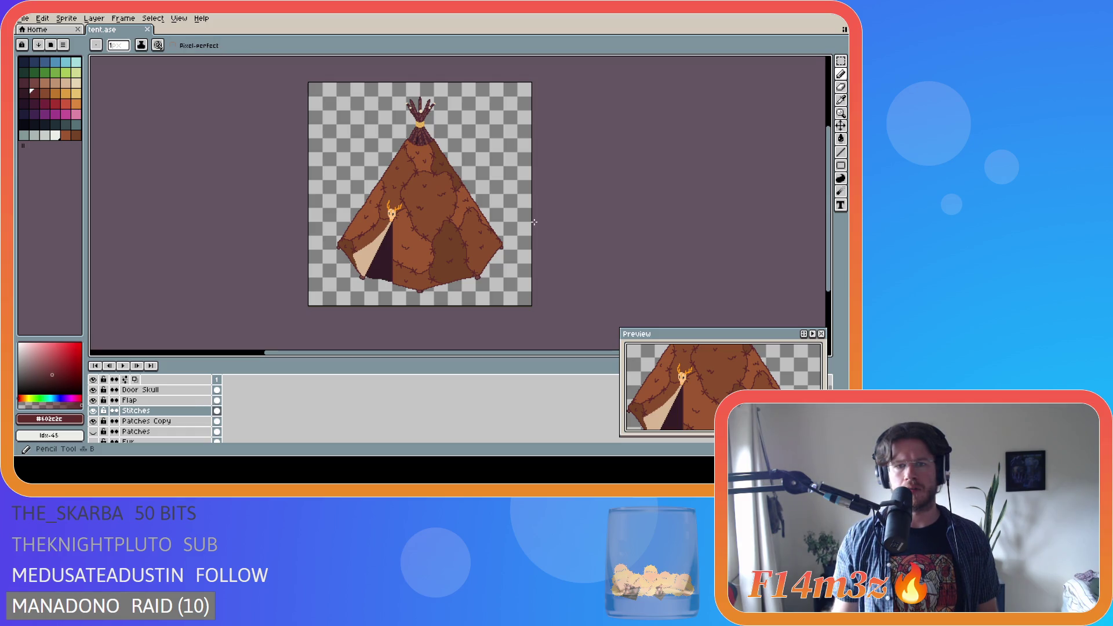
{"action": "scroll", "coordinate": [534, 222], "scroll_direction": "up", "scroll_amount": 5}
{"action": "left_click", "coordinate": [395, 203]}
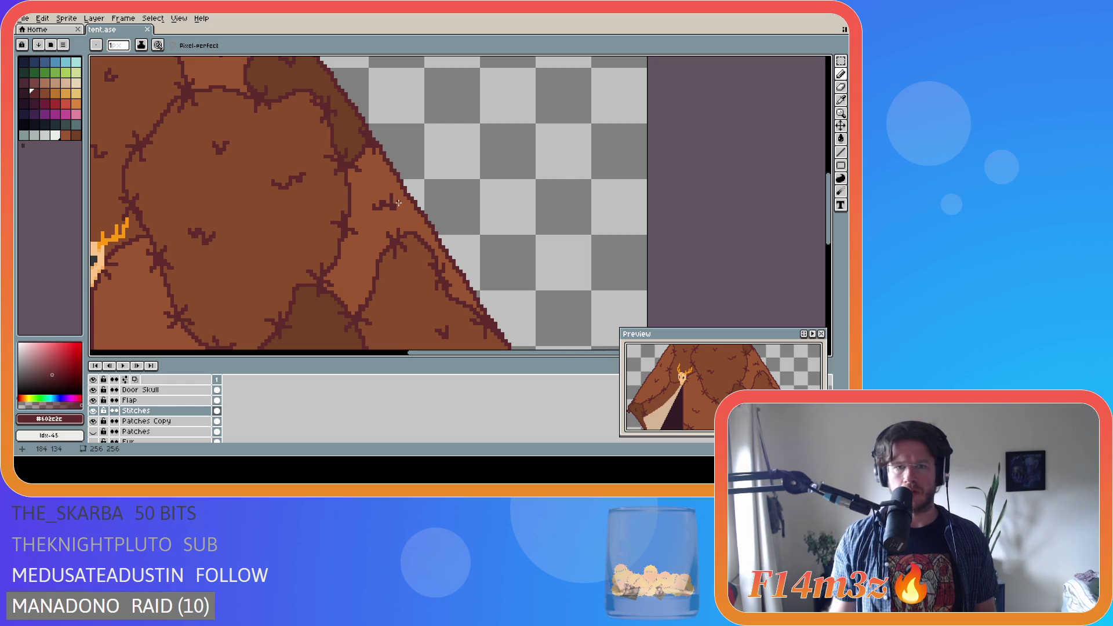
{"action": "scroll", "coordinate": [517, 224], "scroll_direction": "down", "scroll_amount": 5}
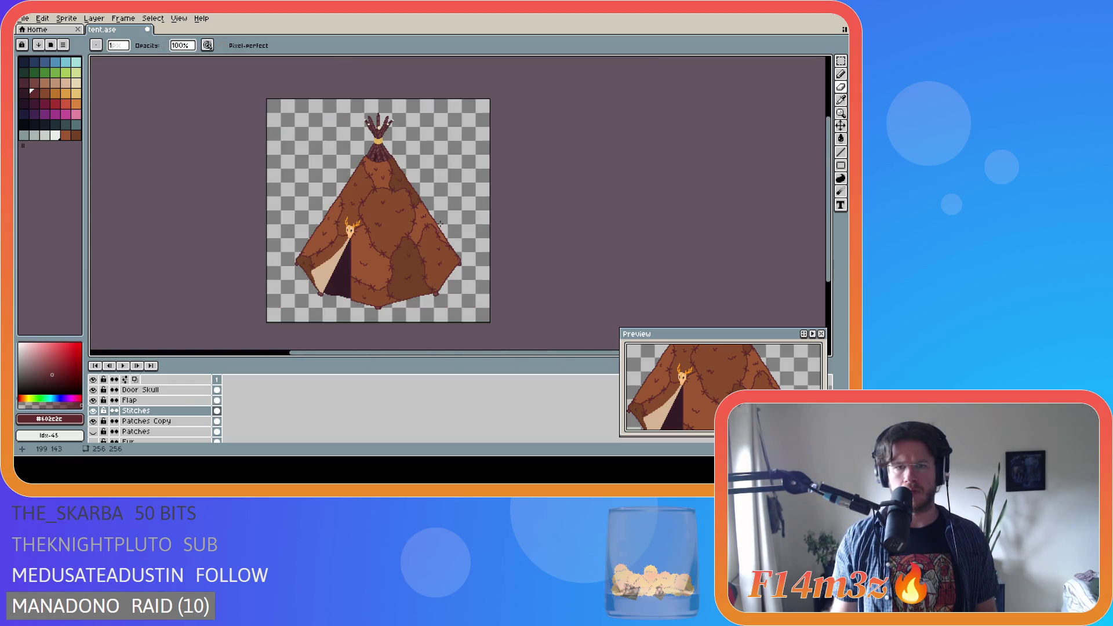
{"action": "key", "text": "ctrl+s"}
Compare the touch-up by toggling undo and redo, keep it, and save tent.ase
{"action": "key", "text": "ctrl+z"}
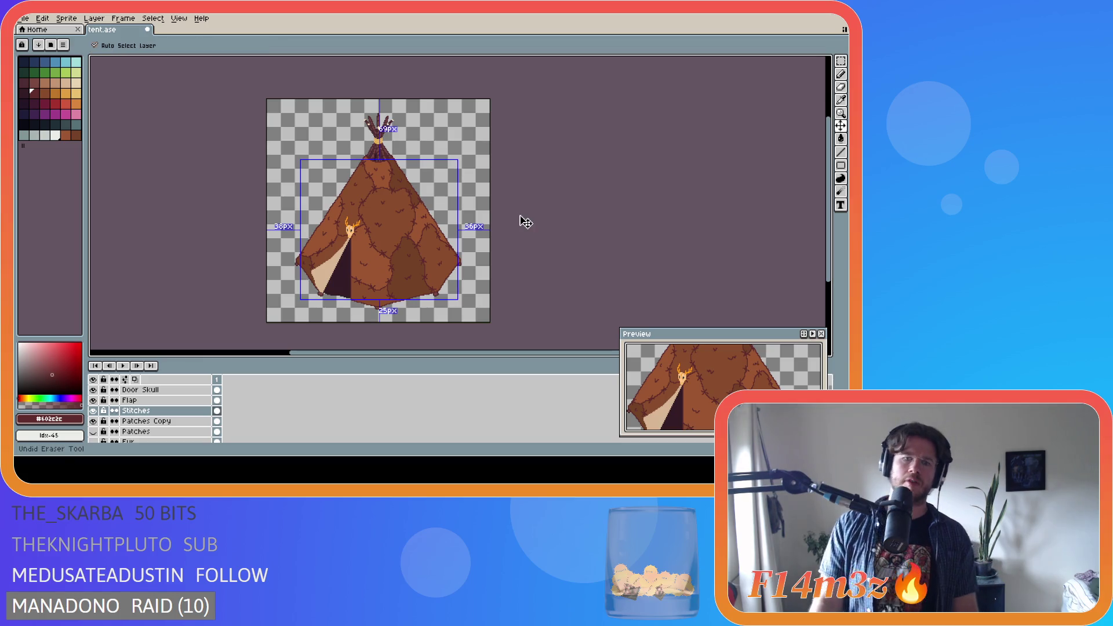
{"action": "key", "text": "ctrl+y"}
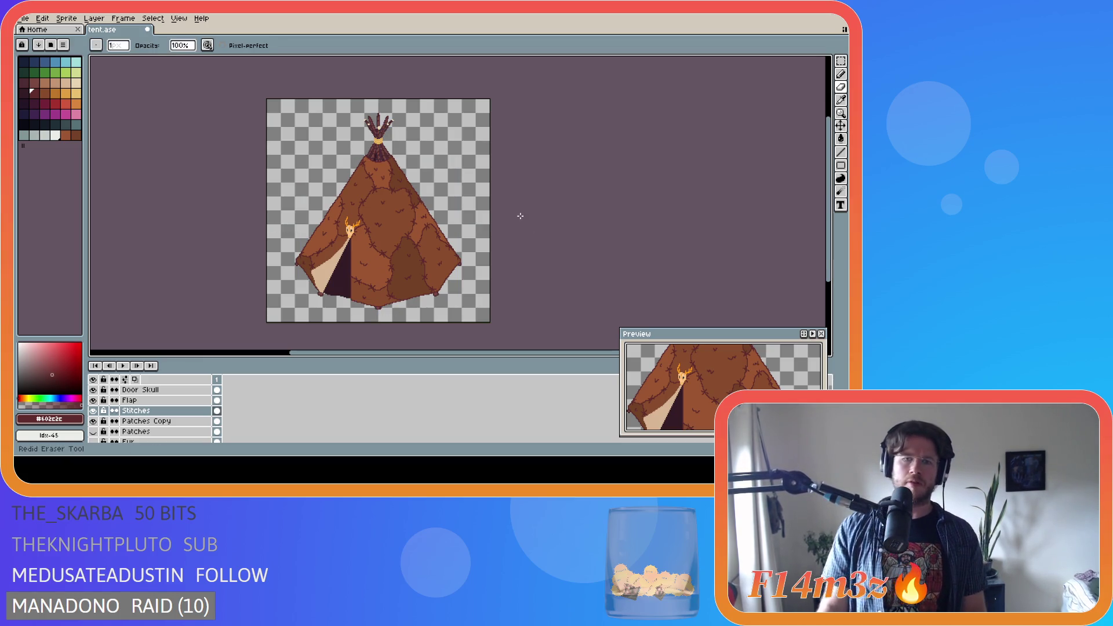
{"action": "key", "text": "ctrl+y"}
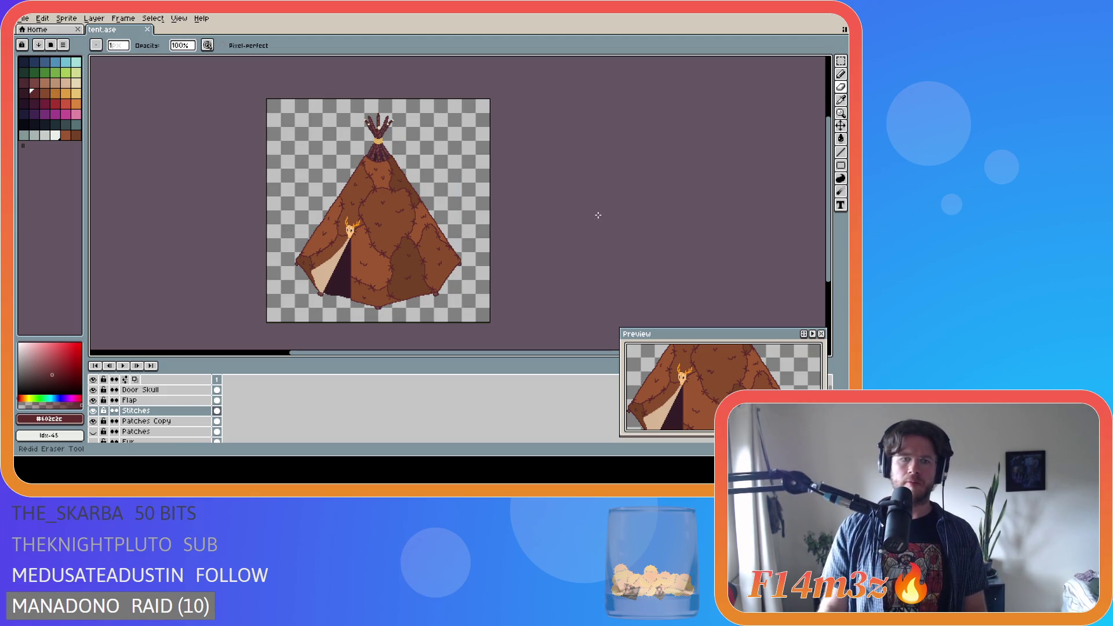
{"action": "key", "text": "ctrl+z"}
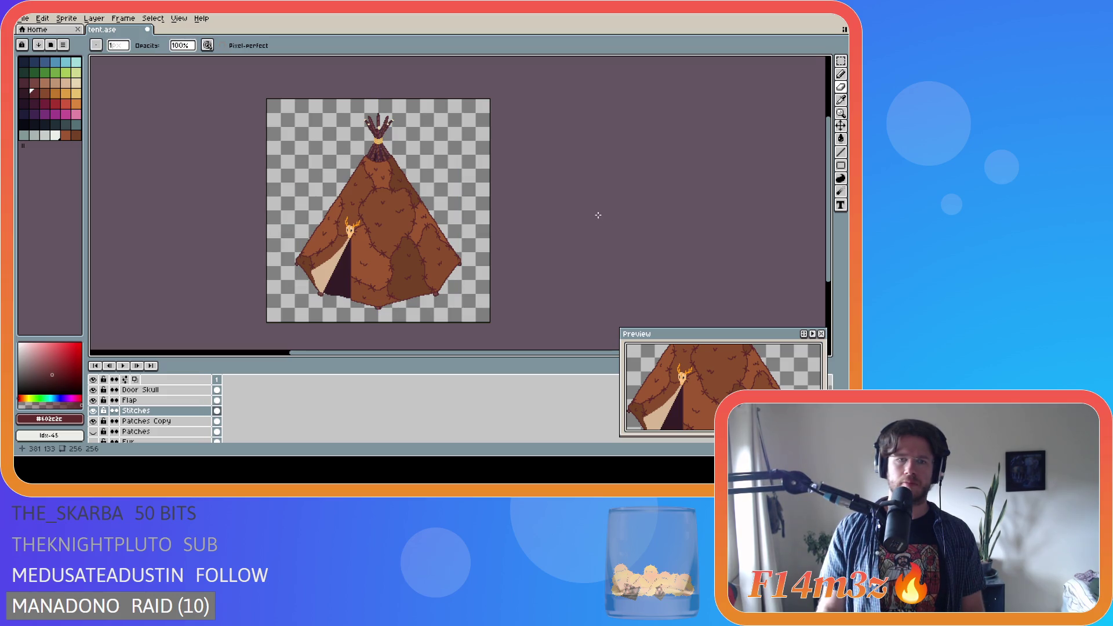
{"action": "key", "text": "ctrl+y"}
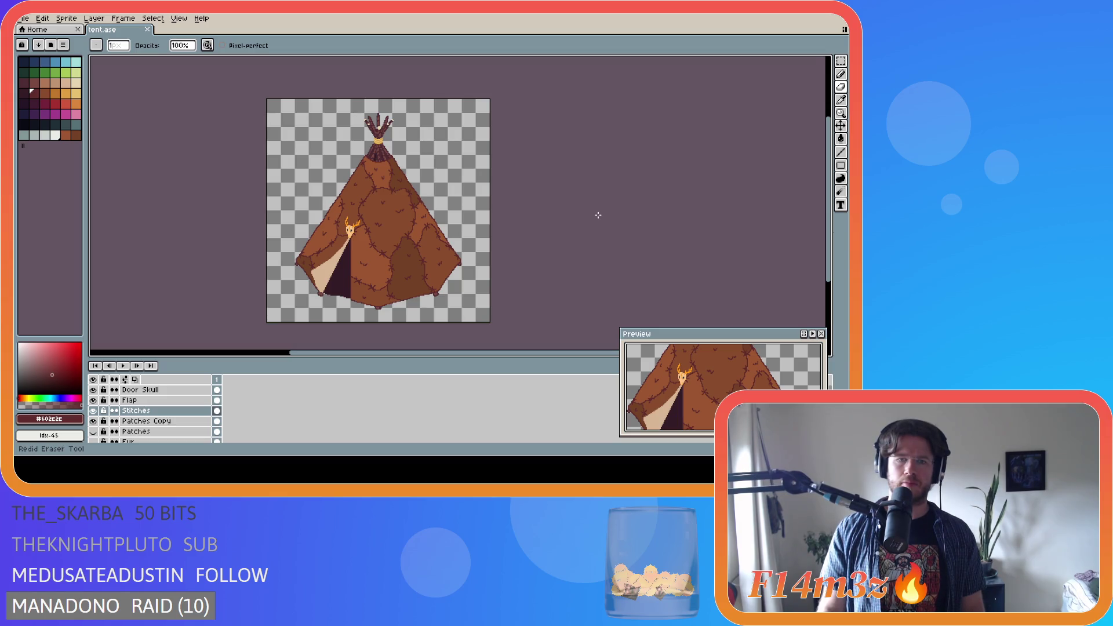
{"action": "key", "text": "ctrl+z"}
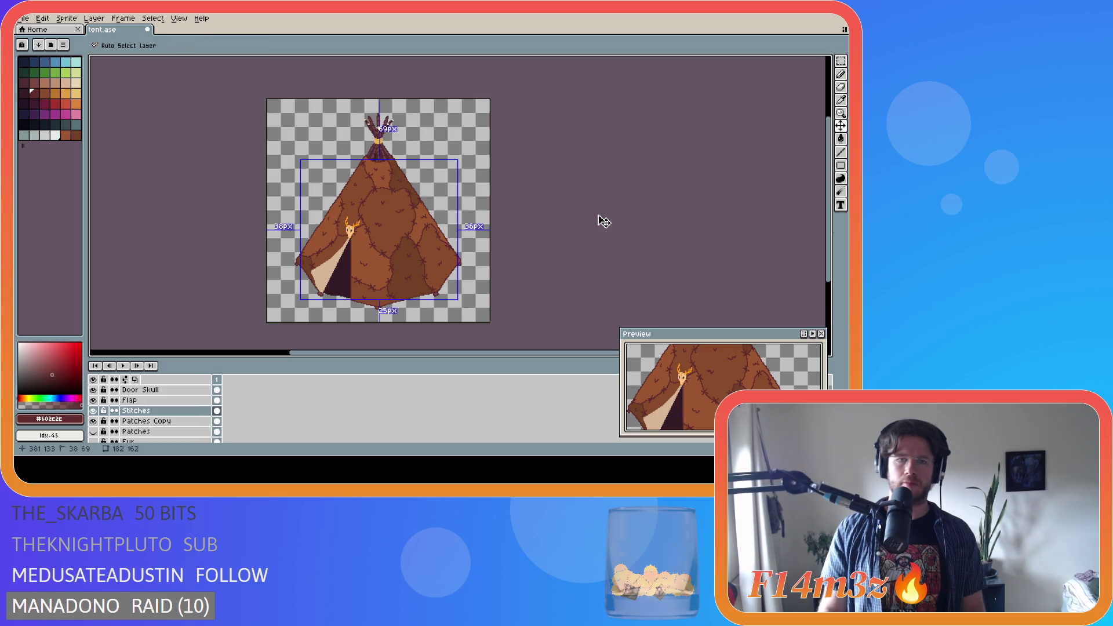
{"action": "key", "text": "ctrl+z"}
{"action": "key", "text": "ctrl+y"}
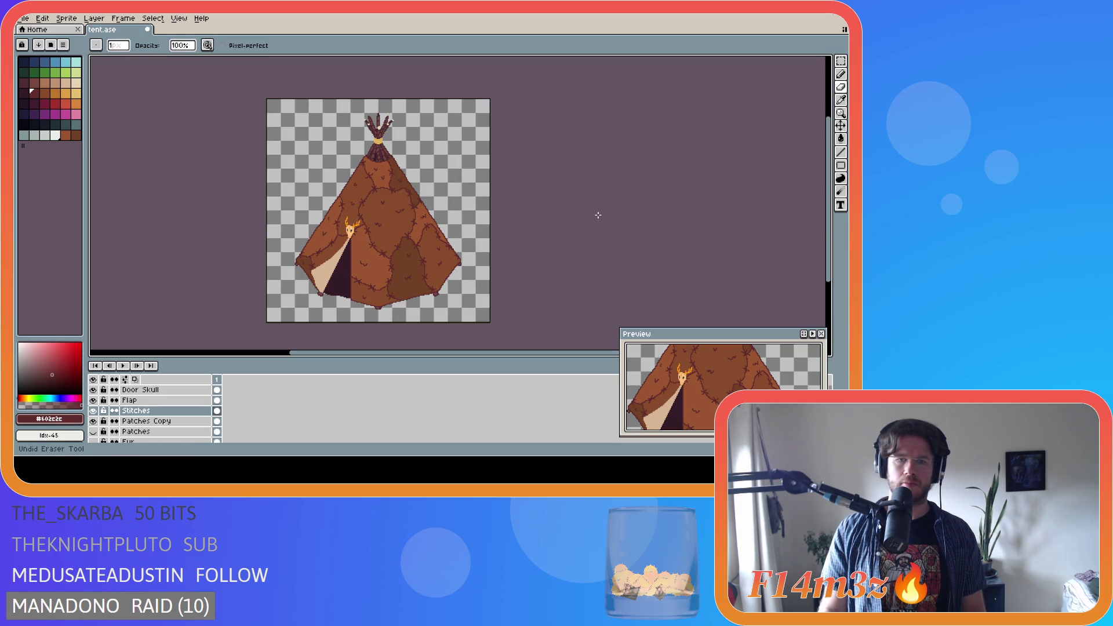
{"action": "key", "text": "ctrl+y"}
{"action": "key", "text": "ctrl+z"}
{"action": "key", "text": "ctrl+y"}
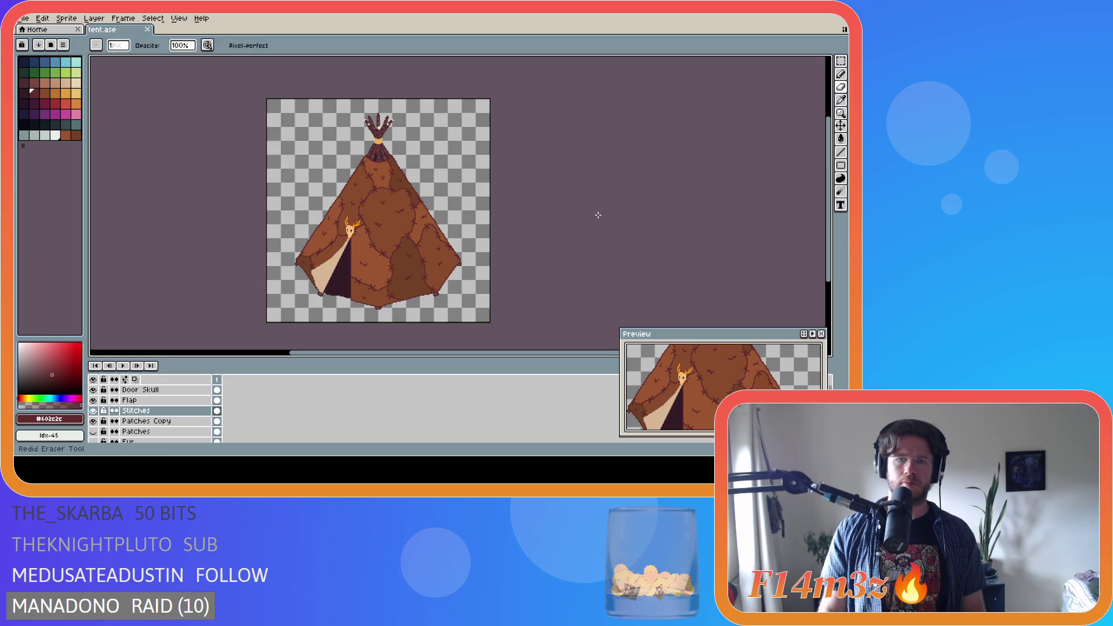
{"action": "key", "text": "ctrl+s"}
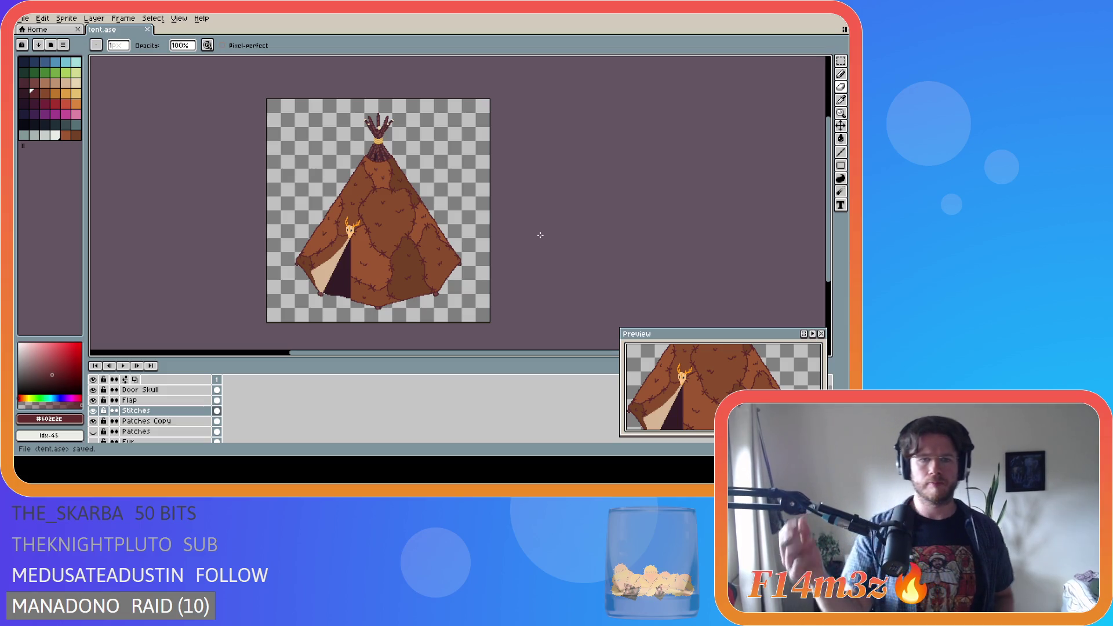
{"action": "scroll", "coordinate": [540, 235], "scroll_direction": "up", "scroll_amount": 2}
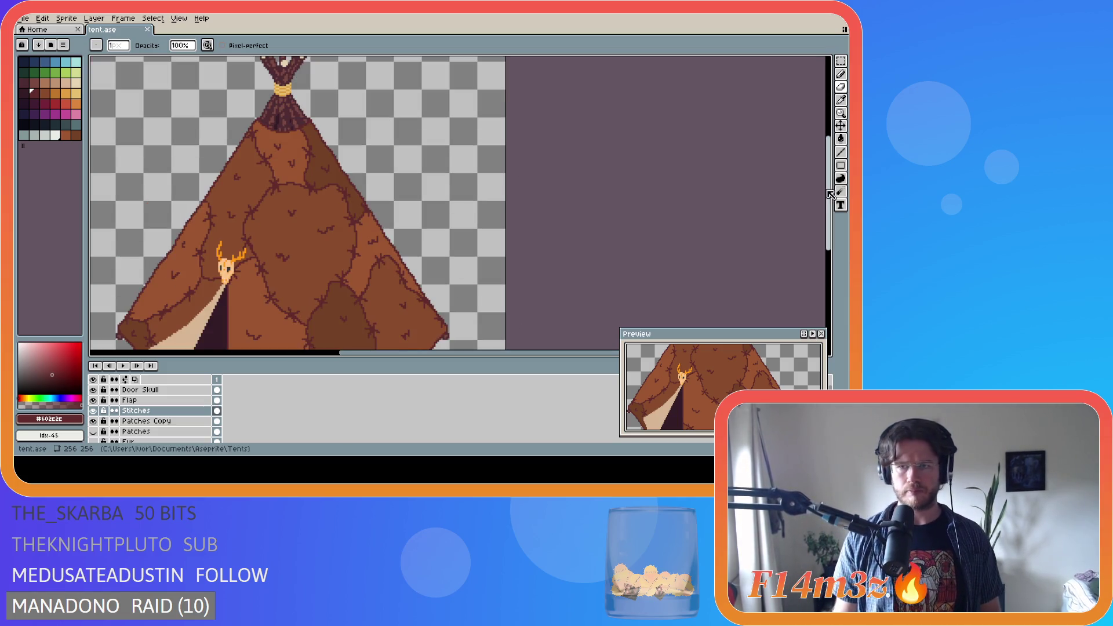
Select a small square of stitching, move it down and right, and commit it
{"action": "scroll", "coordinate": [813, 233], "scroll_direction": "down", "scroll_amount": 1}
{"action": "key", "text": "m"}
{"action": "left_click_drag", "start_coordinate": [422, 255], "coordinate": [390, 223]}
{"action": "key", "text": "shift+Right"}
{"action": "key", "text": "shift+Right"}
{"action": "key", "text": "Return"}
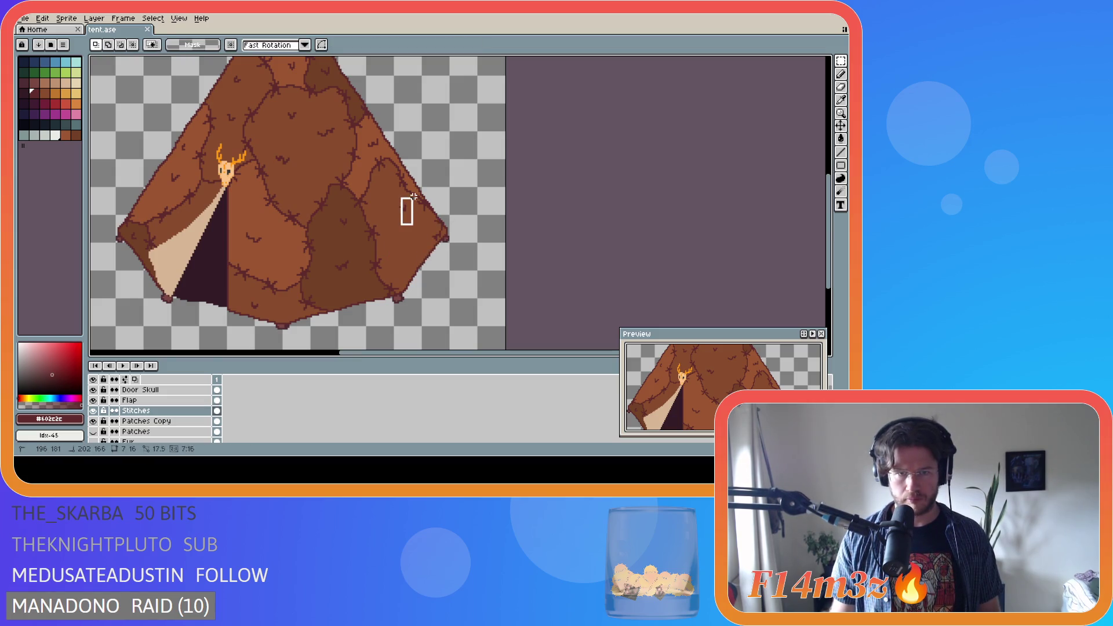
{"action": "key", "text": "ctrl+z"}
{"action": "left_click_drag", "start_coordinate": [414, 253], "coordinate": [465, 298]}
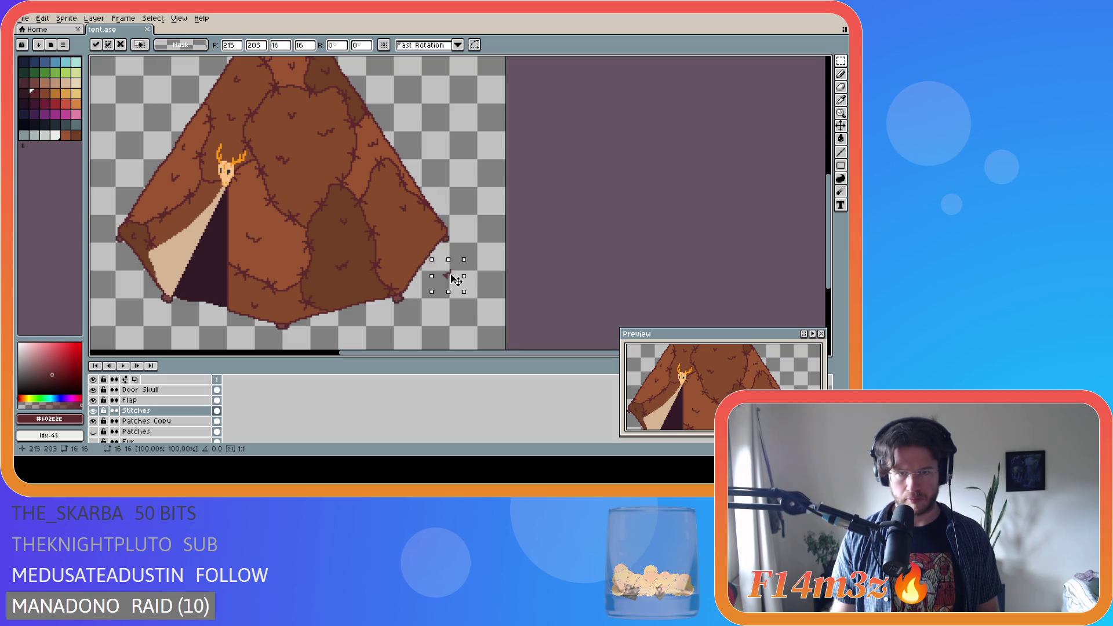
{"action": "mouse_move", "coordinate": [417, 229]}
{"action": "left_mouse_down"}
{"action": "mouse_move", "coordinate": [392, 199]}
{"action": "mouse_move", "coordinate": [411, 232]}
{"action": "mouse_move", "coordinate": [408, 260]}
{"action": "left_mouse_up"}
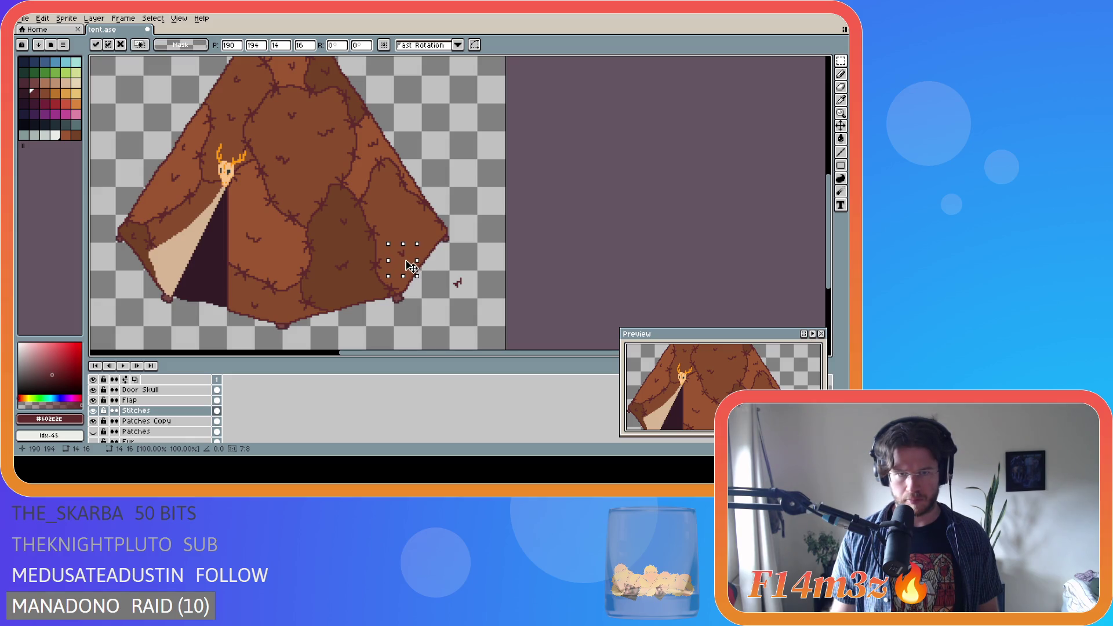
{"action": "mouse_move", "coordinate": [500, 306]}
{"action": "left_mouse_down"}
{"action": "mouse_move", "coordinate": [398, 219]}
{"action": "mouse_move", "coordinate": [410, 224]}
{"action": "left_mouse_up"}
{"action": "key", "text": "ctrl+d"}
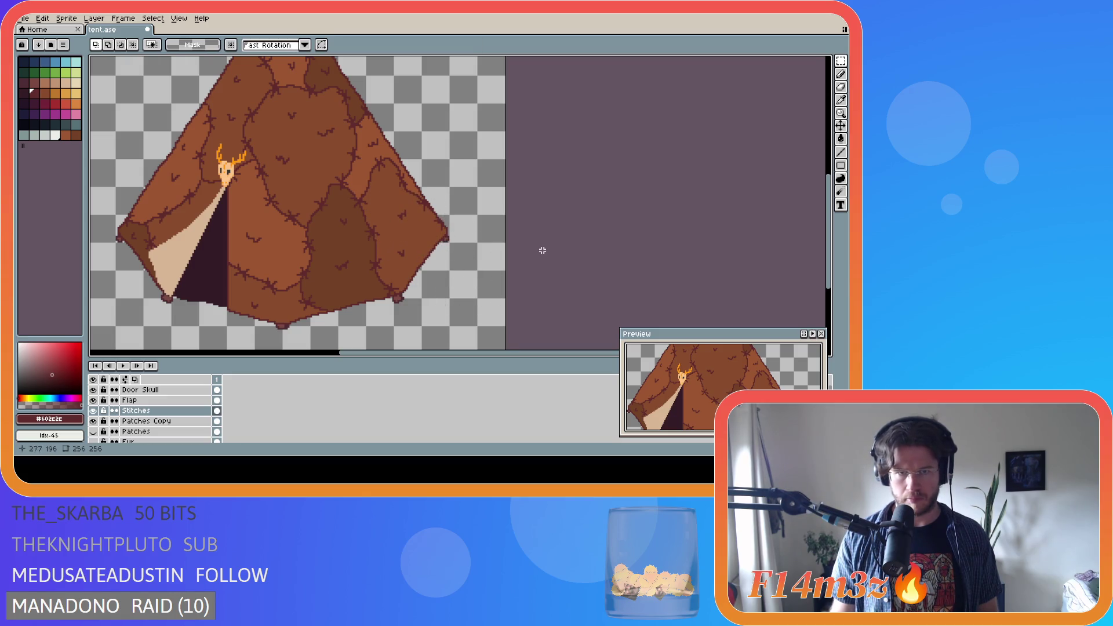
Shift another small stitch near the bottom right, then select the right-side stitch area
{"action": "scroll", "coordinate": [478, 272], "scroll_direction": "down", "scroll_amount": 2}
{"action": "scroll", "coordinate": [477, 272], "scroll_direction": "down", "scroll_amount": 2}
{"action": "scroll", "coordinate": [469, 282], "scroll_direction": "up", "scroll_amount": 2}
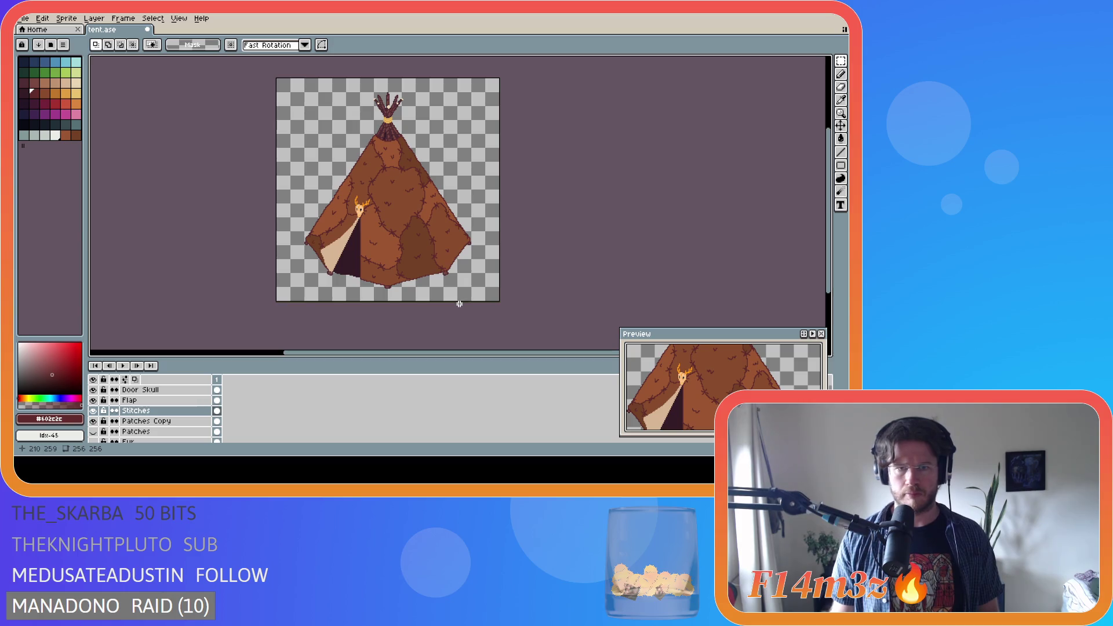
{"action": "scroll", "coordinate": [470, 281], "scroll_direction": "up", "scroll_amount": 2}
{"action": "left_click_drag", "start_coordinate": [454, 248], "coordinate": [416, 209]}
{"action": "left_click", "coordinate": [434, 232]}
{"action": "key", "text": "ctrl+d"}
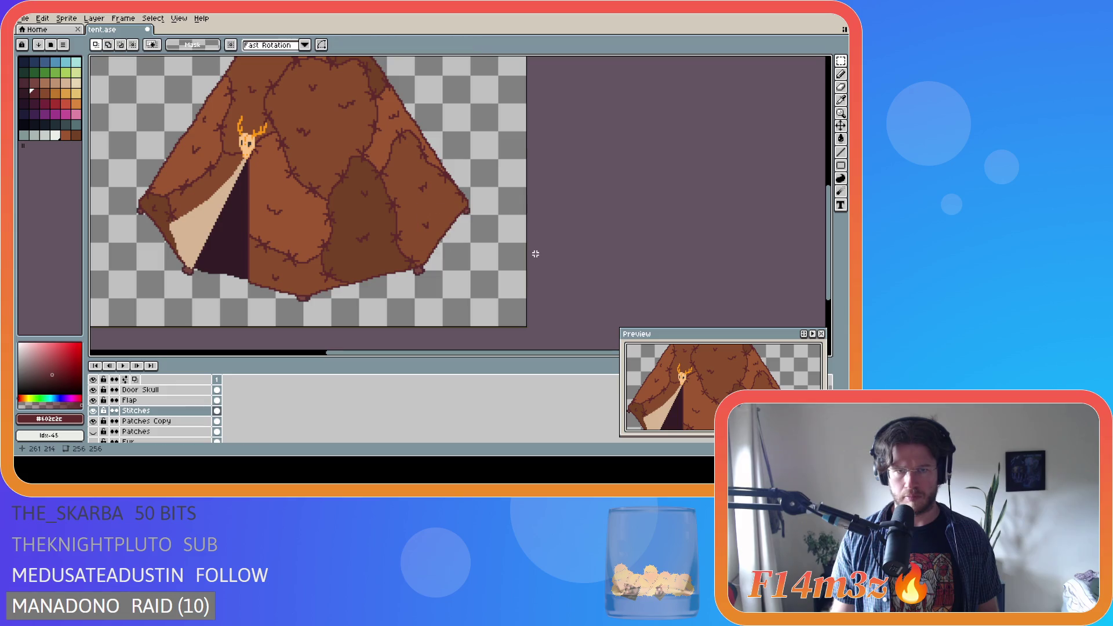
{"action": "scroll", "coordinate": [539, 258], "scroll_direction": "down", "scroll_amount": 2}
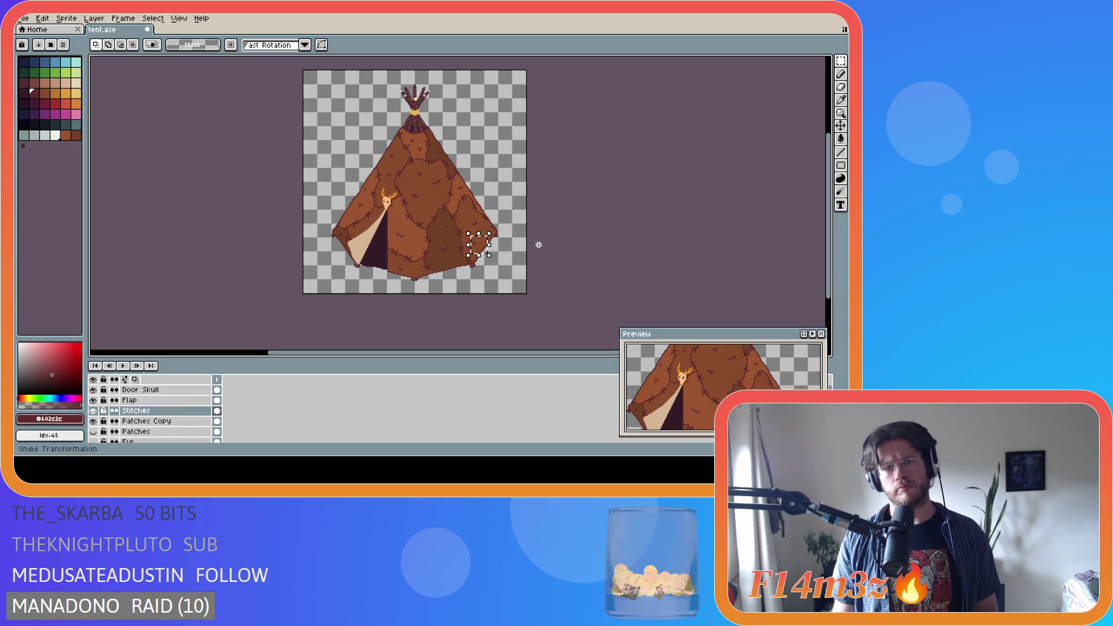
{"action": "left_click_drag", "start_coordinate": [467, 213], "coordinate": [486, 233]}
Deselect, save tent.ase, and pick a dark drawing colour from the palette
{"action": "key", "text": "ctrl+d"}
{"action": "key", "text": "ctrl+s"}
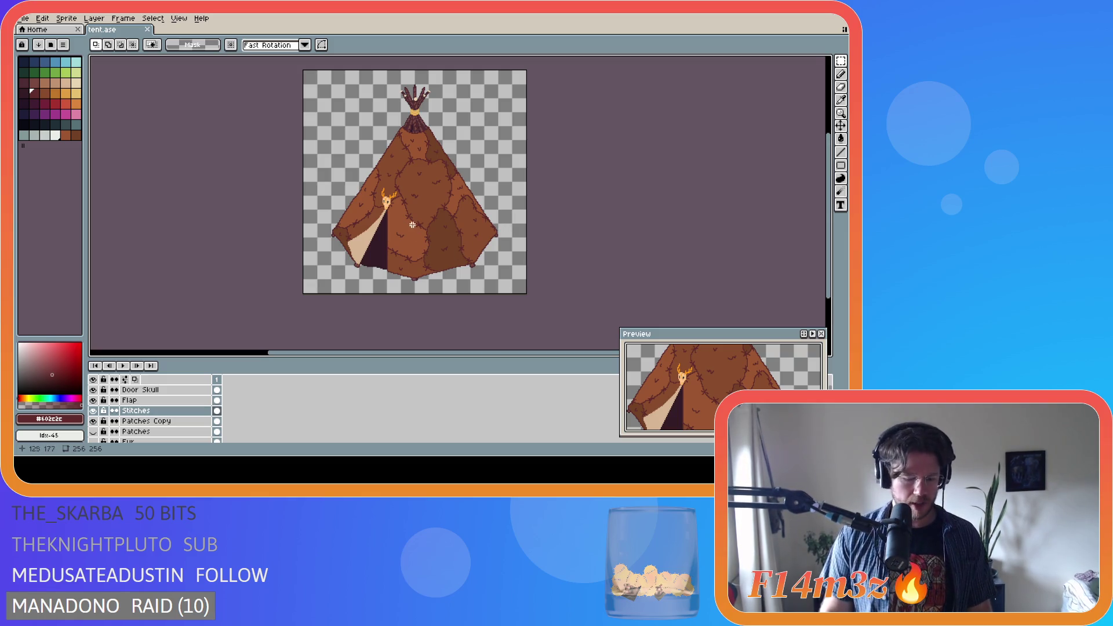
{"action": "left_click", "coordinate": [24, 124]}
Draw trial dark outline strokes on the tent's left edge, undo them, and hide Patches
{"action": "left_click_drag", "start_coordinate": [404, 133], "coordinate": [339, 241]}
{"action": "left_click", "coordinate": [276, 183]}
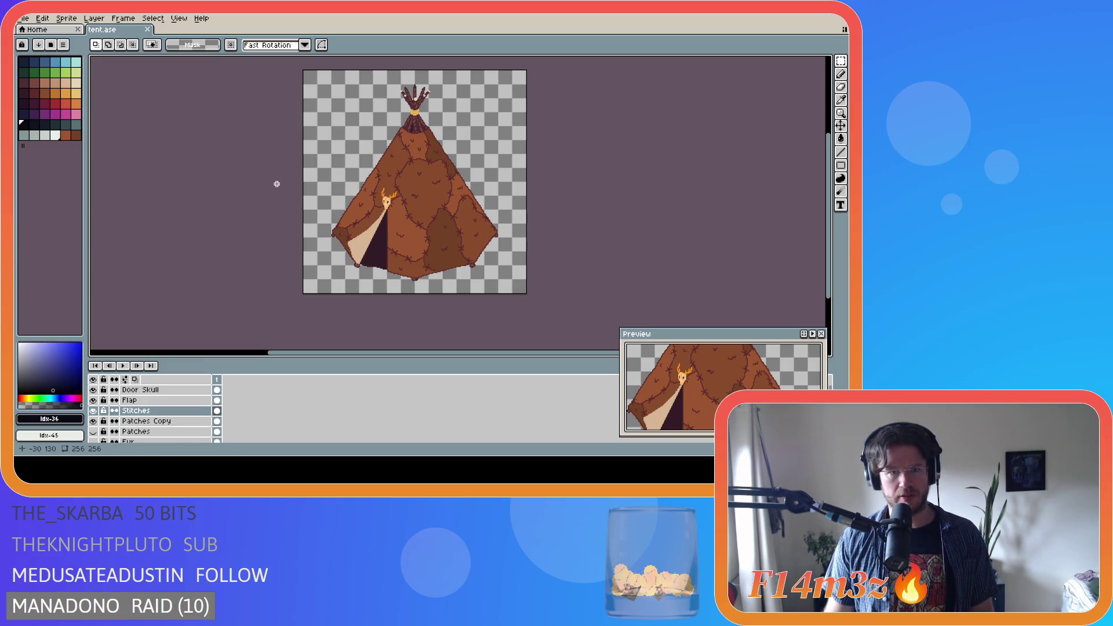
{"action": "key", "text": "b"}
{"action": "mouse_move", "coordinate": [400, 134]}
{"action": "left_mouse_down"}
{"action": "mouse_move", "coordinate": [336, 227]}
{"action": "mouse_move", "coordinate": [343, 246]}
{"action": "left_mouse_up"}
{"action": "mouse_move", "coordinate": [395, 203]}
{"action": "left_mouse_down"}
{"action": "mouse_move", "coordinate": [408, 156]}
{"action": "mouse_move", "coordinate": [390, 276]}
{"action": "mouse_move", "coordinate": [414, 138]}
{"action": "left_mouse_up"}
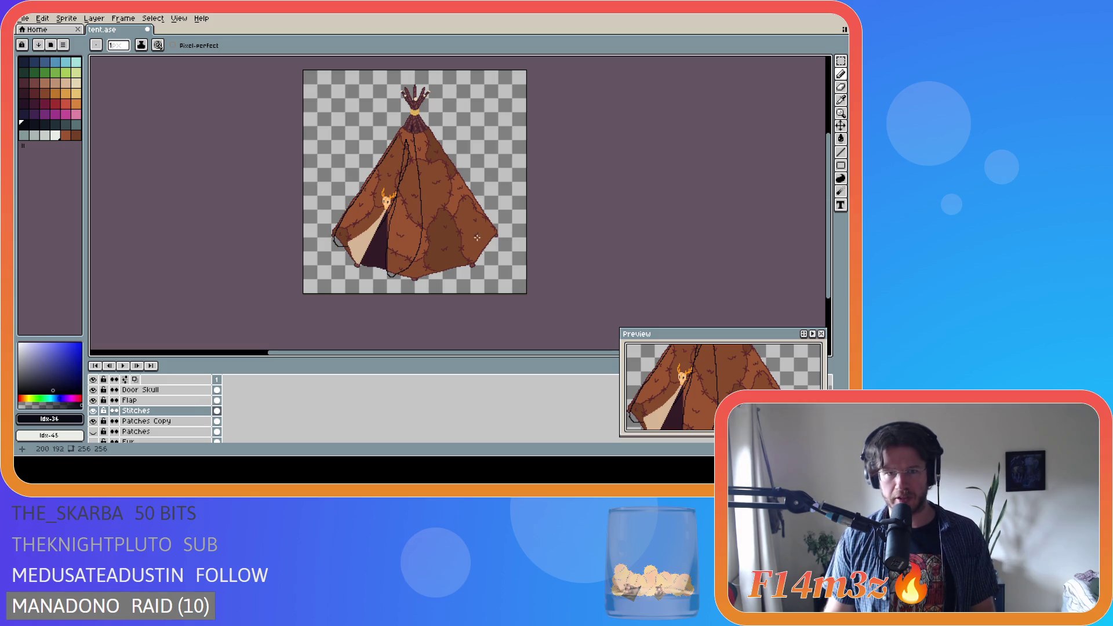
{"action": "key", "text": "ctrl+z"}
{"action": "key", "text": "ctrl+z"}
{"action": "key", "text": "ctrl+z"}
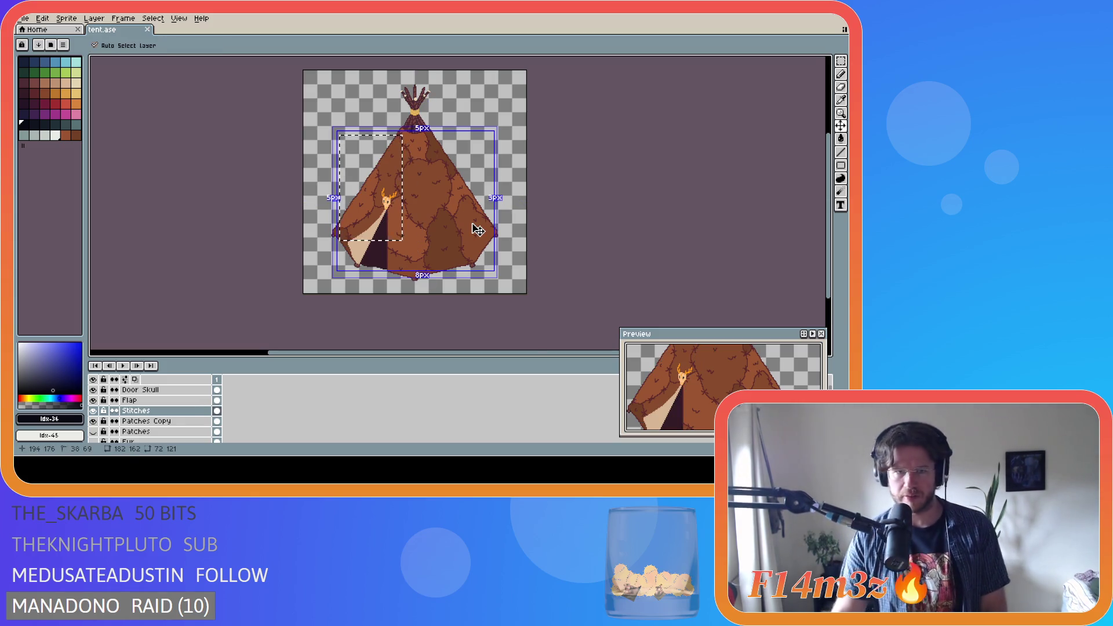
{"action": "key", "text": "ctrl+z"}
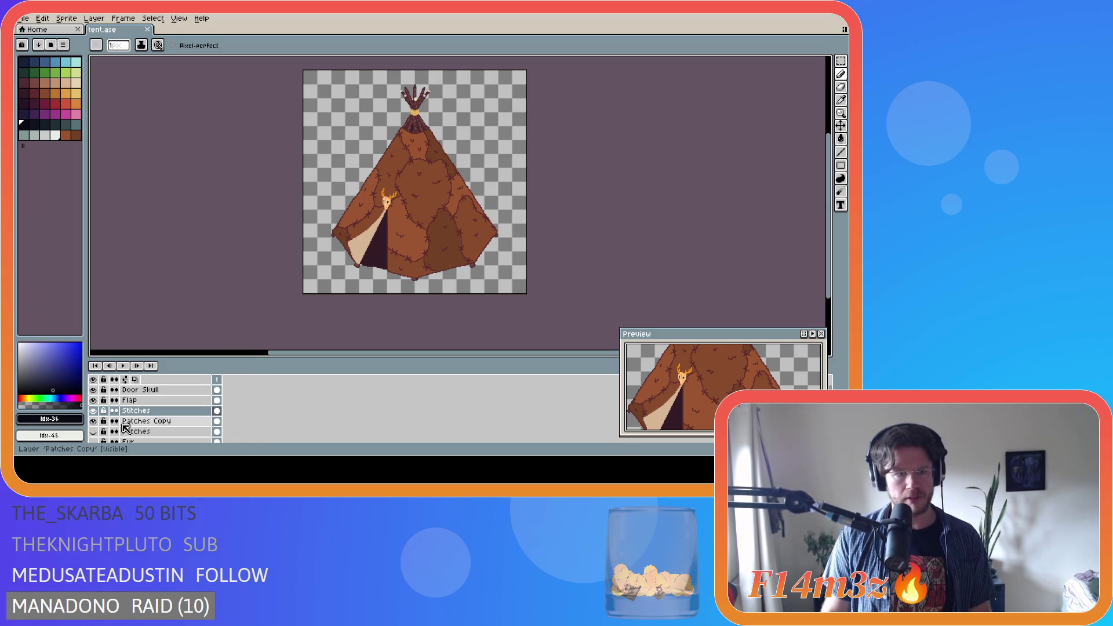
{"action": "left_click", "coordinate": [94, 432]}
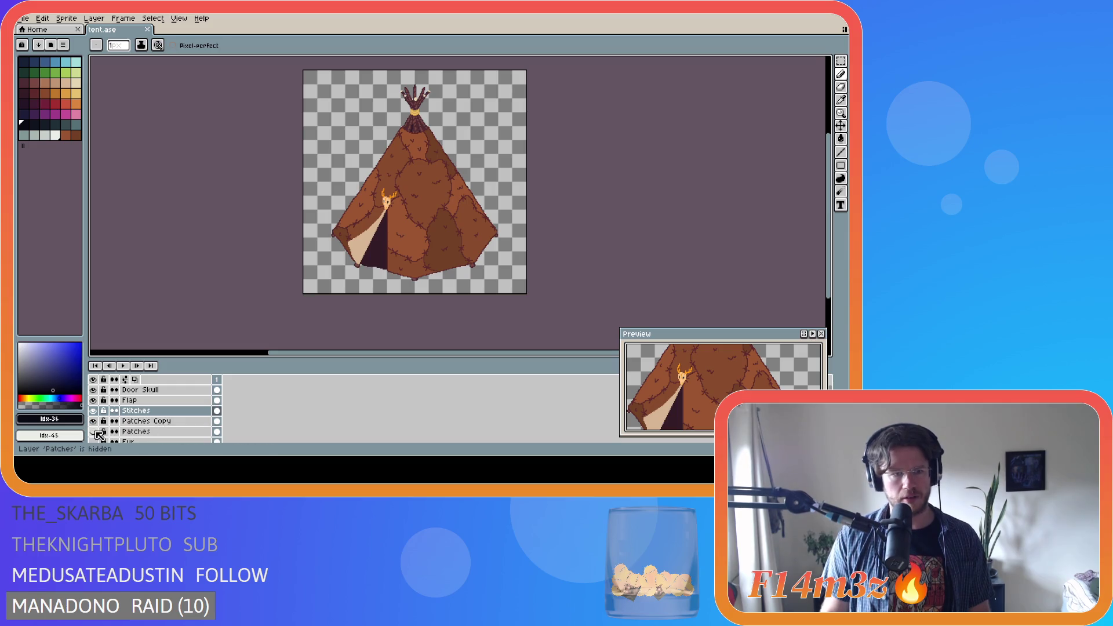
Hide the Stitches, Patches Copy, Flap, Door Skull and Fur Back Copy layers, then save tent.ase
{"action": "left_click_drag", "start_coordinate": [93, 421], "coordinate": [93, 411]}
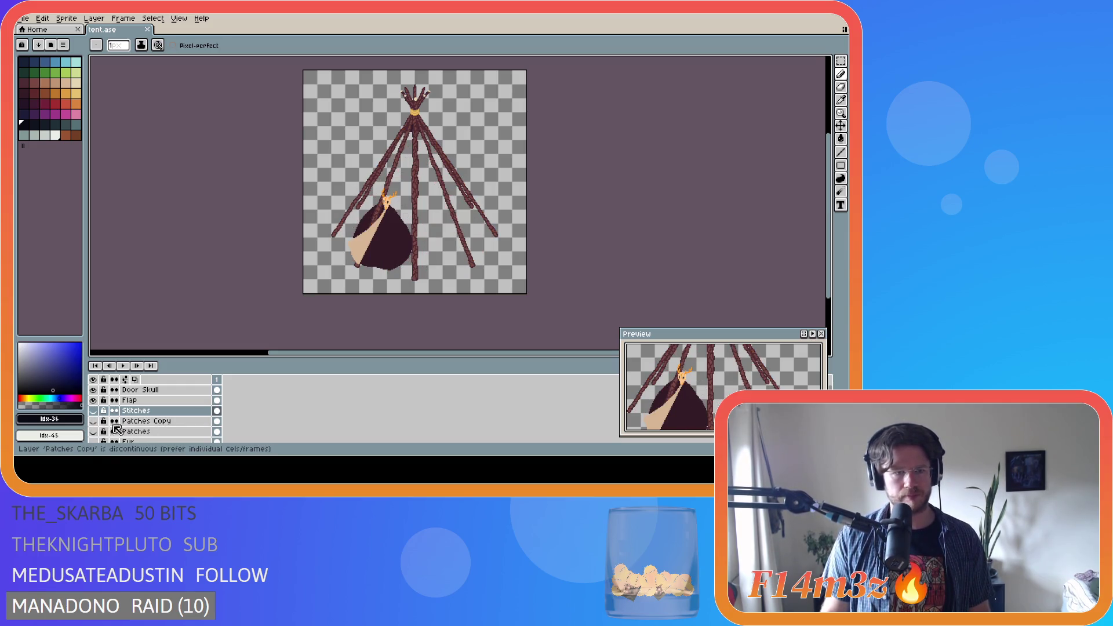
{"action": "left_click_drag", "start_coordinate": [94, 401], "coordinate": [100, 393]}
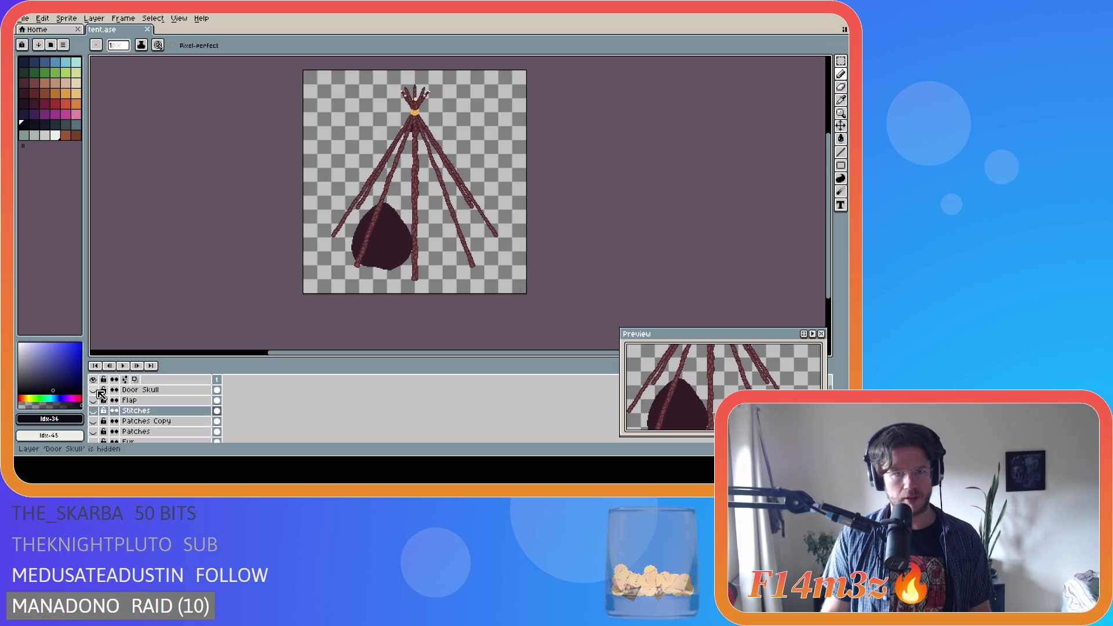
{"action": "scroll", "coordinate": [97, 406], "scroll_direction": "down", "scroll_amount": 3}
{"action": "left_click", "coordinate": [95, 421]}
{"action": "left_click", "coordinate": [95, 421]}
{"action": "scroll", "coordinate": [97, 426], "scroll_direction": "down", "scroll_amount": 1}
{"action": "left_click", "coordinate": [93, 421]}
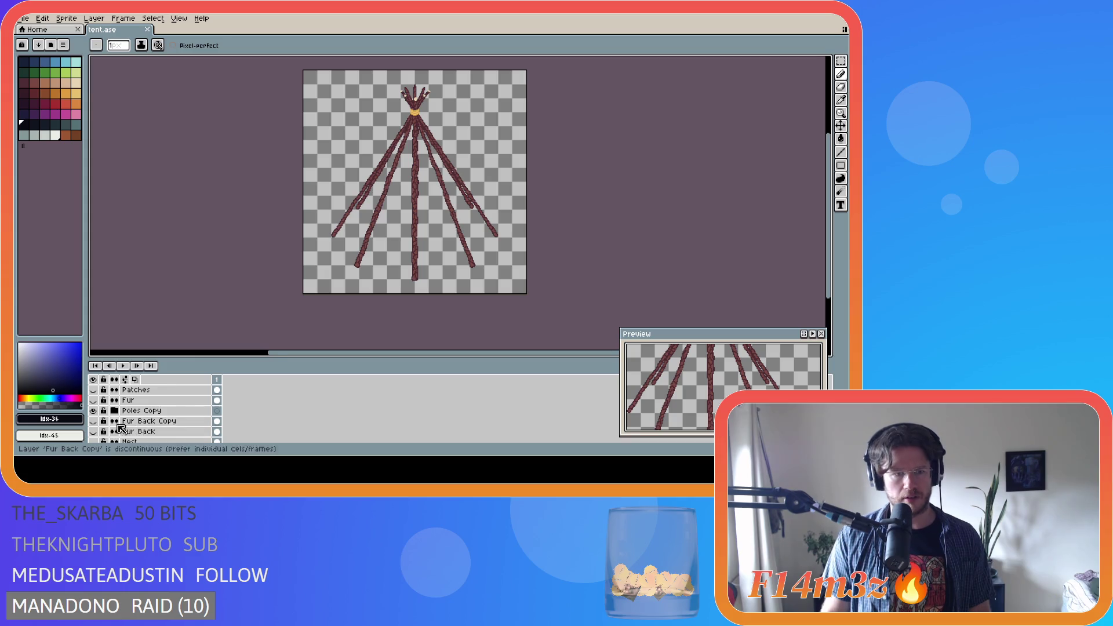
{"action": "left_click", "coordinate": [93, 421]}
{"action": "left_click", "coordinate": [93, 421]}
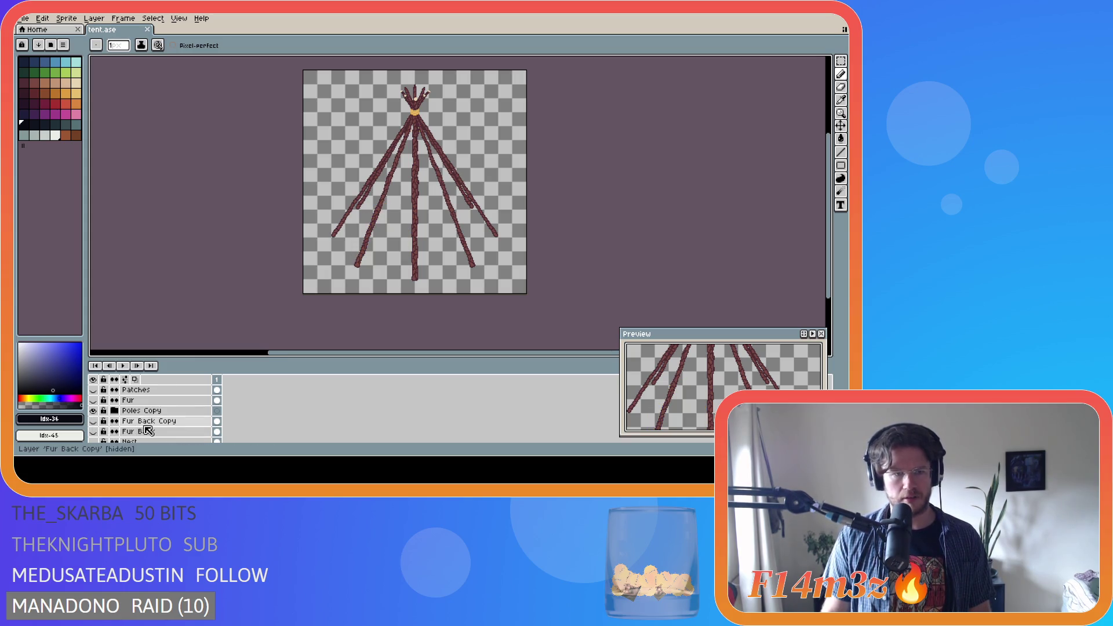
{"action": "scroll", "coordinate": [147, 431], "scroll_direction": "up", "scroll_amount": 4}
{"action": "key", "text": "ctrl+s"}
Select the Stitches layer and make the brown Fur layer visible again
{"action": "left_click", "coordinate": [174, 410]}
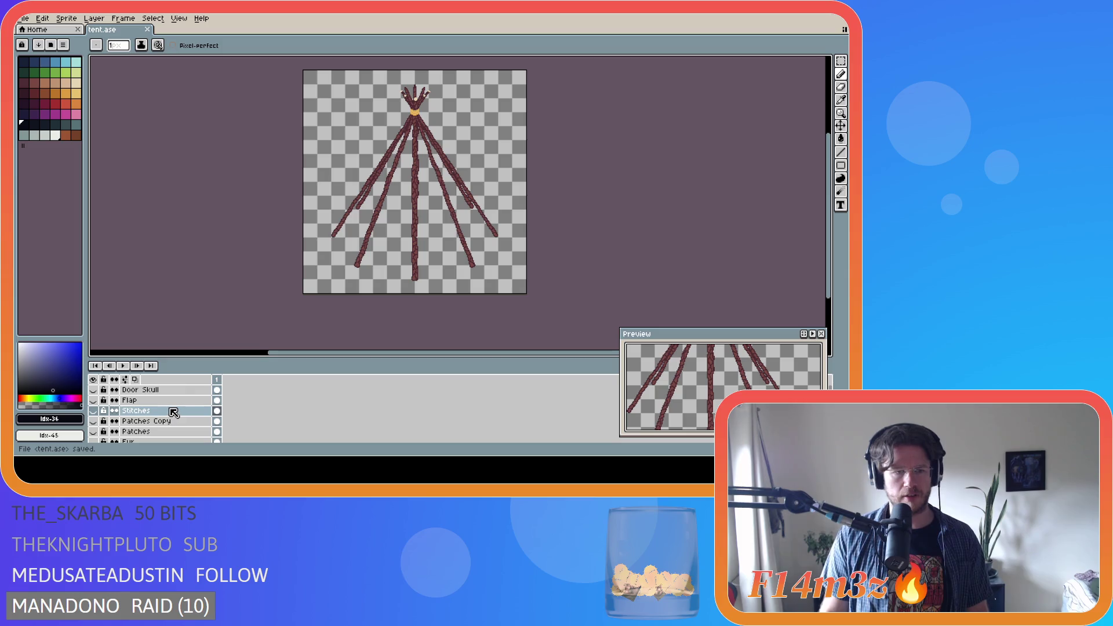
{"action": "scroll", "coordinate": [154, 410], "scroll_direction": "down", "scroll_amount": 2}
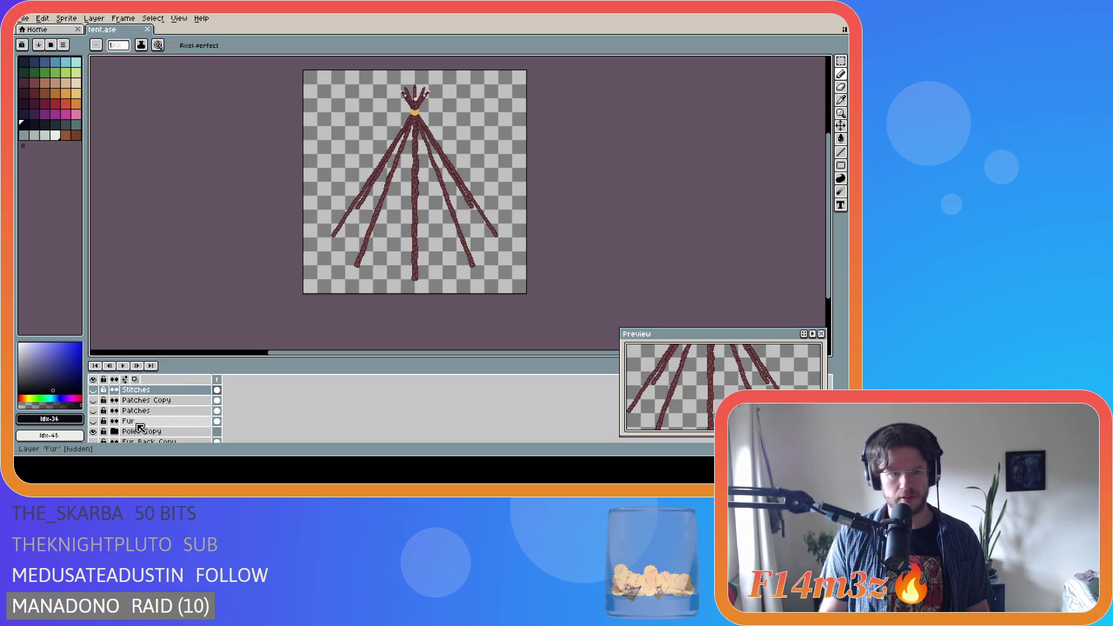
{"action": "left_click", "coordinate": [94, 421]}
{"action": "left_click", "coordinate": [94, 421]}
{"action": "left_click", "coordinate": [94, 421]}
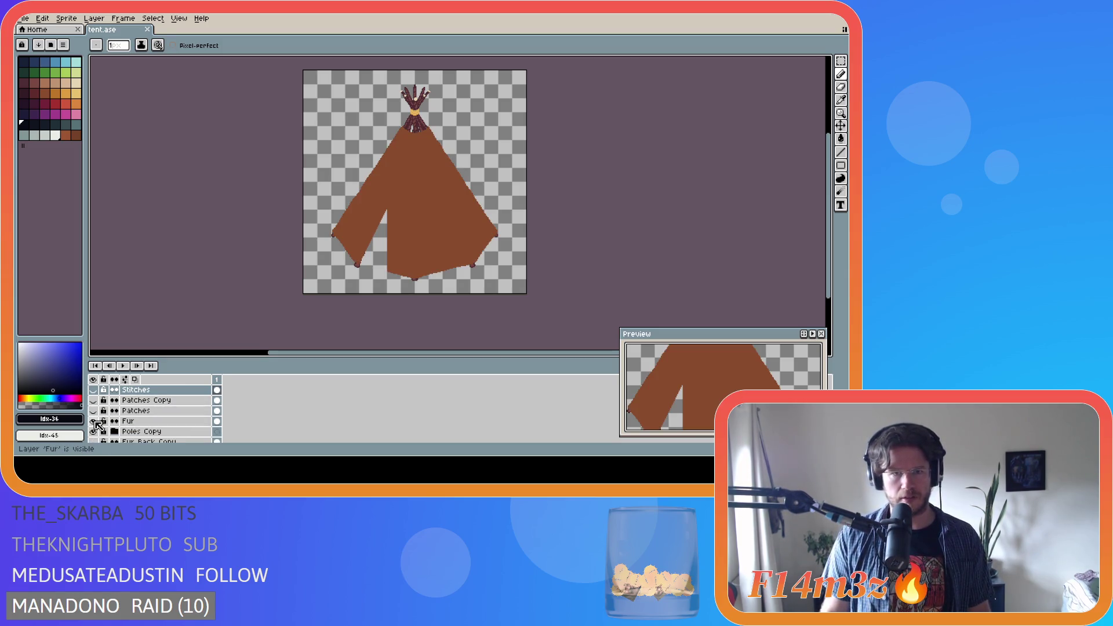
Duplicate the Fur layer and move Fur Copy below the Poles Copy group
{"action": "right_click", "coordinate": [158, 423]}
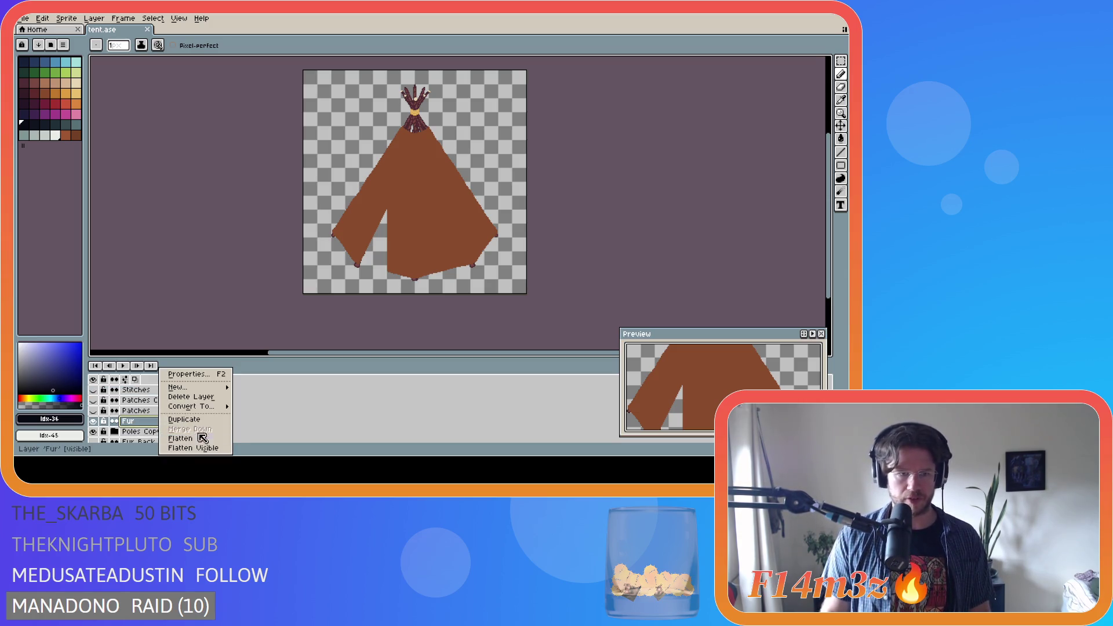
{"action": "left_click", "coordinate": [197, 420]}
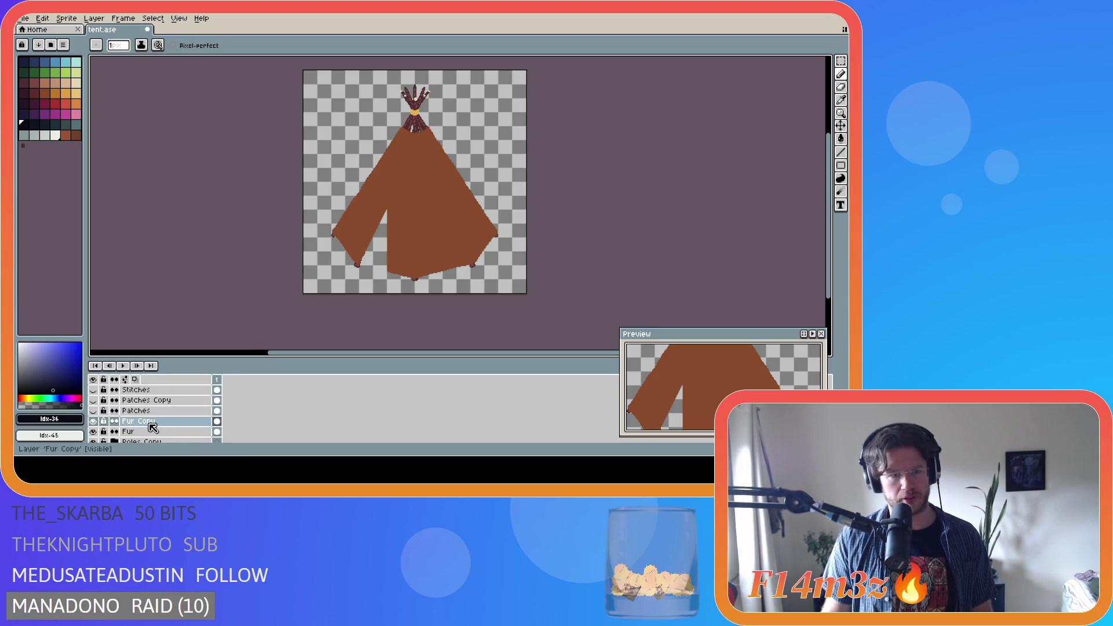
{"action": "scroll", "coordinate": [154, 428], "scroll_direction": "down", "scroll_amount": 2}
{"action": "left_click_drag", "start_coordinate": [163, 401], "coordinate": [164, 429]}
{"action": "left_click", "coordinate": [160, 400]}
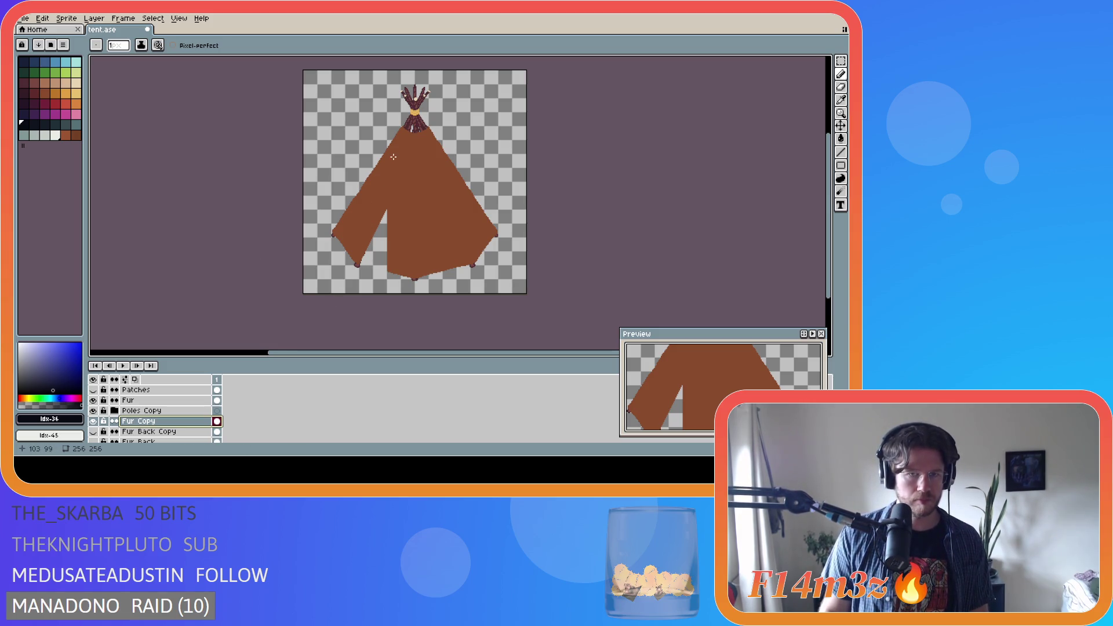
Make Fur Copy the active layer and hide the original Fur layer
{"action": "left_click", "coordinate": [182, 412]}
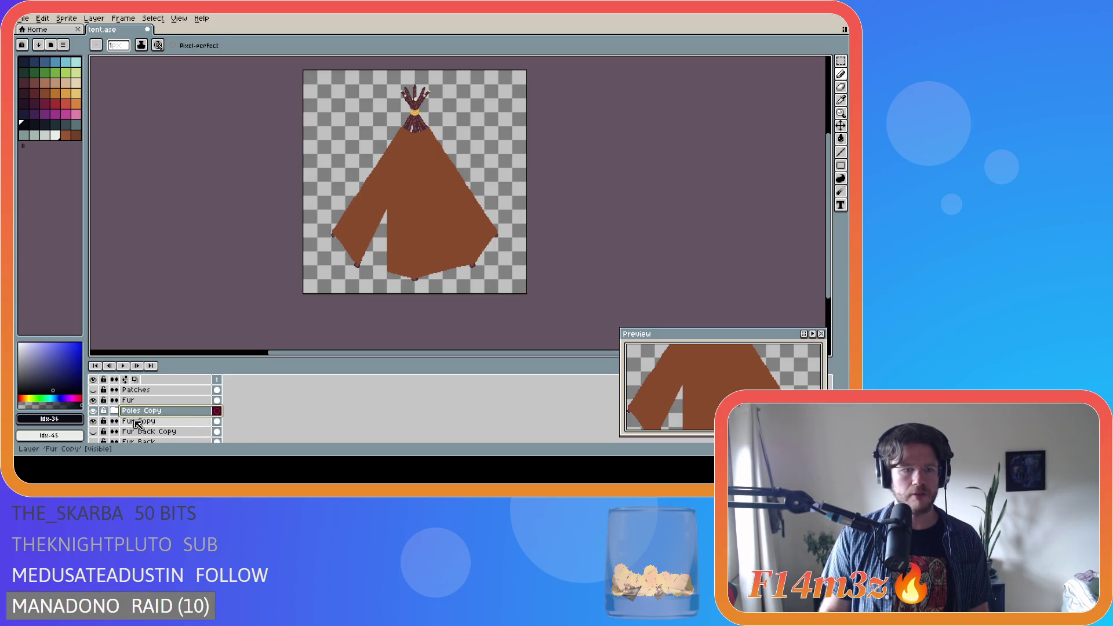
{"action": "left_click", "coordinate": [152, 425]}
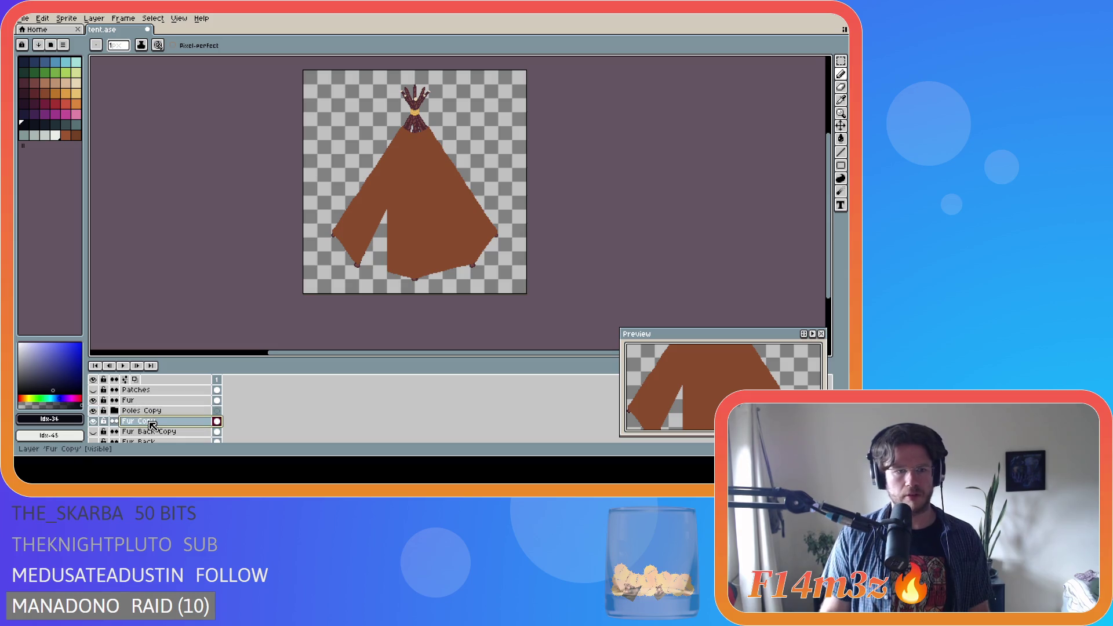
{"action": "left_click", "coordinate": [93, 400]}
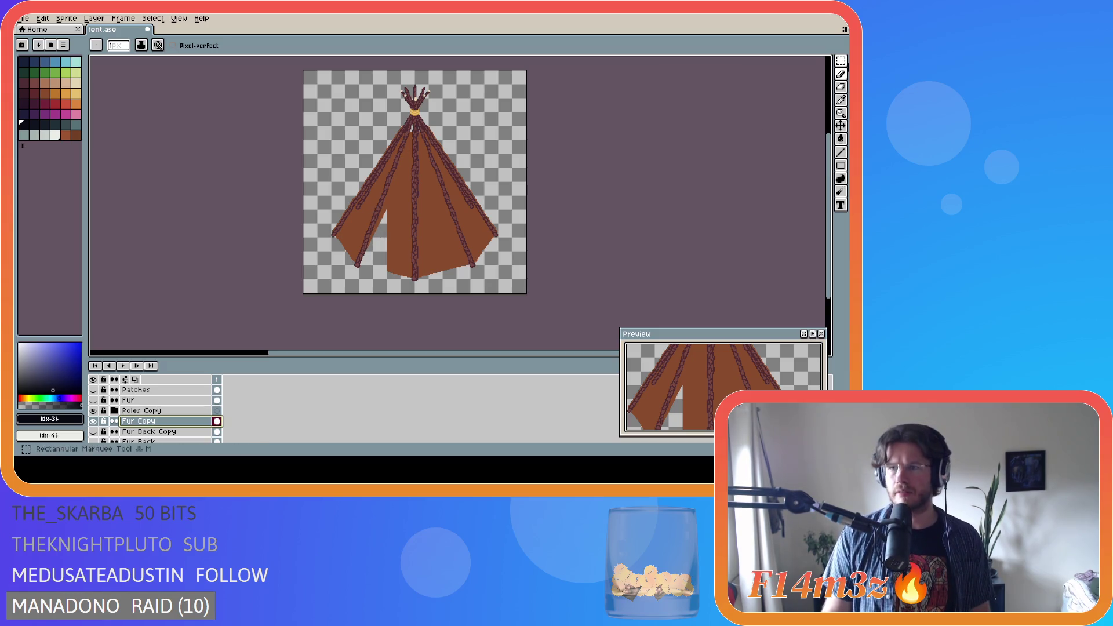
{"action": "left_click", "coordinate": [843, 63]}
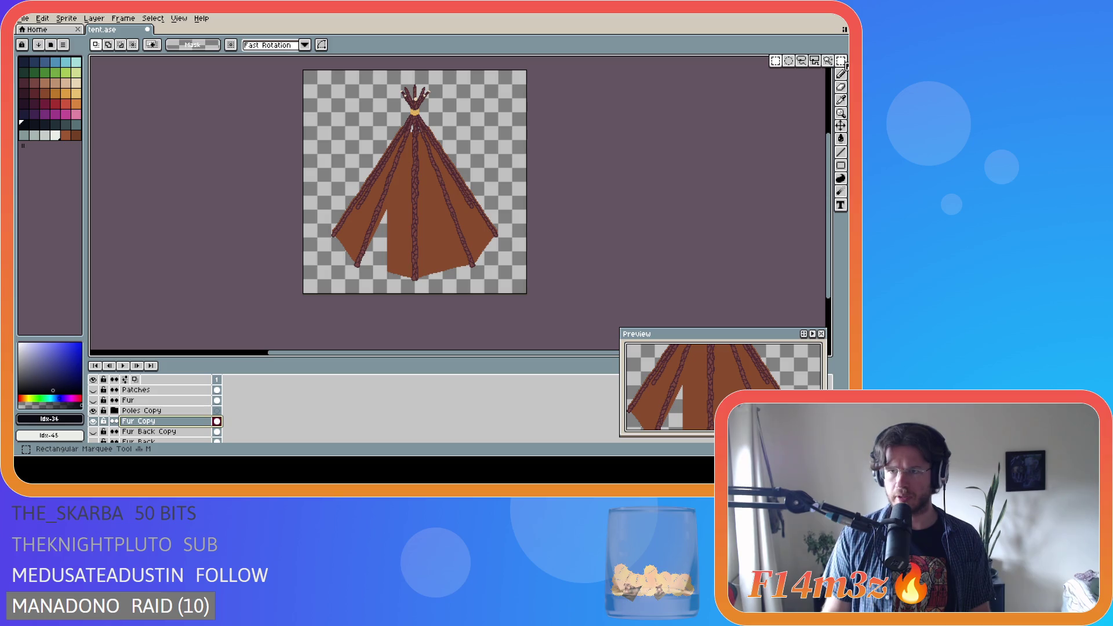
{"action": "left_click", "coordinate": [813, 63]}
{"action": "scroll", "coordinate": [401, 134], "scroll_direction": "up", "scroll_amount": 1}
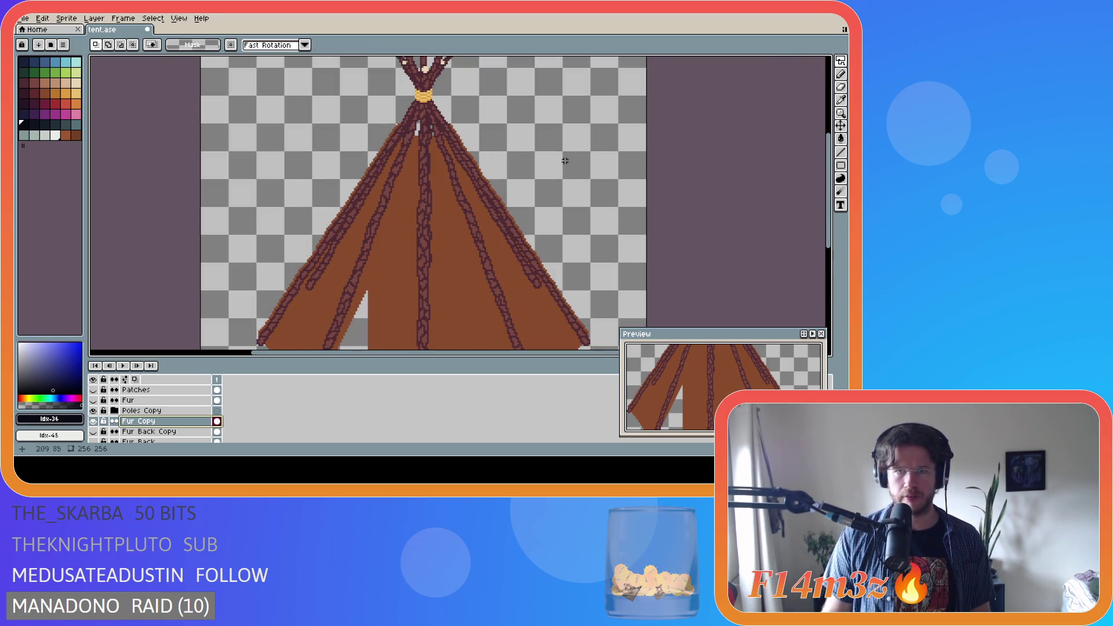
{"action": "left_click_drag", "start_coordinate": [829, 190], "coordinate": [838, 212]}
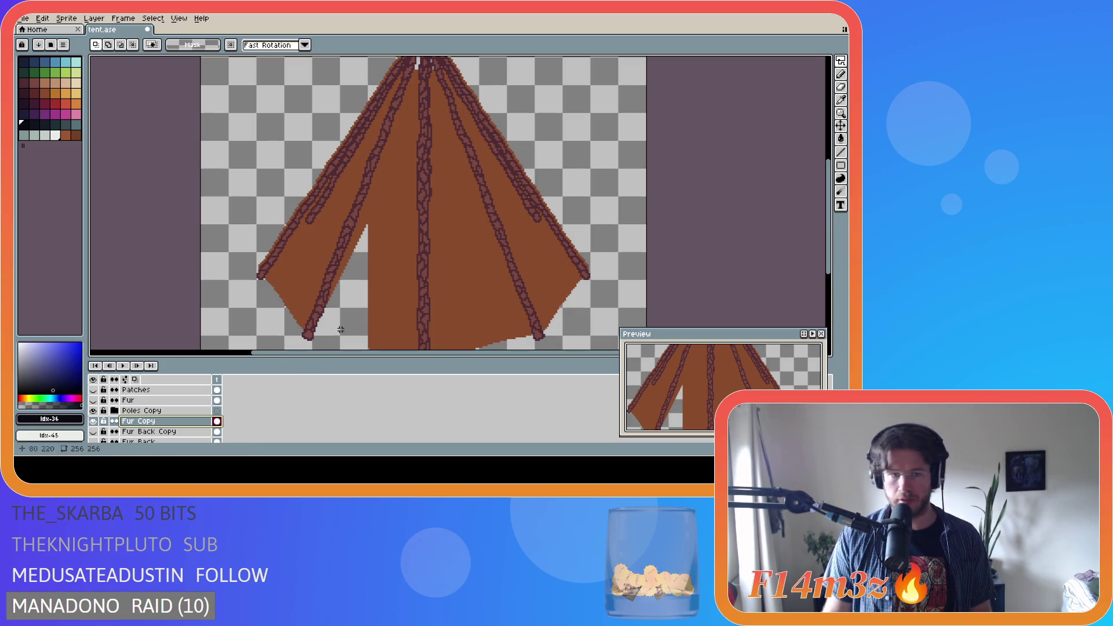
{"action": "scroll", "coordinate": [306, 338], "scroll_direction": "up", "scroll_amount": 2}
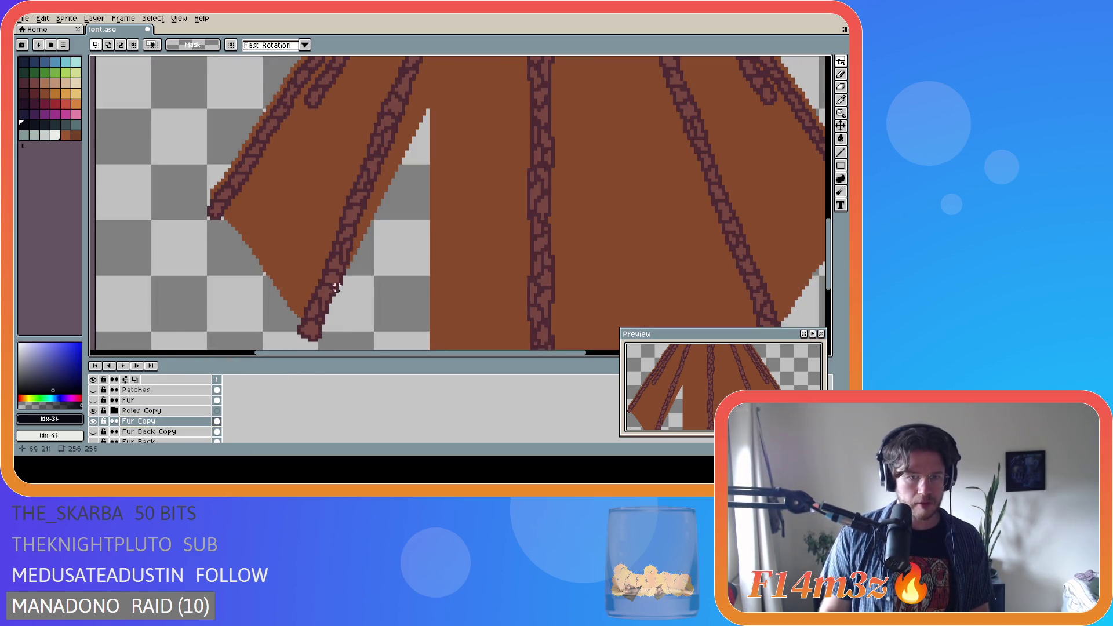
{"action": "mouse_move", "coordinate": [306, 337]}
{"action": "left_mouse_down"}
{"action": "mouse_move", "coordinate": [339, 249]}
{"action": "mouse_move", "coordinate": [455, 57]}
{"action": "mouse_move", "coordinate": [534, 58]}
{"action": "mouse_move", "coordinate": [516, 180]}
{"action": "mouse_move", "coordinate": [525, 183]}
{"action": "left_mouse_up"}
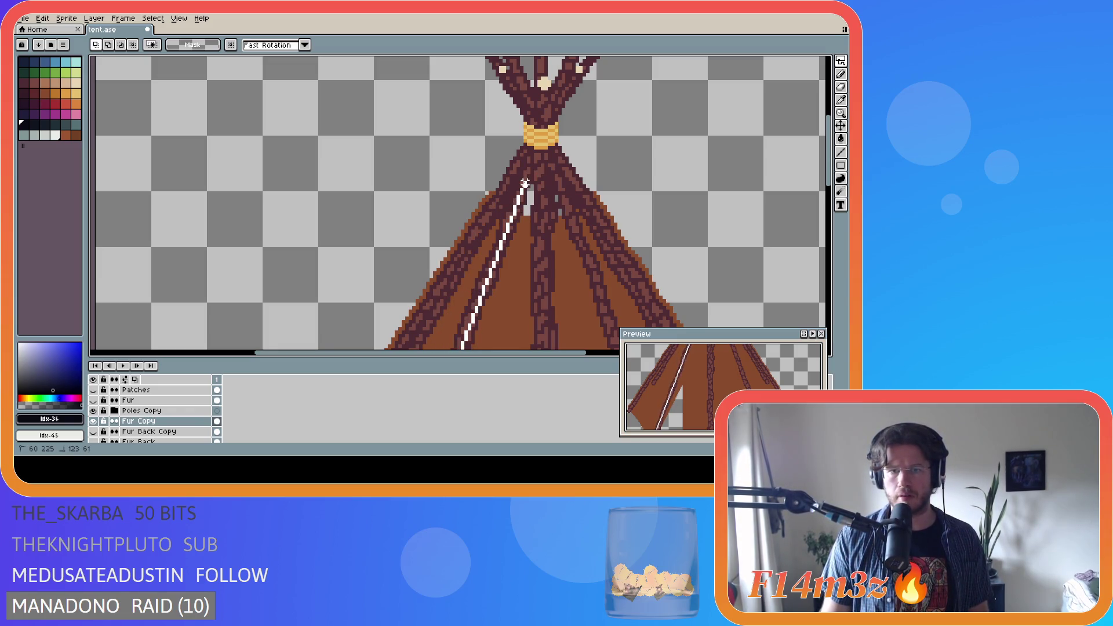
{"action": "mouse_move", "coordinate": [525, 179]}
{"action": "left_mouse_down"}
{"action": "mouse_move", "coordinate": [565, 224]}
{"action": "mouse_move", "coordinate": [525, 185]}
{"action": "left_mouse_up"}
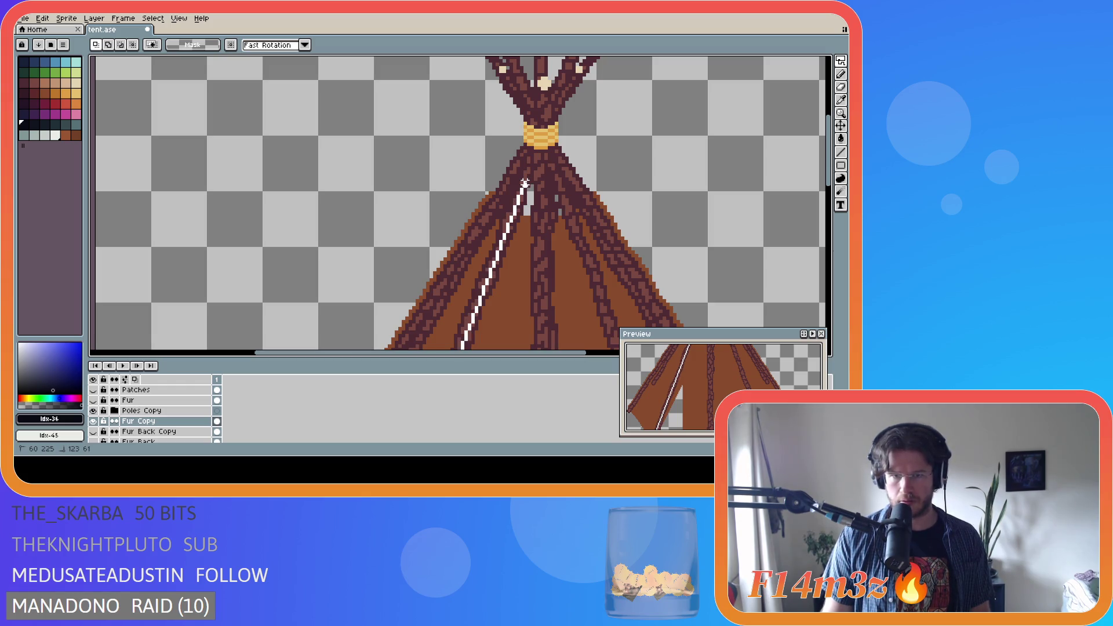
{"action": "scroll", "coordinate": [525, 185], "scroll_direction": "down", "scroll_amount": 2}
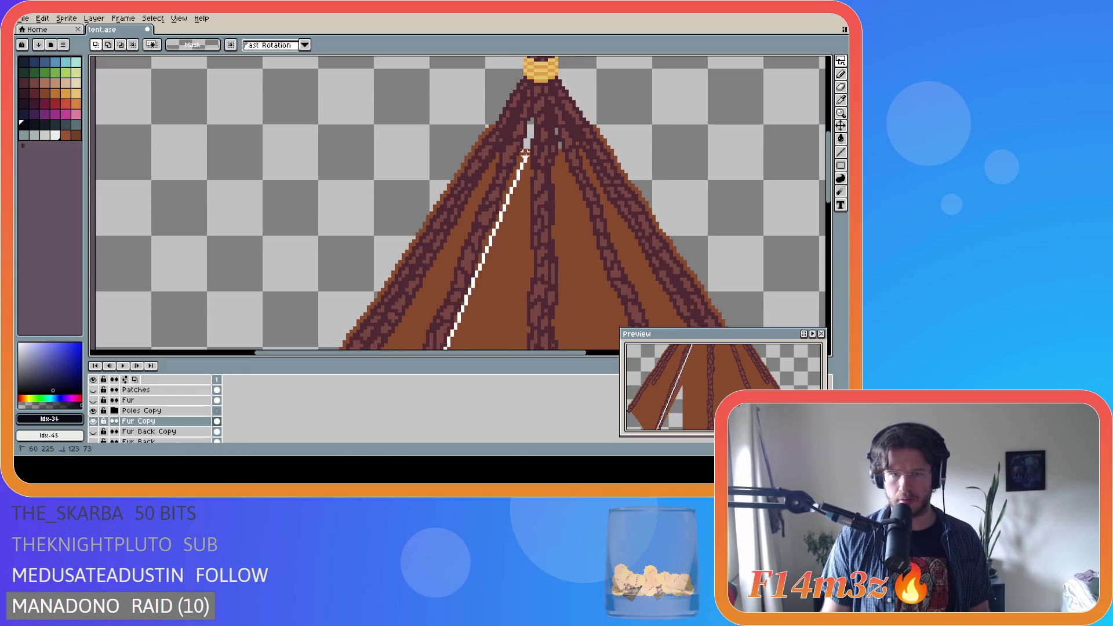
{"action": "scroll", "coordinate": [525, 154], "scroll_direction": "down", "scroll_amount": 1}
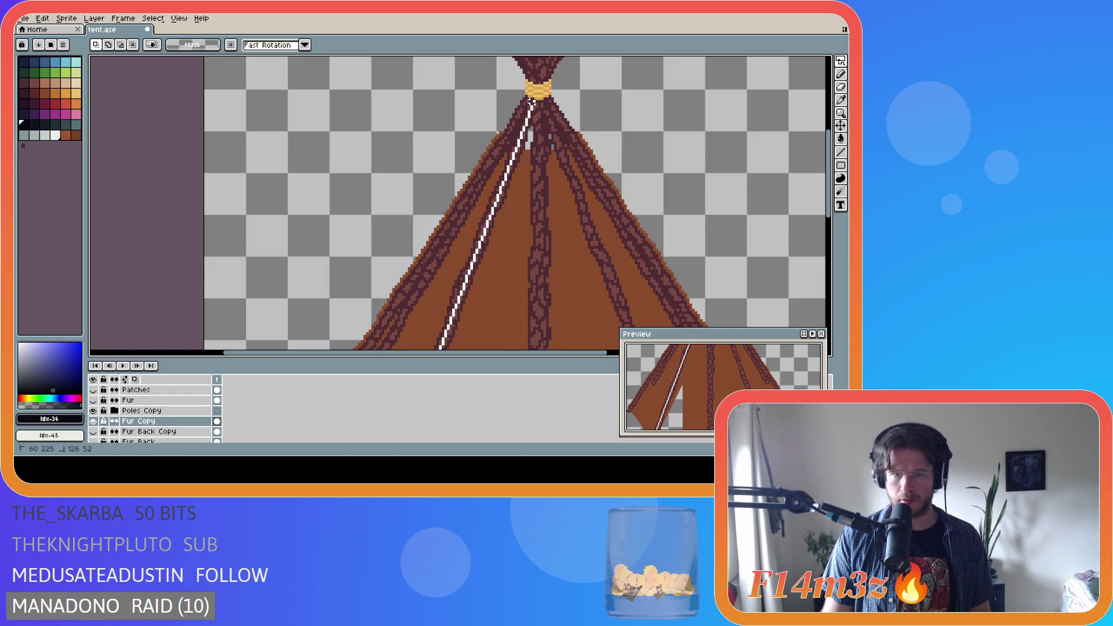
{"action": "left_click", "coordinate": [532, 101]}
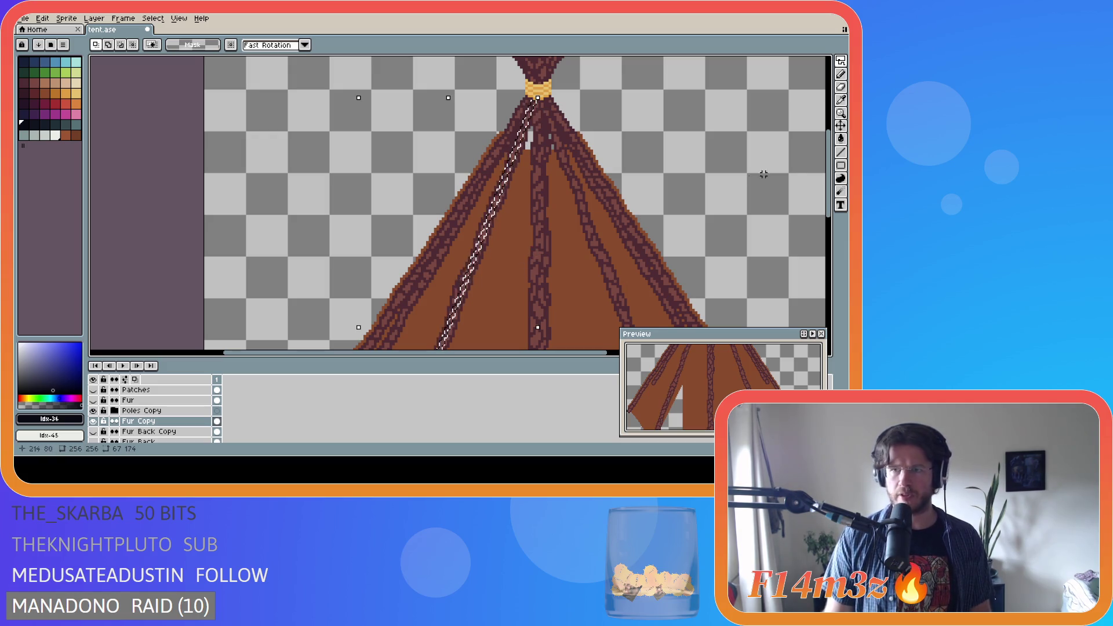
{"action": "scroll", "coordinate": [801, 209], "scroll_direction": "down", "scroll_amount": 5}
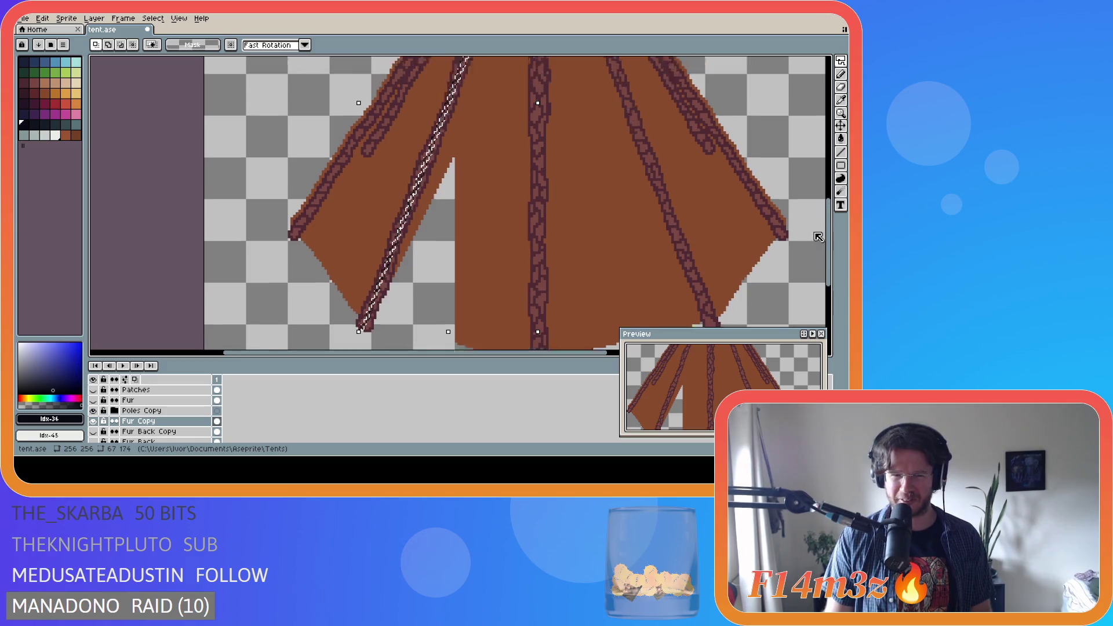
{"action": "scroll", "coordinate": [638, 209], "scroll_direction": "up", "scroll_amount": 5}
{"action": "scroll", "coordinate": [529, 185], "scroll_direction": "down", "scroll_amount": 5}
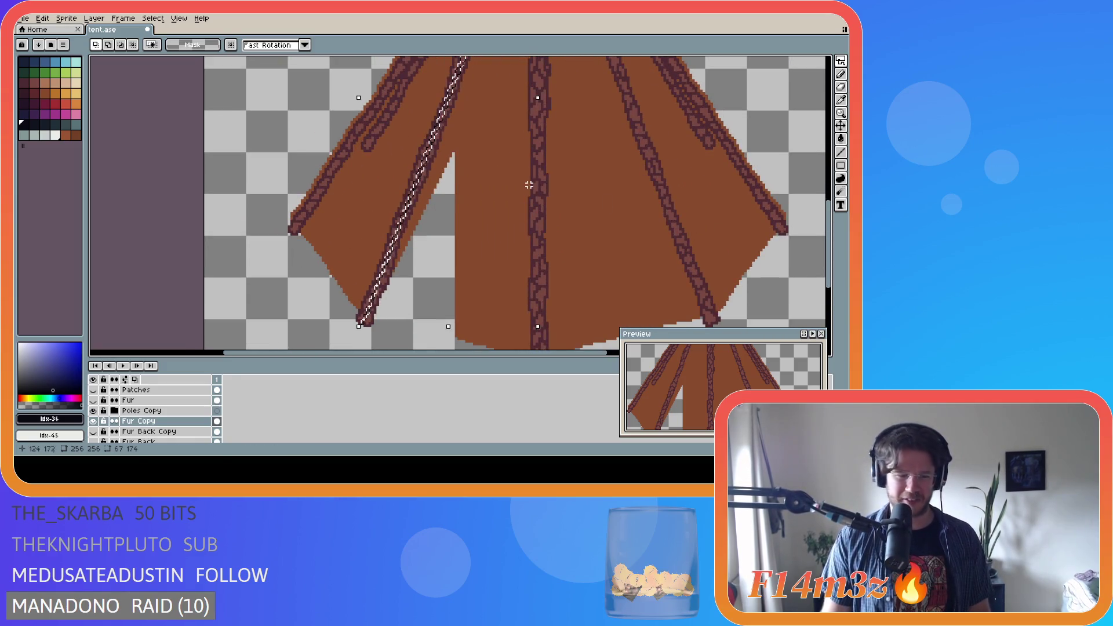
{"action": "key", "text": "ctrl+d"}
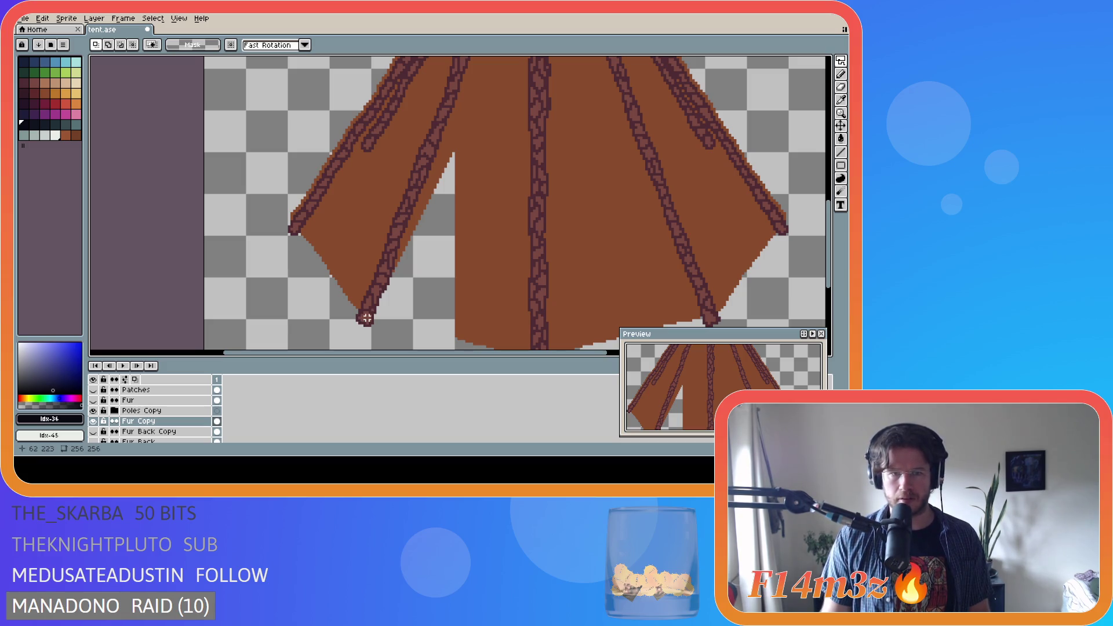
{"action": "left_click", "coordinate": [362, 323], "text": "shift"}
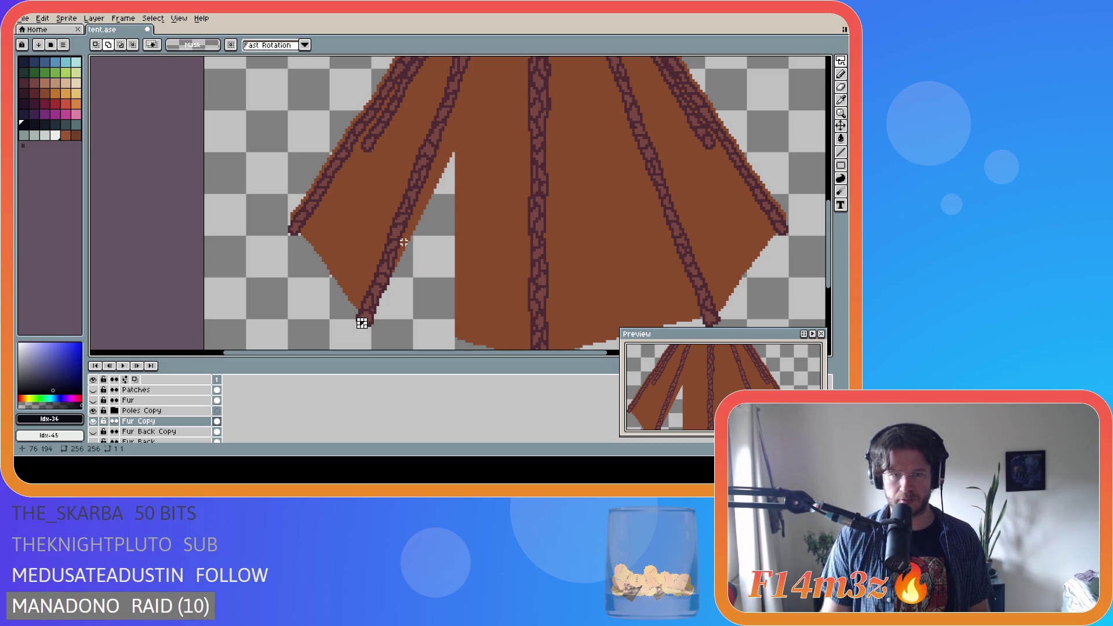
{"action": "left_click", "coordinate": [365, 321]}
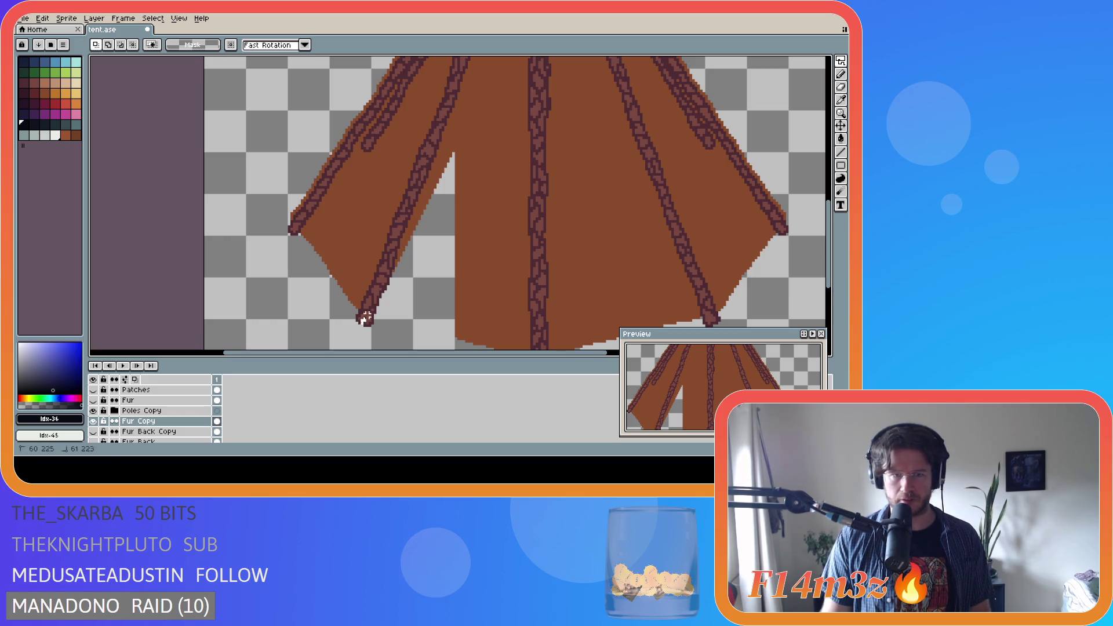
{"action": "left_click", "coordinate": [424, 225], "text": "shift"}
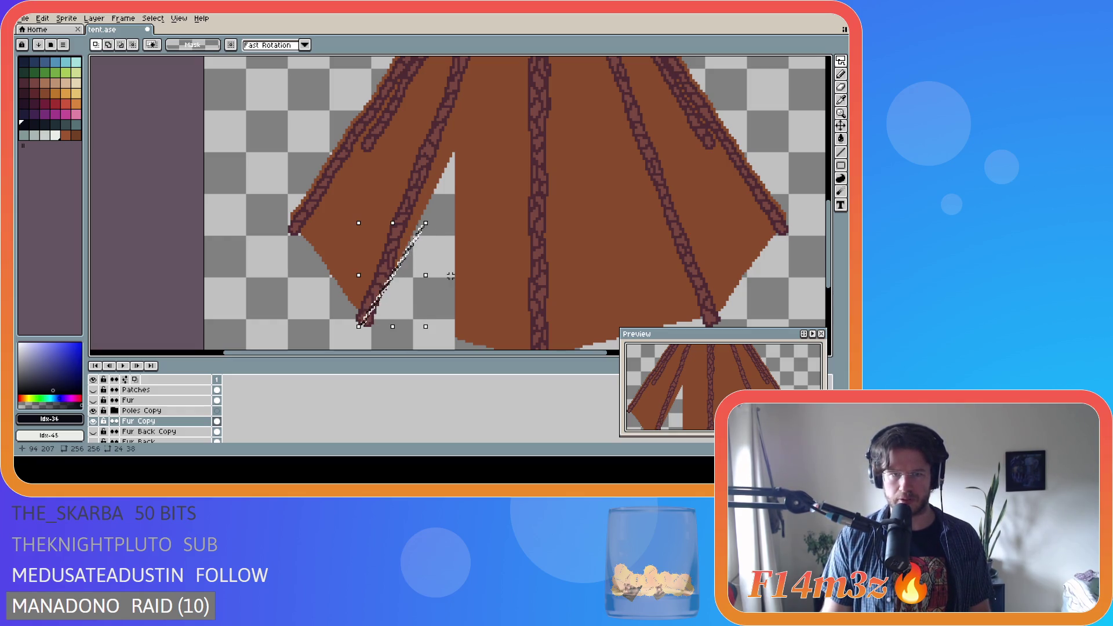
{"action": "key", "text": "ctrl+d"}
{"action": "left_click", "coordinate": [842, 60]}
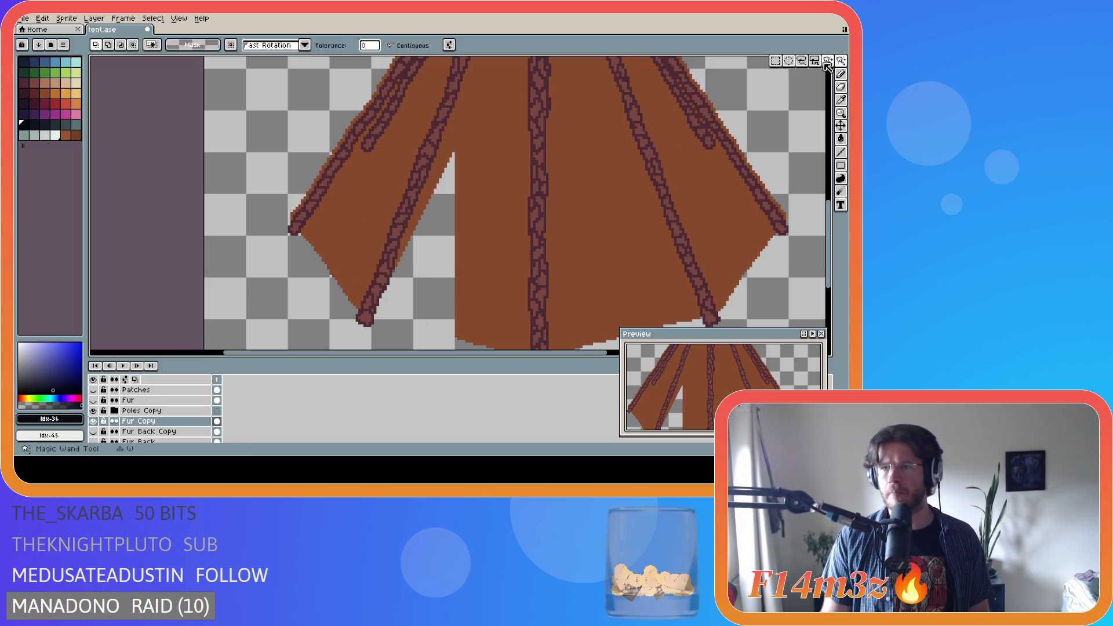
Attempt polygon selections at the left pole tip, then select a thin strip along the pole
{"action": "left_click", "coordinate": [815, 61]}
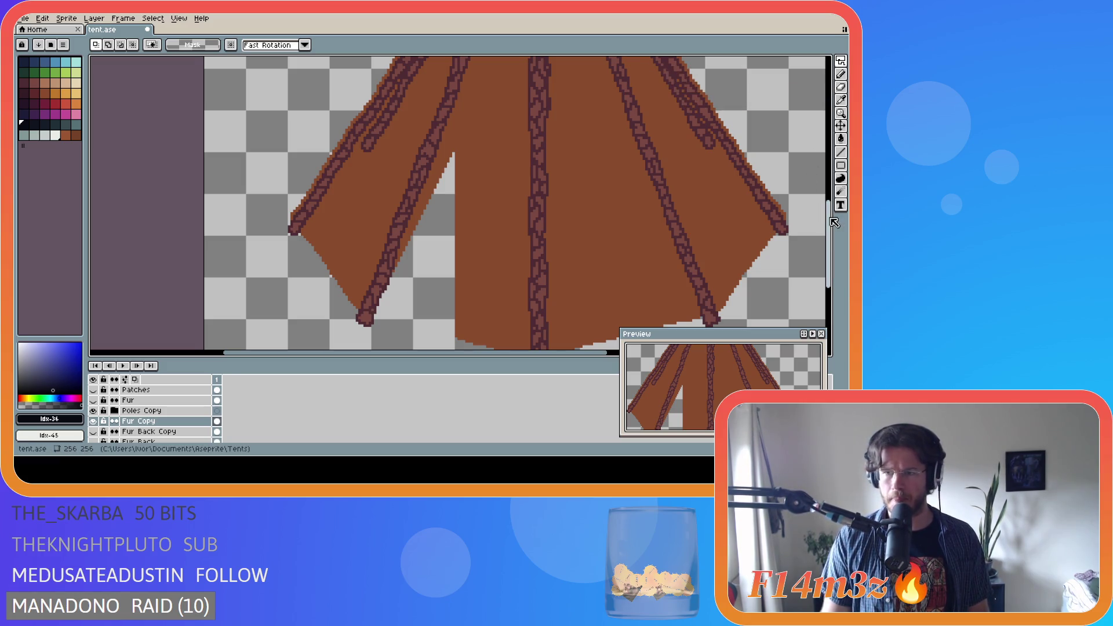
{"action": "left_click", "coordinate": [362, 320]}
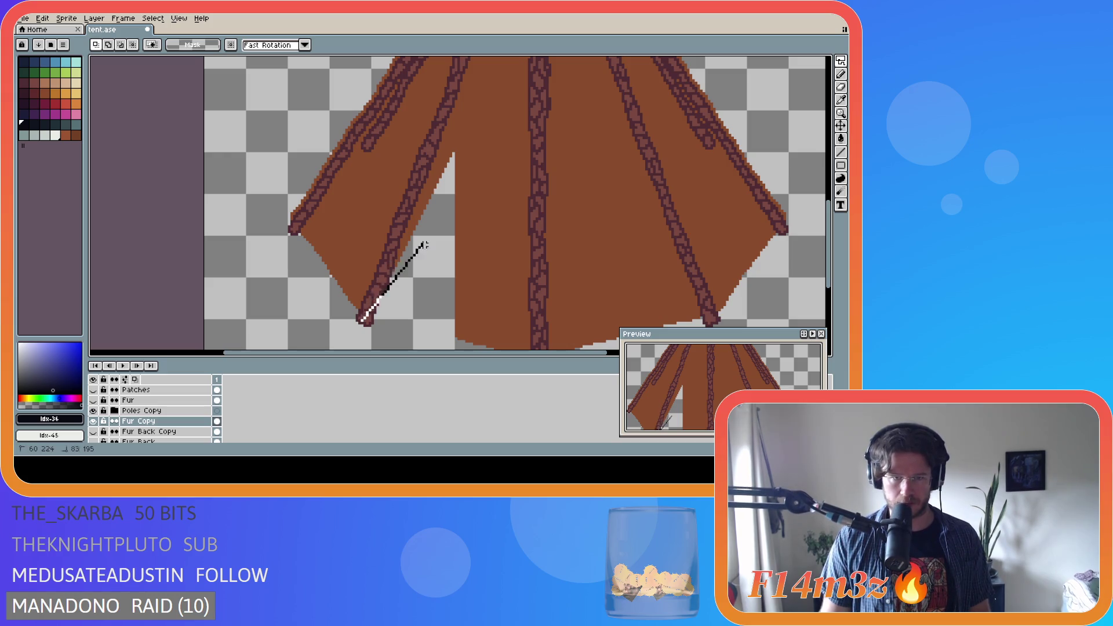
{"action": "key", "text": "Escape"}
{"action": "left_click", "coordinate": [359, 322]}
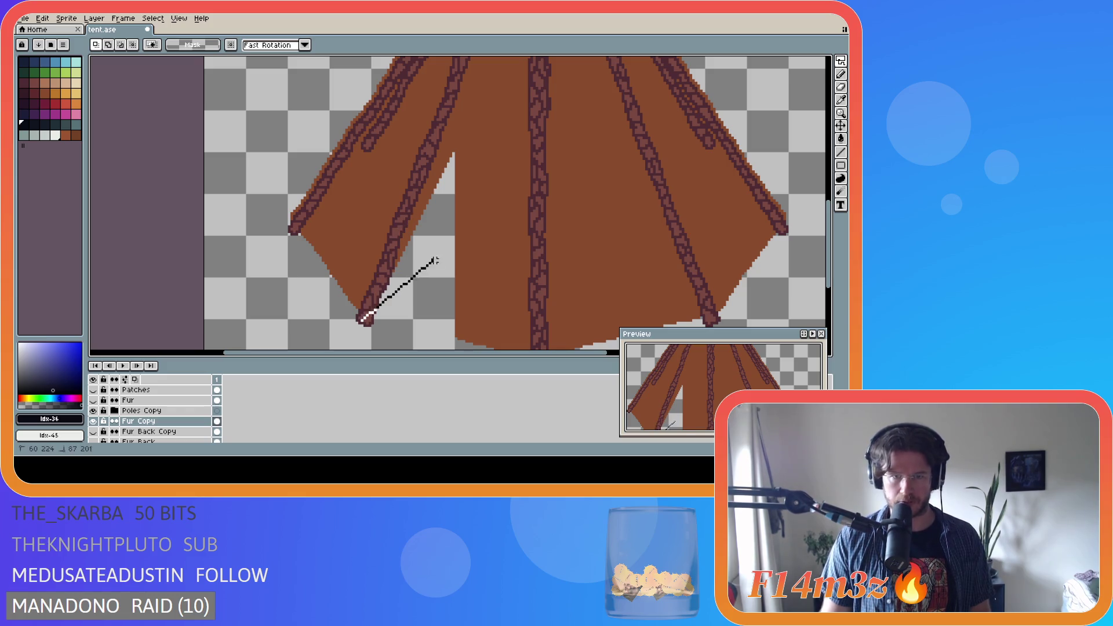
{"action": "key", "text": "Escape"}
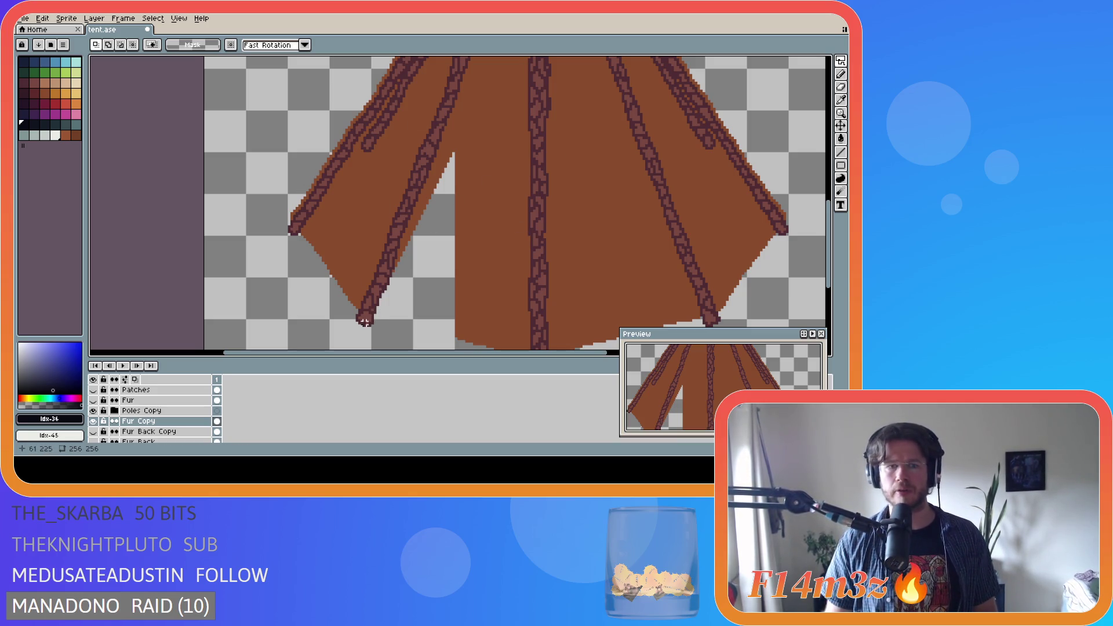
{"action": "left_click_drag", "start_coordinate": [360, 323], "coordinate": [407, 215]}
Trace a Polygonal Lasso outline from the tent's lower left up to the apex and down
{"action": "left_click", "coordinate": [435, 255]}
{"action": "mouse_move", "coordinate": [835, 66]}
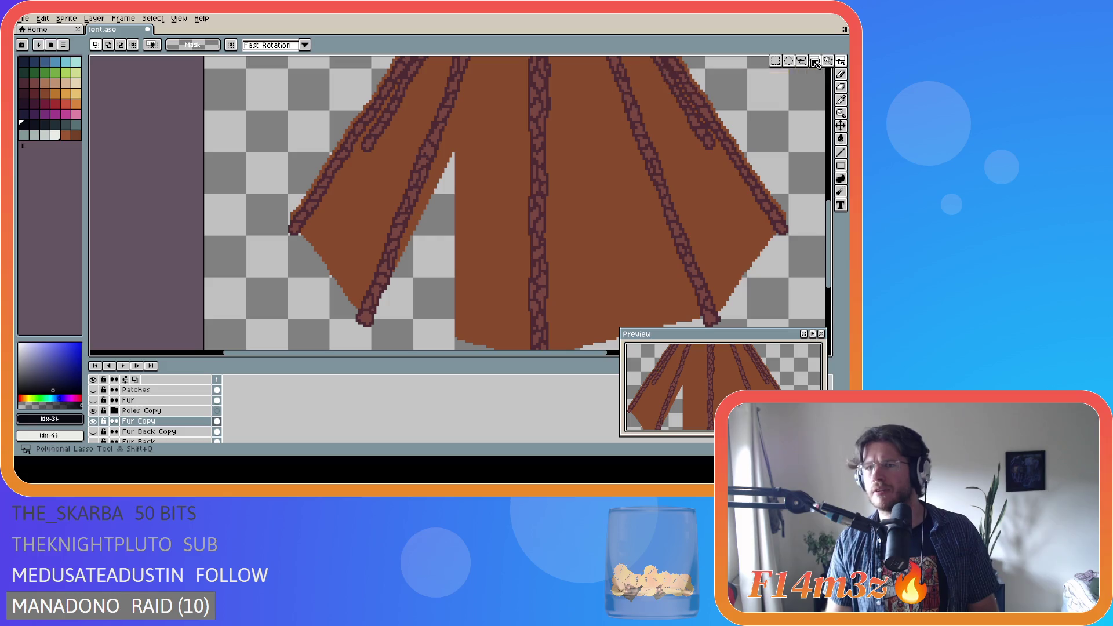
{"action": "left_click", "coordinate": [814, 62]}
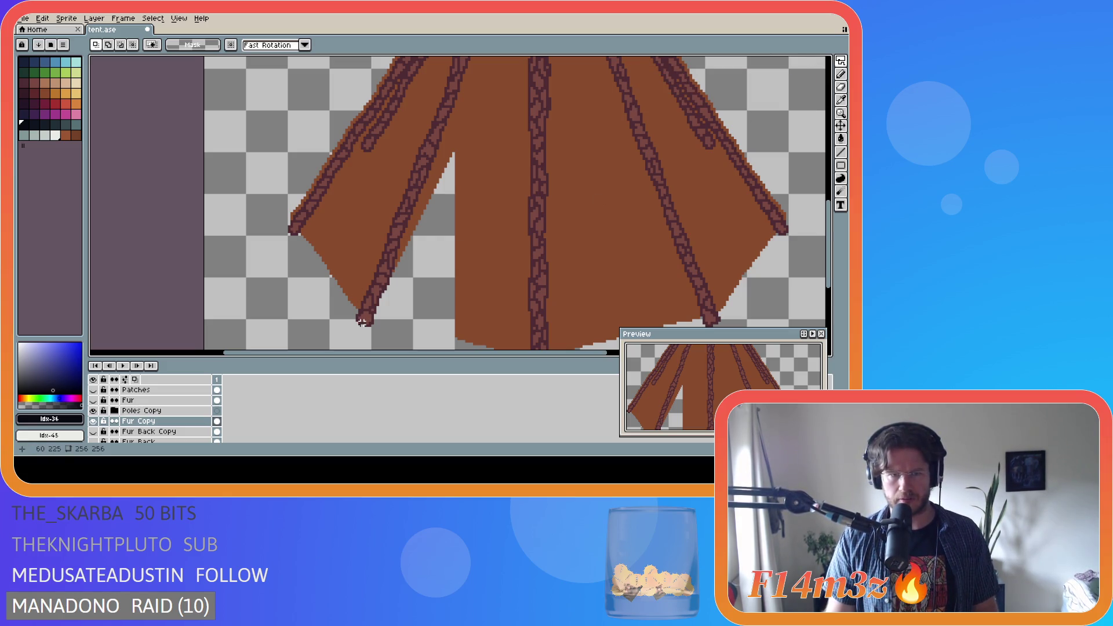
{"action": "mouse_move", "coordinate": [361, 323]}
{"action": "left_mouse_down"}
{"action": "mouse_move", "coordinate": [406, 232]}
{"action": "mouse_move", "coordinate": [458, 64]}
{"action": "mouse_move", "coordinate": [537, 65]}
{"action": "mouse_move", "coordinate": [529, 70]}
{"action": "left_mouse_up"}
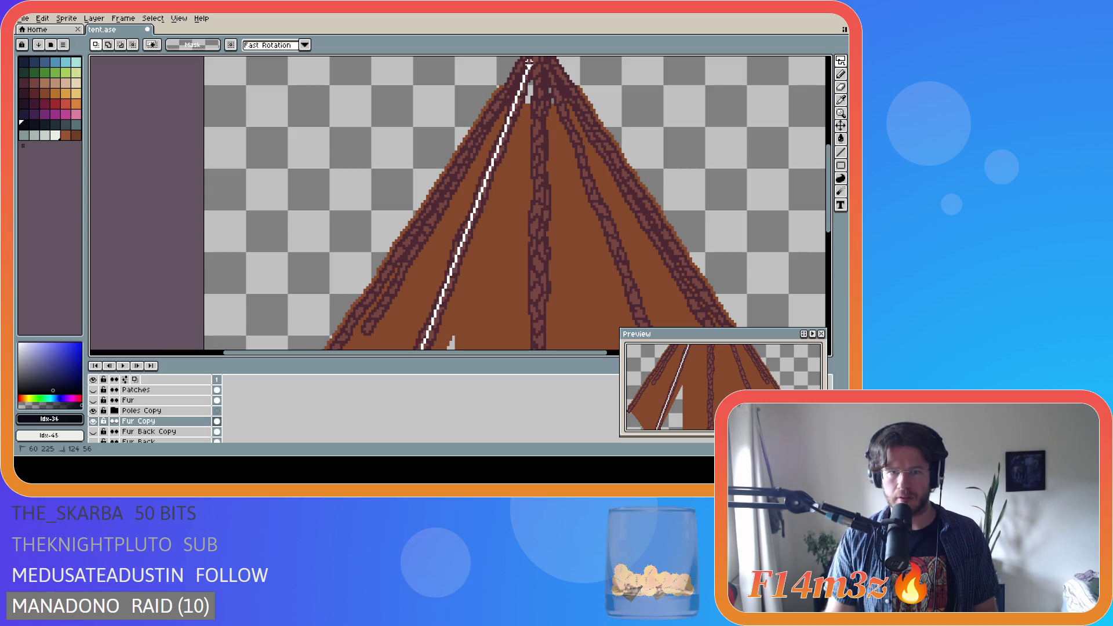
{"action": "left_click", "coordinate": [529, 68]}
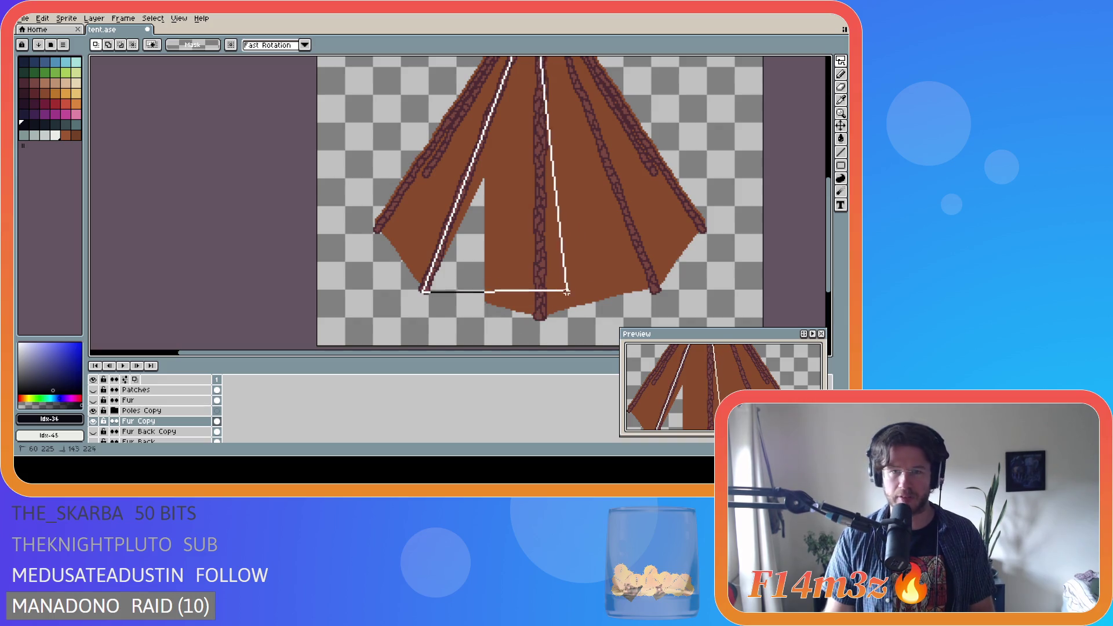
{"action": "double_click", "coordinate": [533, 336]}
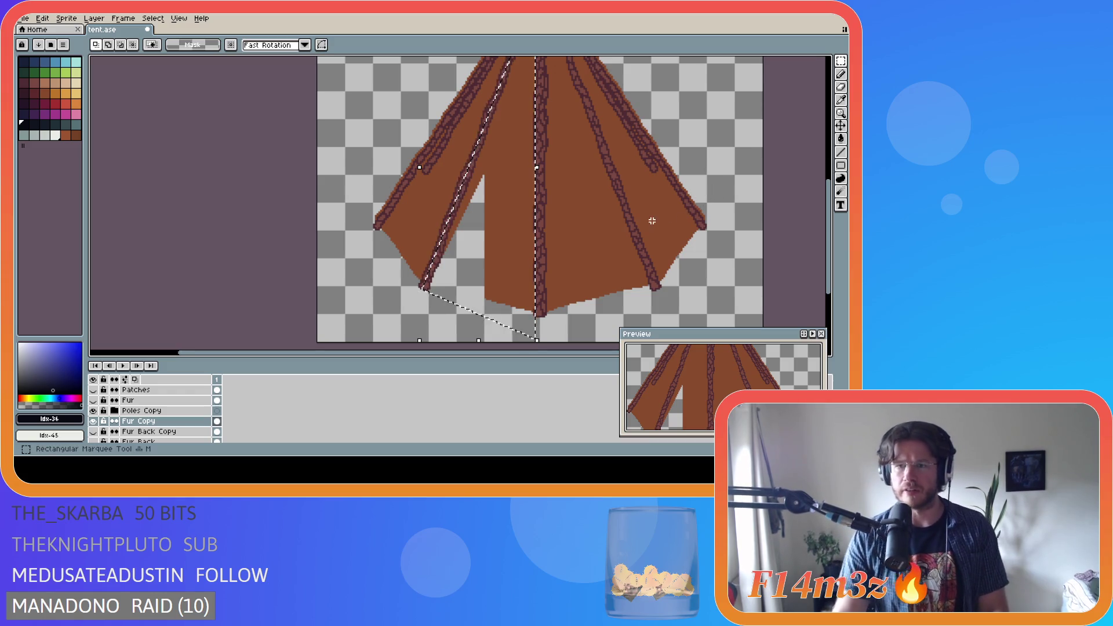
Extend the selection over the tent's right side, delete that fill, and move Fur Copy under Flap
{"action": "scroll", "coordinate": [719, 195], "scroll_direction": "down", "scroll_amount": 3}
{"action": "scroll", "coordinate": [676, 84], "scroll_direction": "up", "scroll_amount": 2}
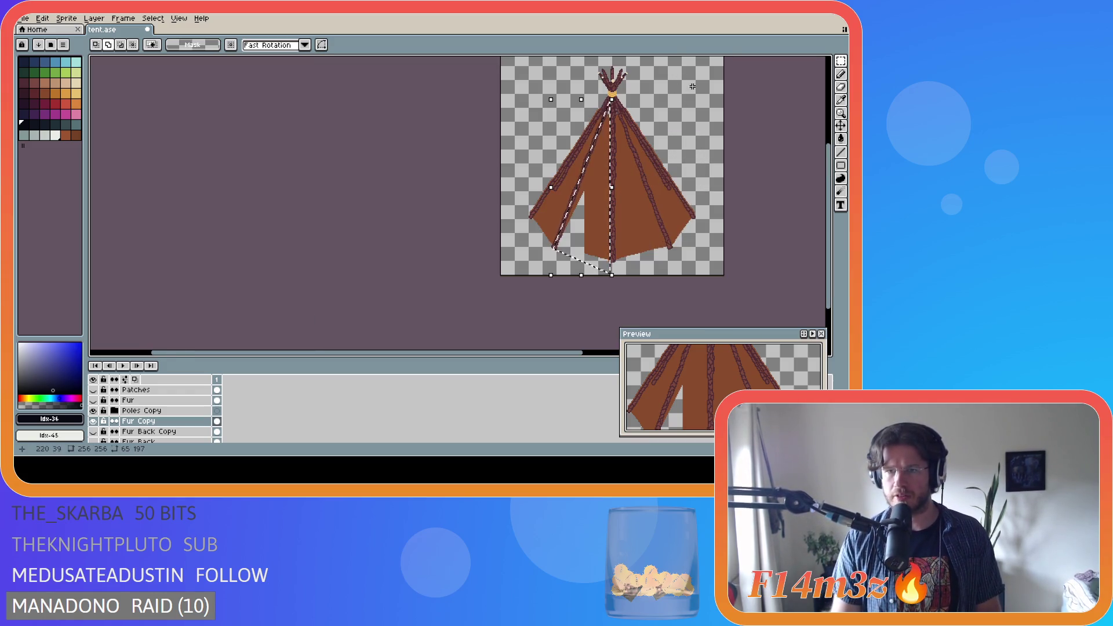
{"action": "left_click_drag", "start_coordinate": [702, 79], "coordinate": [613, 277]}
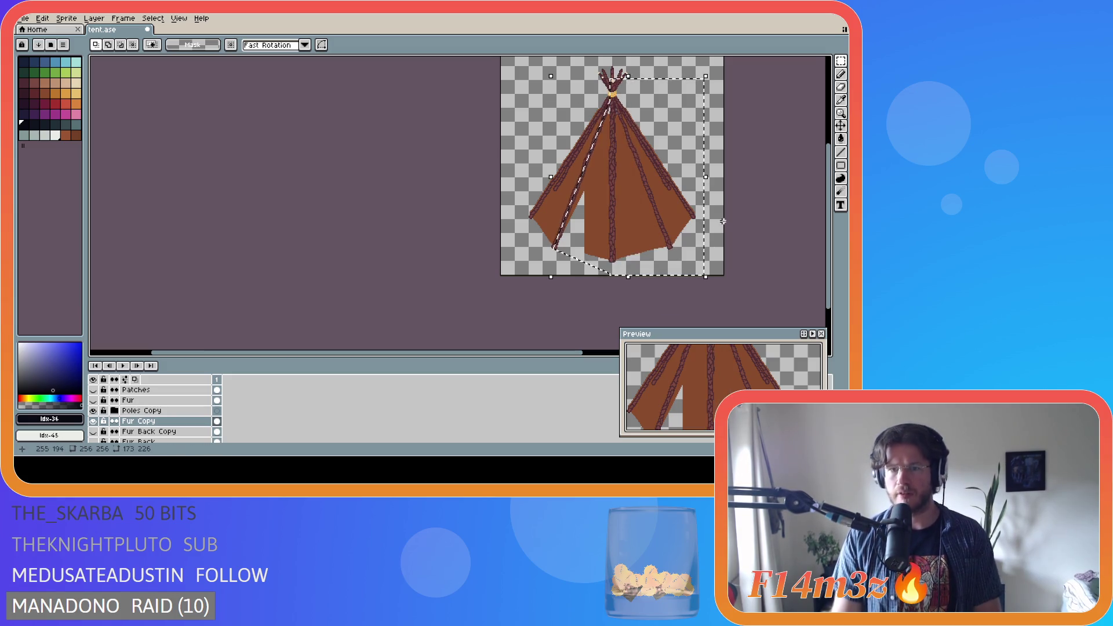
{"action": "key", "text": "Delete"}
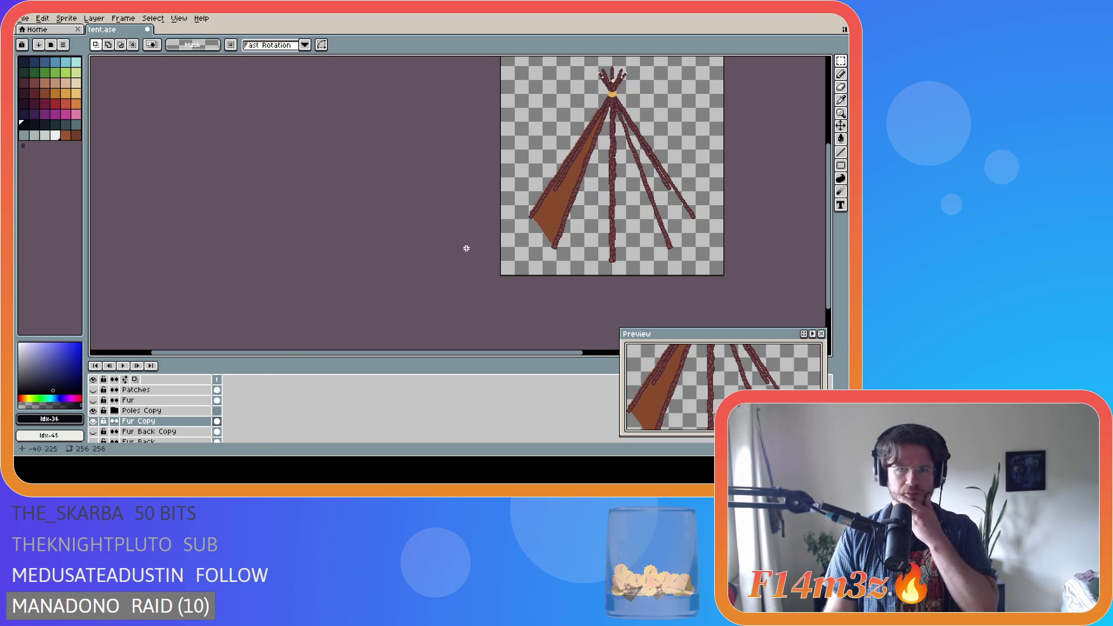
{"action": "double_click", "coordinate": [156, 421]}
{"action": "mouse_move", "coordinate": [156, 422]}
{"action": "left_mouse_down"}
{"action": "mouse_move", "coordinate": [159, 390]}
{"action": "mouse_move", "coordinate": [165, 423]}
{"action": "mouse_move", "coordinate": [167, 411]}
{"action": "left_mouse_up"}
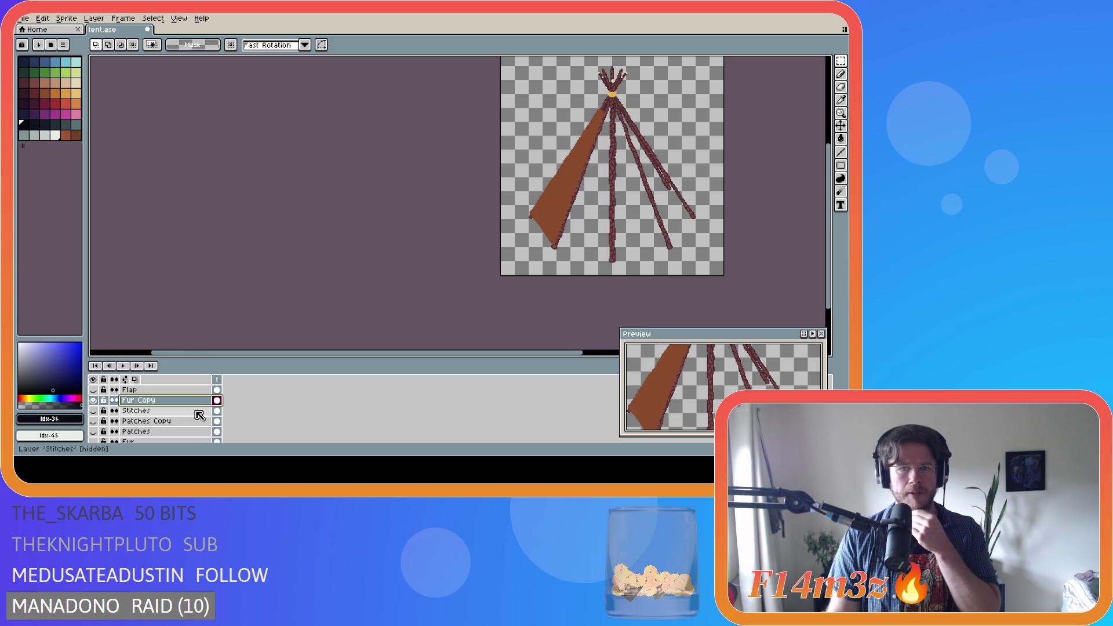
Set the dark 090a14 foreground colour's alpha to 32
{"action": "left_click", "coordinate": [34, 126]}
{"action": "left_click", "coordinate": [24, 125]}
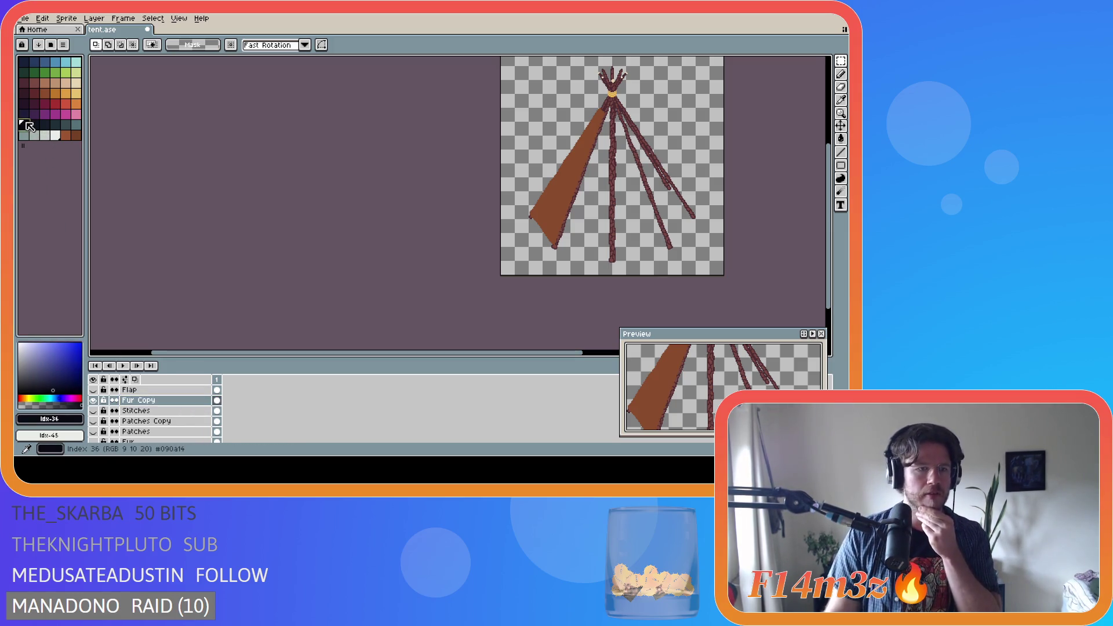
{"action": "left_click", "coordinate": [58, 419]}
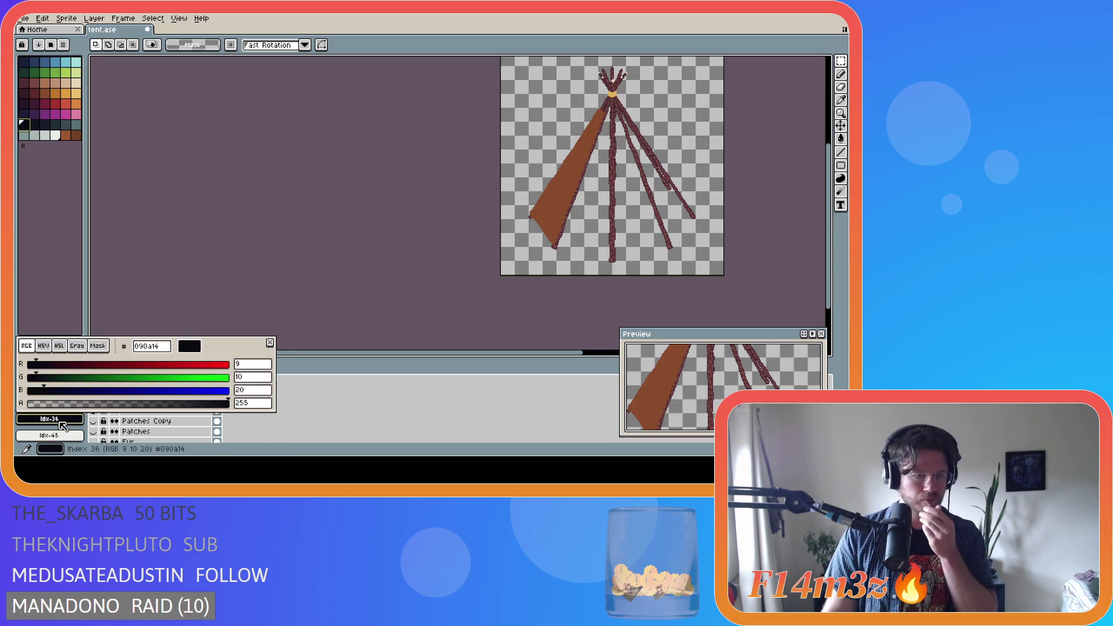
{"action": "left_click", "coordinate": [254, 405]}
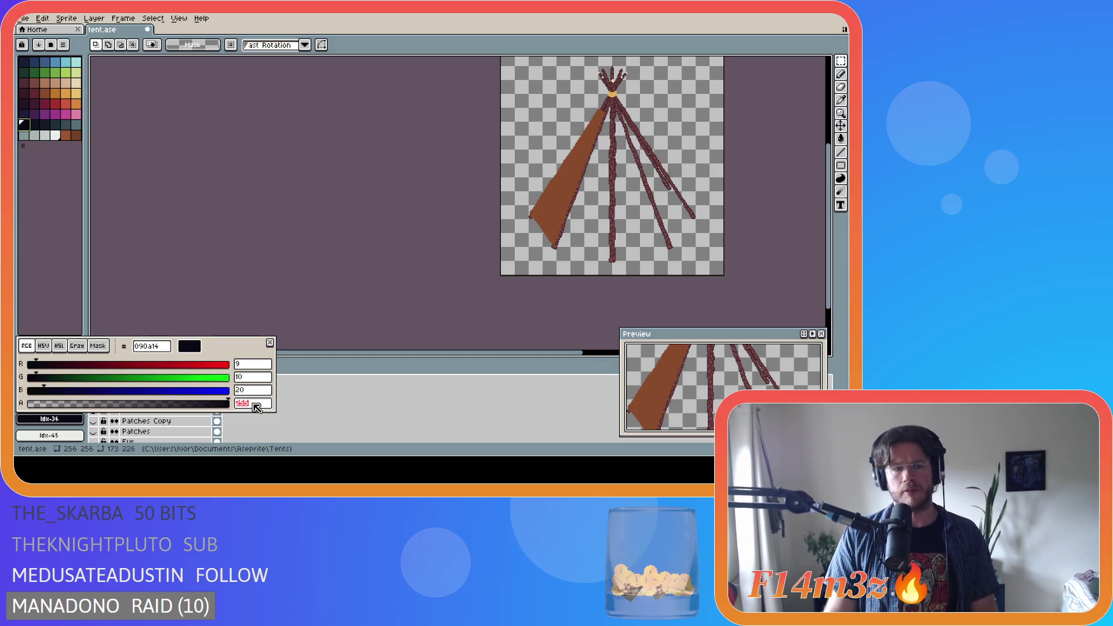
{"action": "type", "text": "32"}
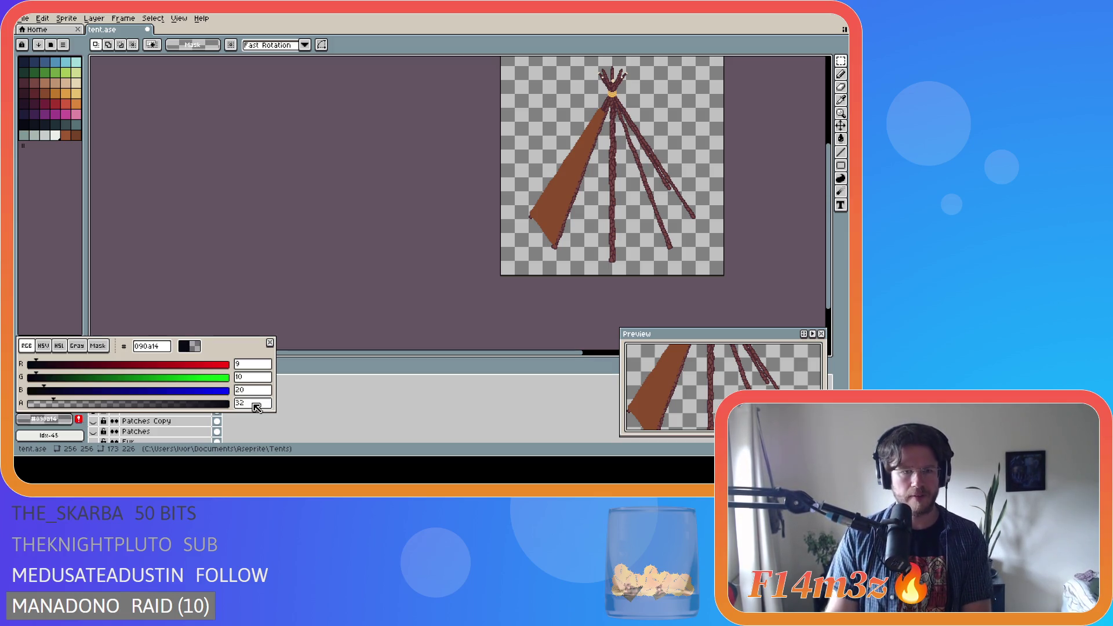
{"action": "key", "text": "Return"}
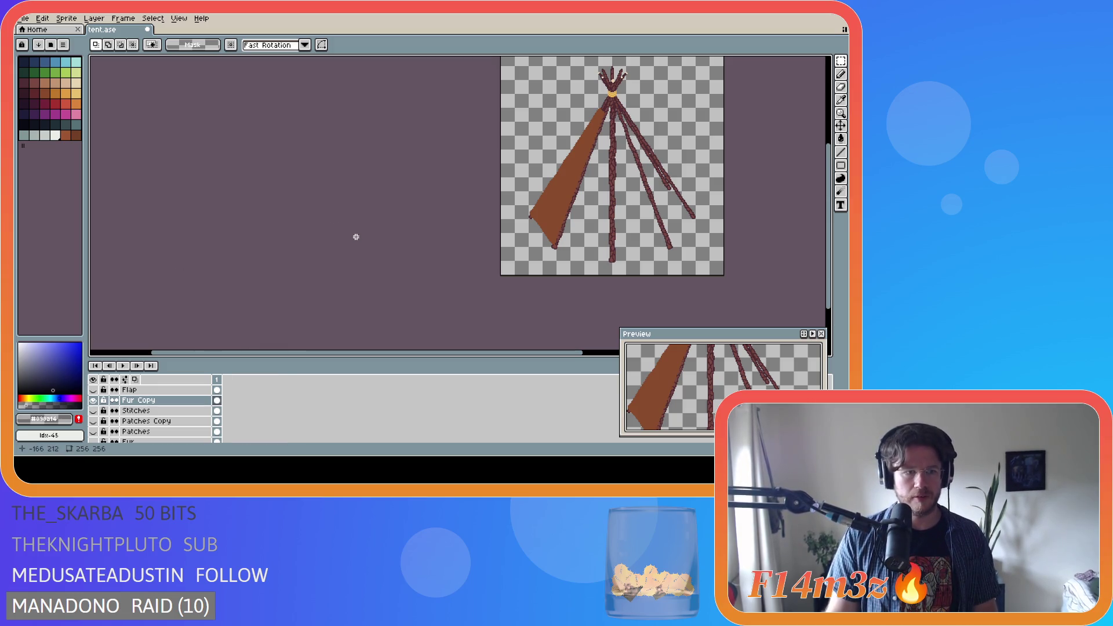
Select the brown left triangle with the Magic Wand
{"action": "key", "text": "g"}
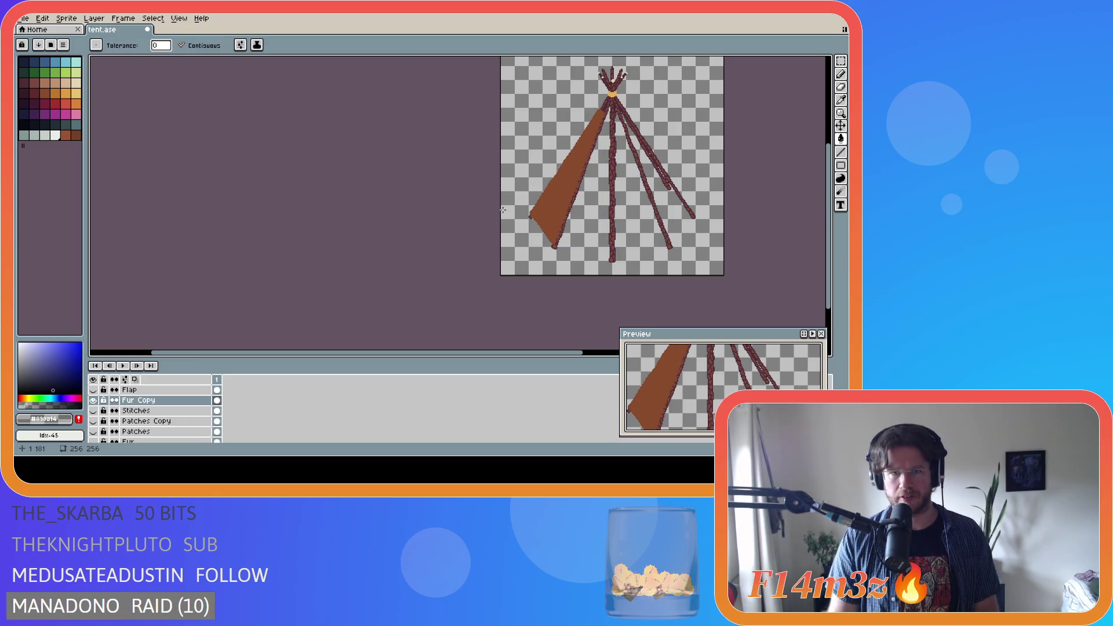
{"action": "key", "text": "w"}
{"action": "left_click", "coordinate": [554, 235]}
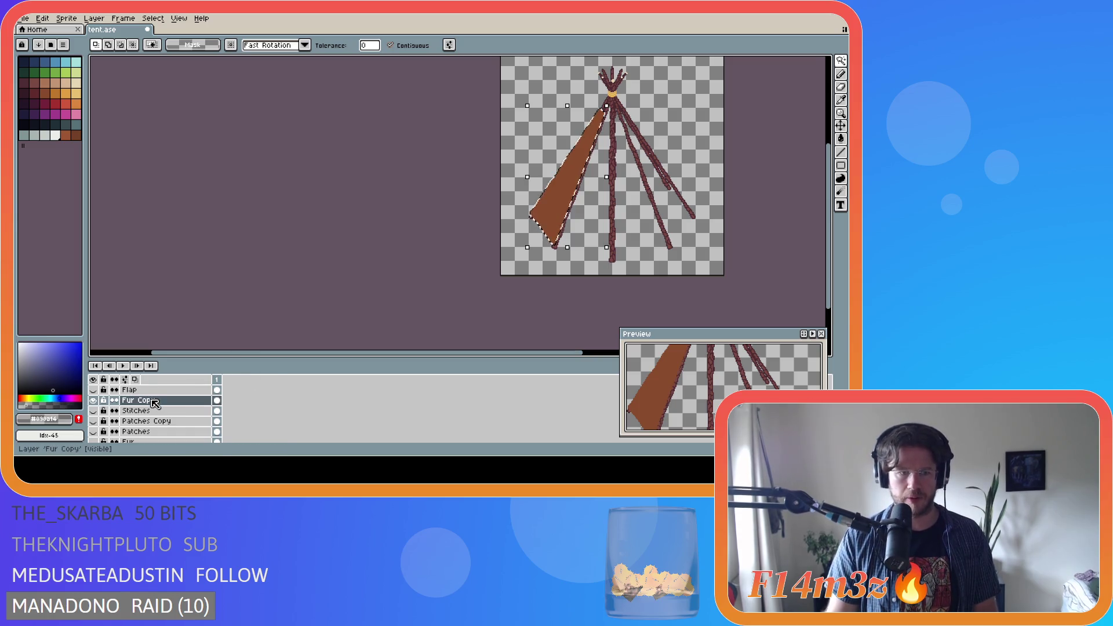
Add new Layer 10, then delete the selected brown triangle from Fur Copy
{"action": "right_click", "coordinate": [153, 400]}
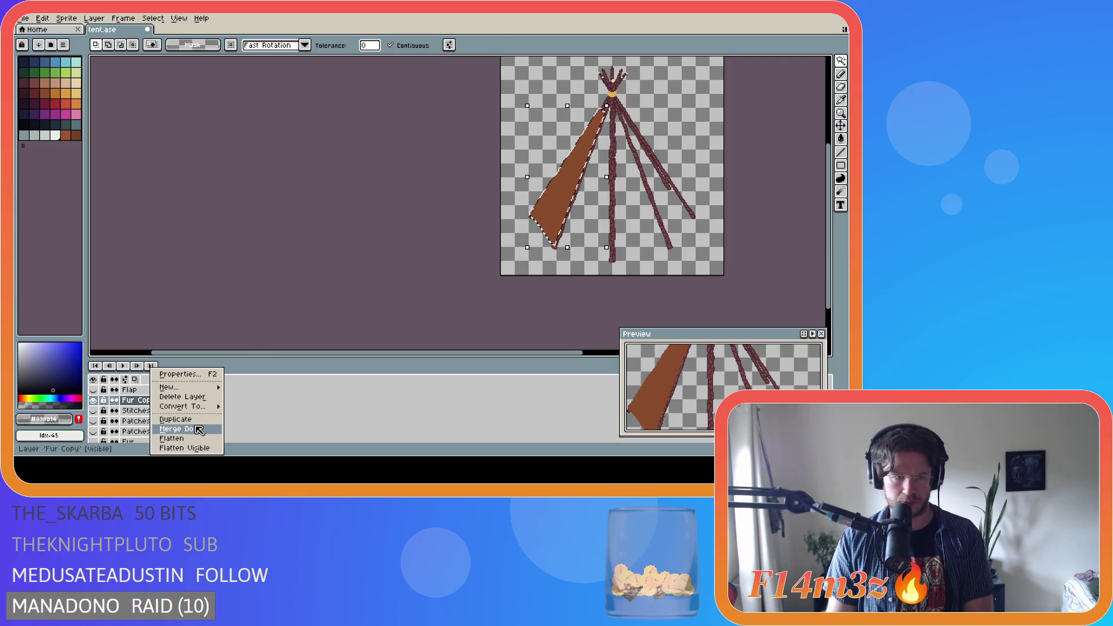
{"action": "mouse_move", "coordinate": [180, 387]}
{"action": "left_click", "coordinate": [239, 389]}
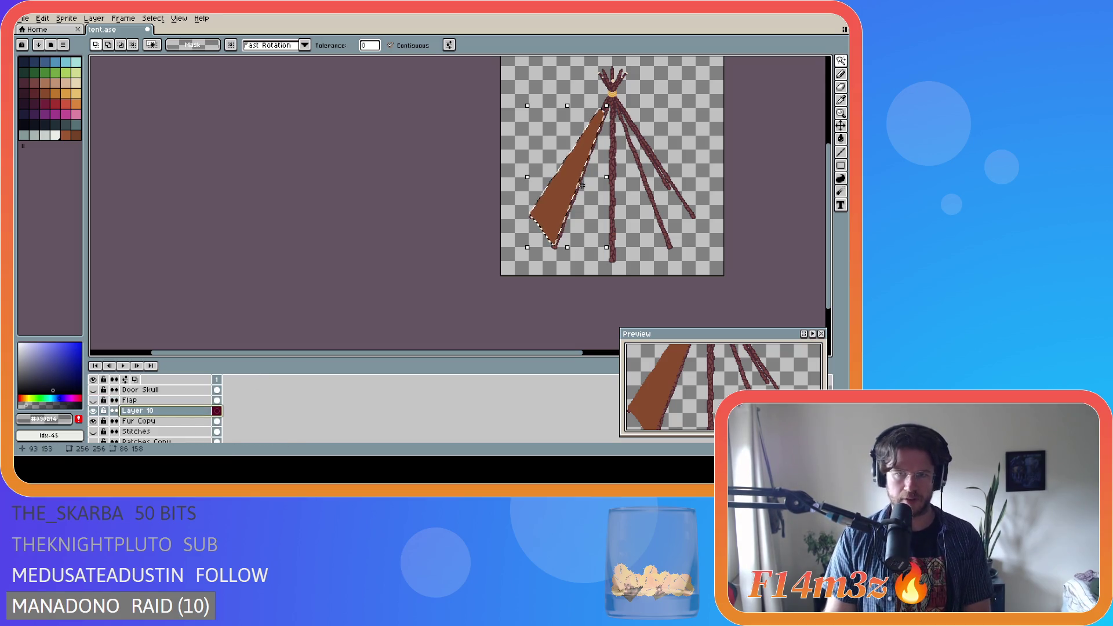
{"action": "key", "text": "g"}
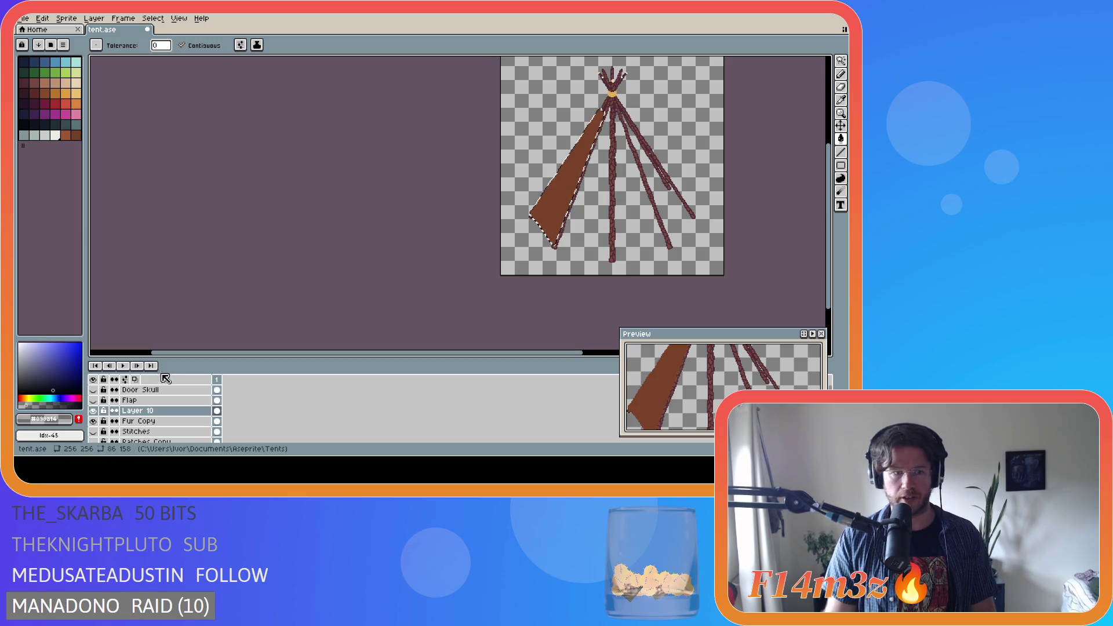
{"action": "left_click", "coordinate": [149, 423]}
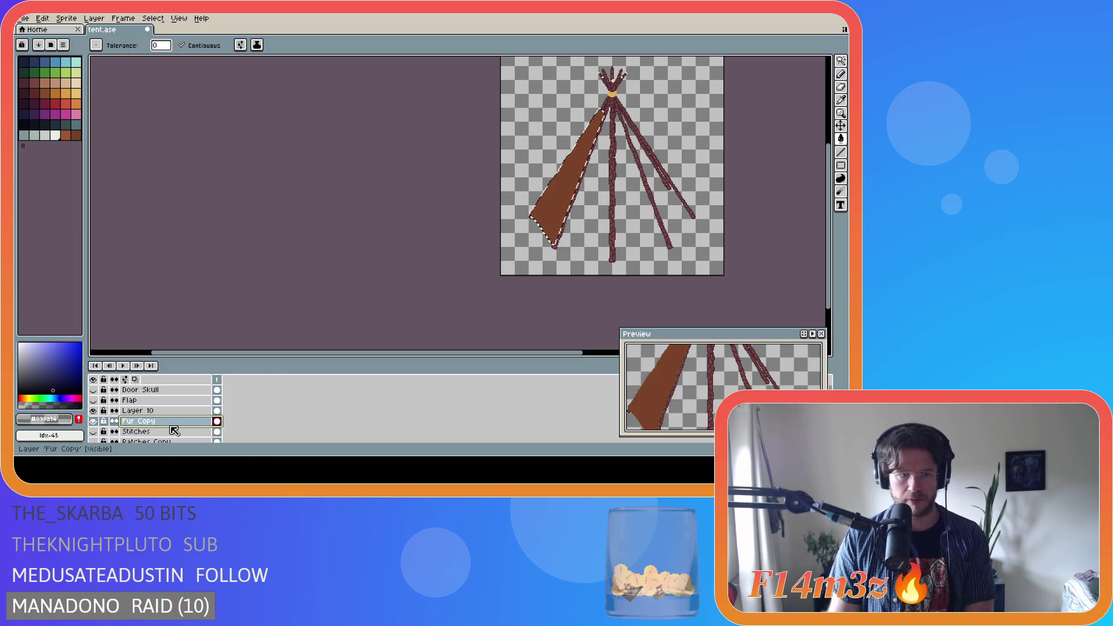
{"action": "key", "text": "Delete"}
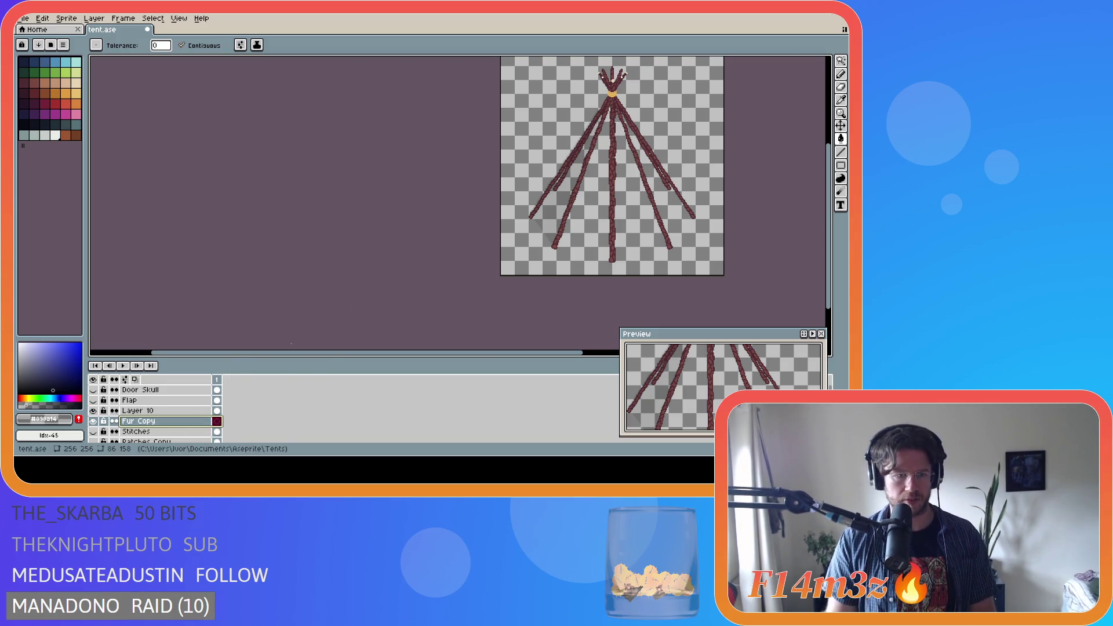
Make the Stitches, Patches Copy and Patches layers visible again
{"action": "scroll", "coordinate": [264, 409], "scroll_direction": "down", "scroll_amount": 1}
{"action": "scroll", "coordinate": [264, 411], "scroll_direction": "down", "scroll_amount": 1}
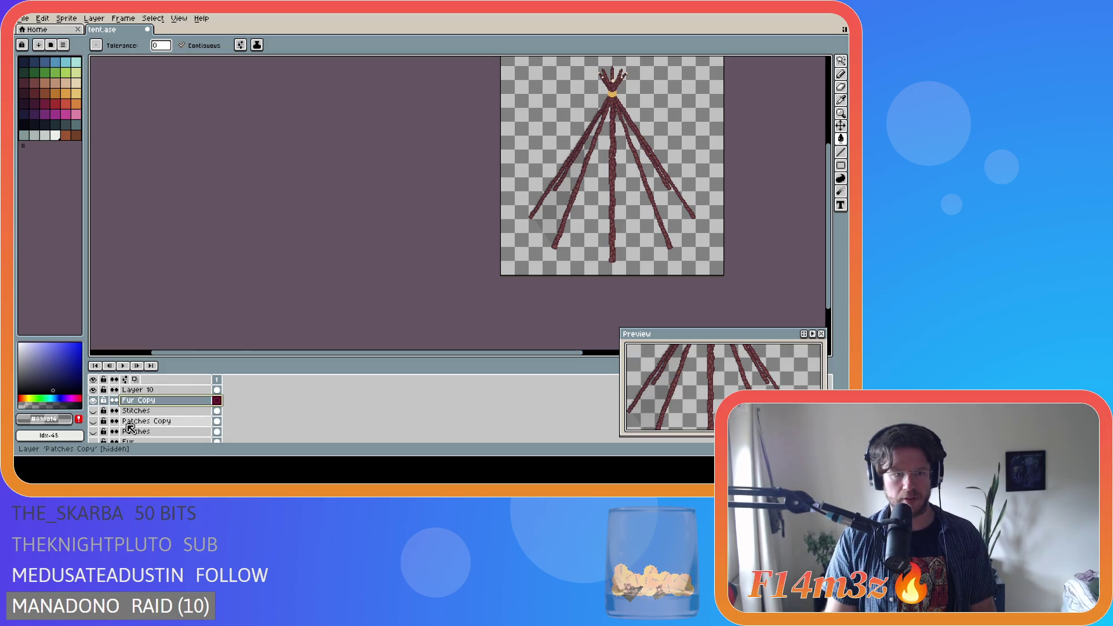
{"action": "left_click", "coordinate": [94, 410]}
{"action": "left_click", "coordinate": [93, 421]}
{"action": "left_click", "coordinate": [93, 432]}
{"action": "scroll", "coordinate": [95, 434], "scroll_direction": "down", "scroll_amount": 1}
{"action": "scroll", "coordinate": [100, 437], "scroll_direction": "down", "scroll_amount": 1}
Hide the Fur layer and show the Flap layer with the pale open door flap
{"action": "left_click", "coordinate": [96, 421]}
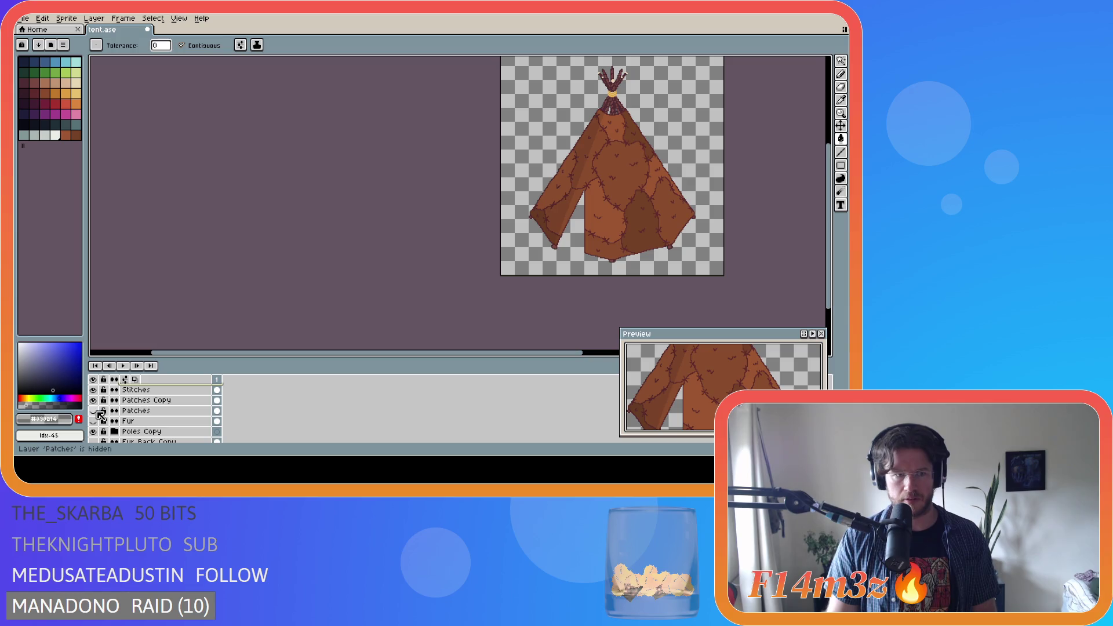
{"action": "scroll", "coordinate": [102, 415], "scroll_direction": "up", "scroll_amount": 4}
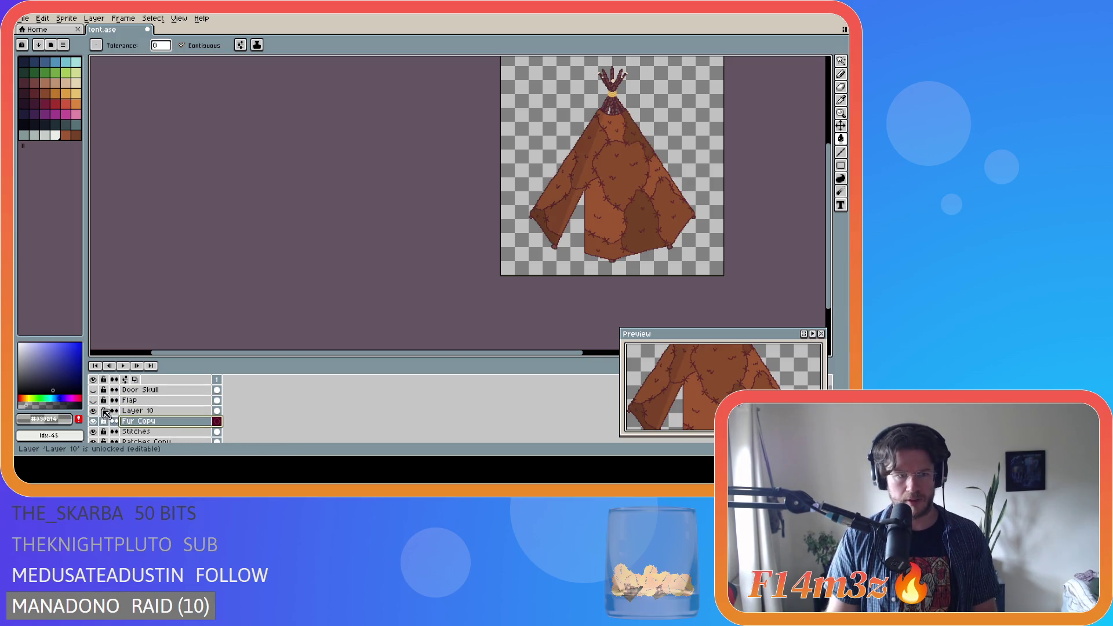
{"action": "left_click", "coordinate": [93, 401]}
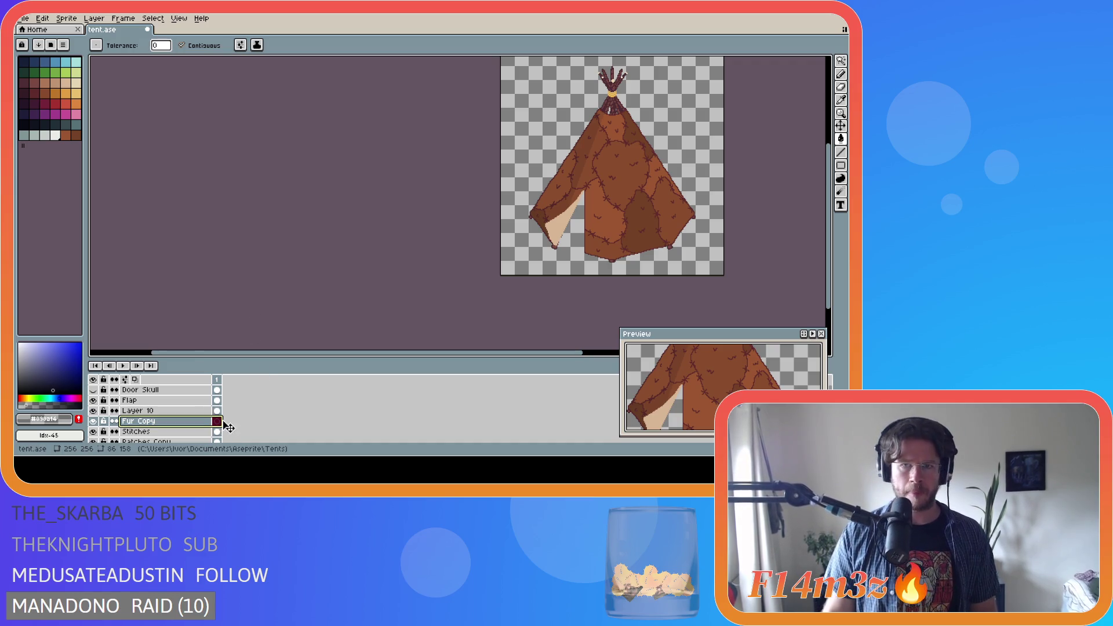
{"action": "scroll", "coordinate": [243, 412], "scroll_direction": "down", "scroll_amount": 1}
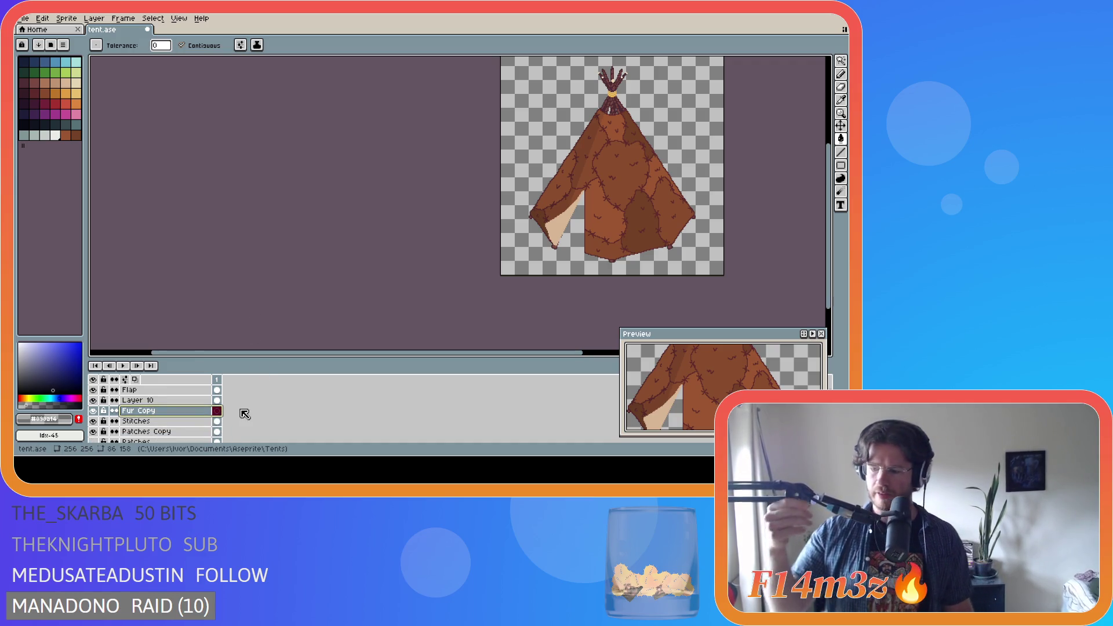
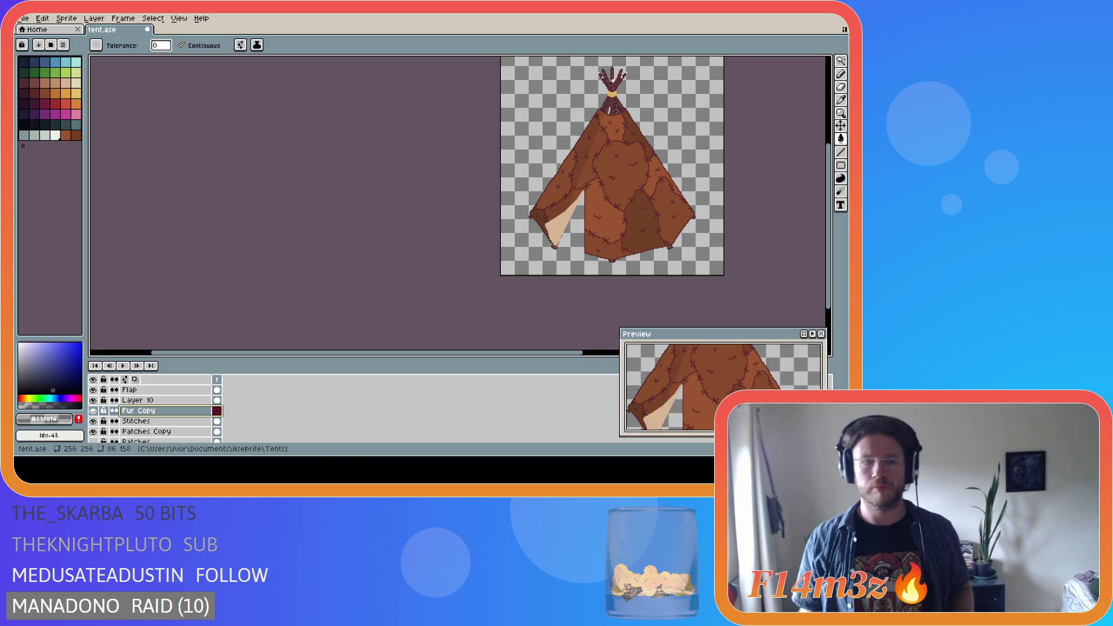
Hide the beige door flap layer
{"action": "scroll", "coordinate": [148, 424], "scroll_direction": "down", "scroll_amount": 1}
{"action": "scroll", "coordinate": [149, 424], "scroll_direction": "down", "scroll_amount": 1}
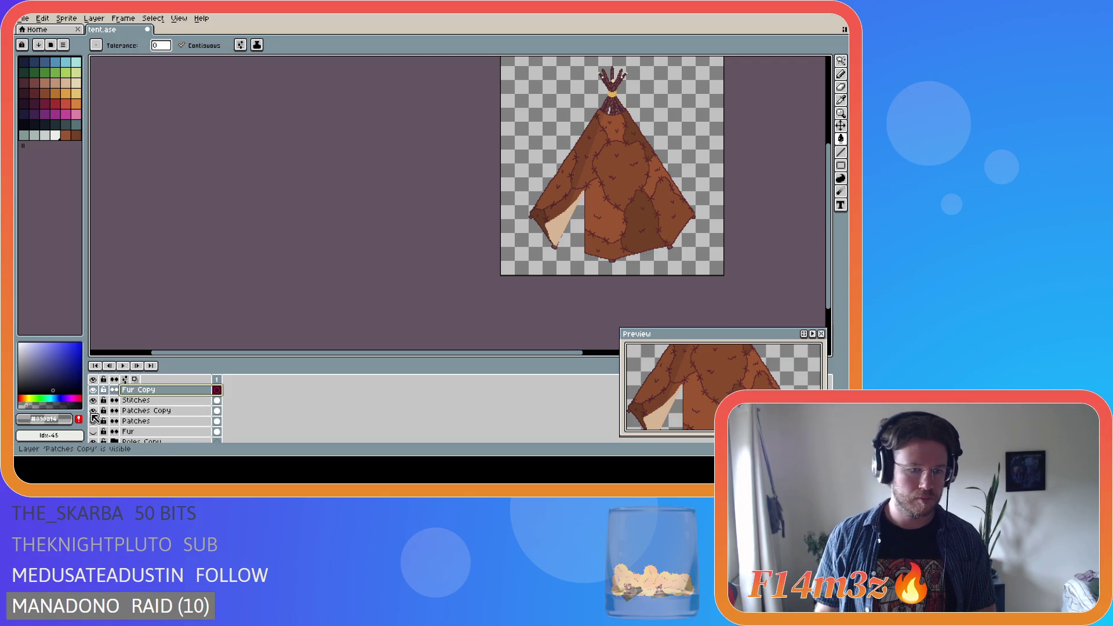
{"action": "scroll", "coordinate": [106, 431], "scroll_direction": "down", "scroll_amount": 2}
{"action": "scroll", "coordinate": [106, 430], "scroll_direction": "up", "scroll_amount": 4}
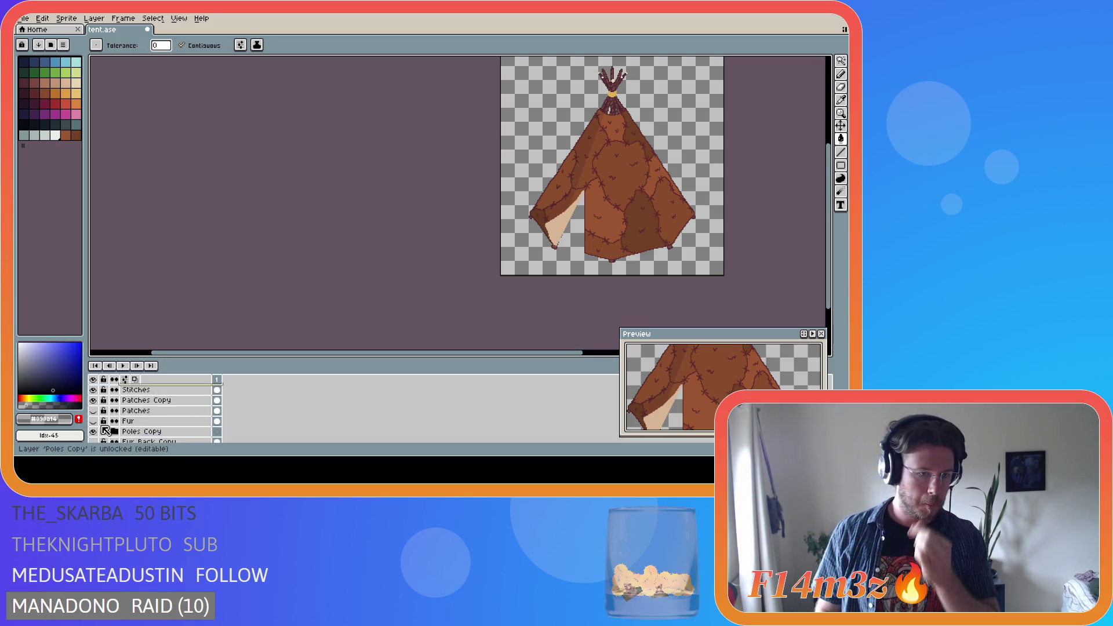
{"action": "left_click_drag", "start_coordinate": [95, 437], "coordinate": [94, 400]}
{"action": "scroll", "coordinate": [108, 434], "scroll_direction": "down", "scroll_amount": 1}
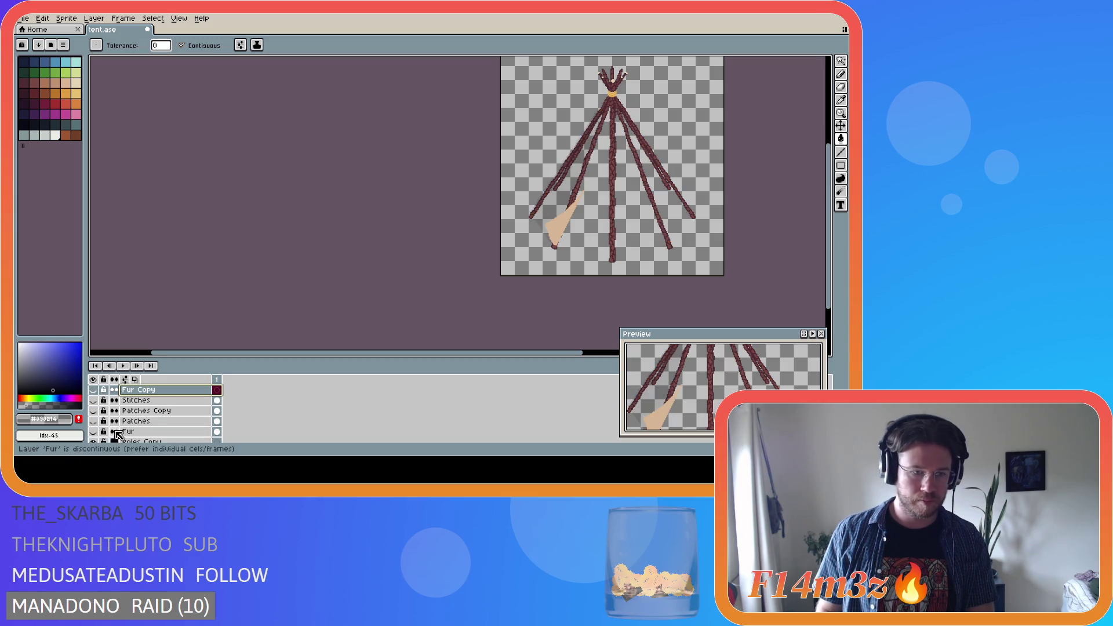
{"action": "scroll", "coordinate": [108, 423], "scroll_direction": "up", "scroll_amount": 2}
{"action": "left_click", "coordinate": [93, 401]}
{"action": "scroll", "coordinate": [98, 411], "scroll_direction": "down", "scroll_amount": 5}
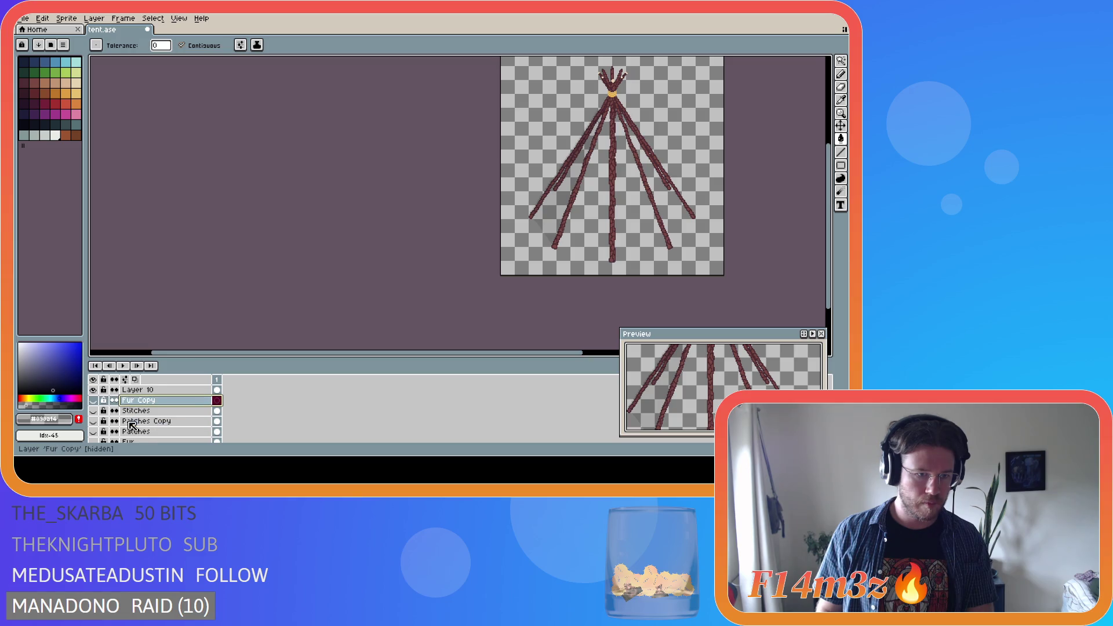
Preview the brown Fur layer, then leave it hidden and unlocked
{"action": "left_click", "coordinate": [93, 410]}
{"action": "left_click", "coordinate": [94, 411]}
{"action": "double_click", "coordinate": [94, 411]}
{"action": "left_click", "coordinate": [103, 411]}
{"action": "scroll", "coordinate": [103, 417], "scroll_direction": "up", "scroll_amount": 2}
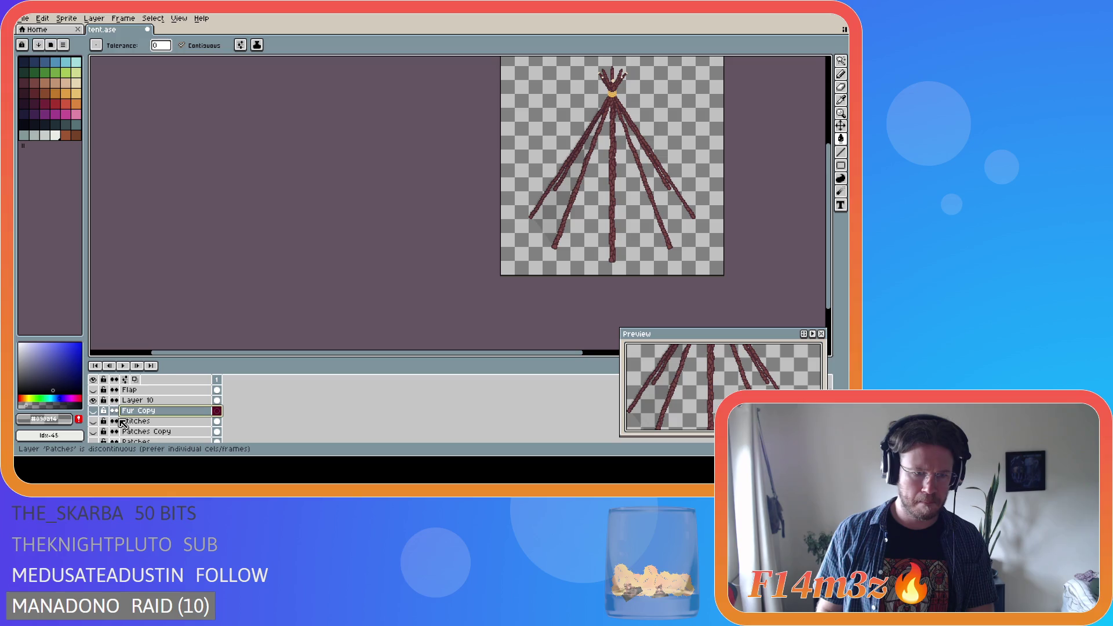
{"action": "scroll", "coordinate": [145, 429], "scroll_direction": "down", "scroll_amount": 2}
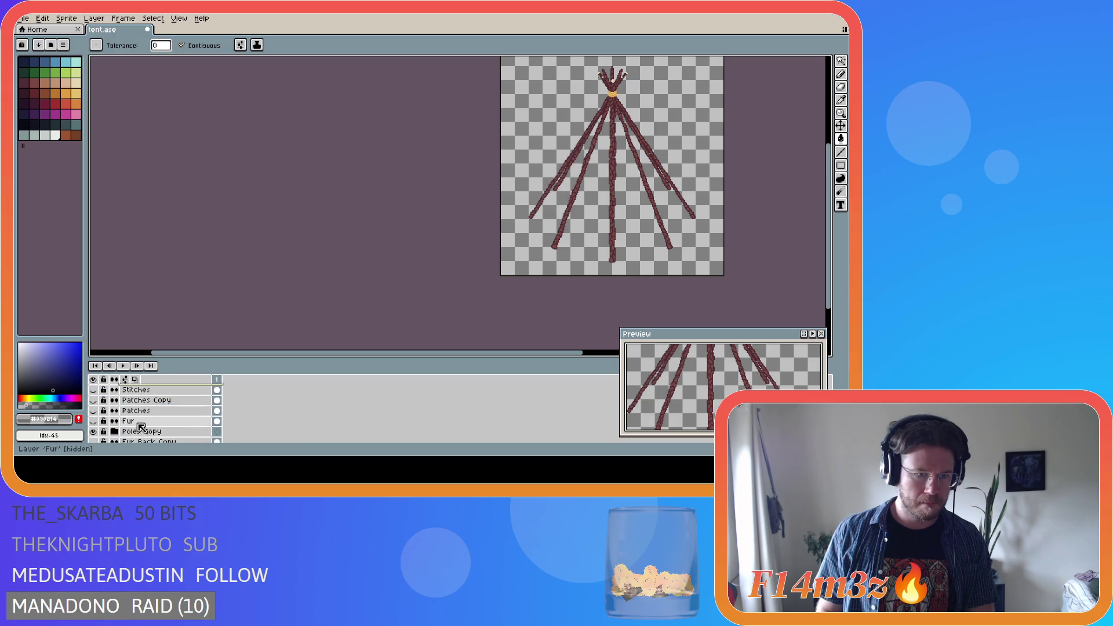
{"action": "left_click", "coordinate": [93, 411]}
{"action": "left_click", "coordinate": [93, 411]}
Duplicate the Fur layer and show the new Fur Copy layer
{"action": "left_click", "coordinate": [127, 410]}
{"action": "right_click", "coordinate": [144, 412]}
{"action": "left_click", "coordinate": [163, 430]}
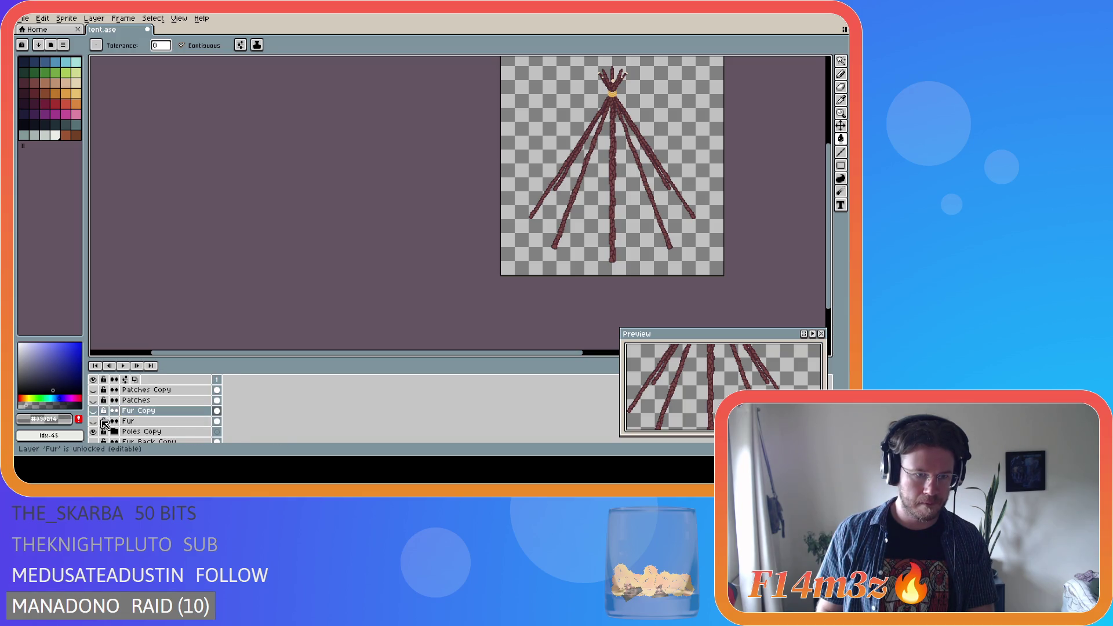
{"action": "left_click", "coordinate": [93, 410]}
{"action": "scroll", "coordinate": [153, 418], "scroll_direction": "down", "scroll_amount": 1}
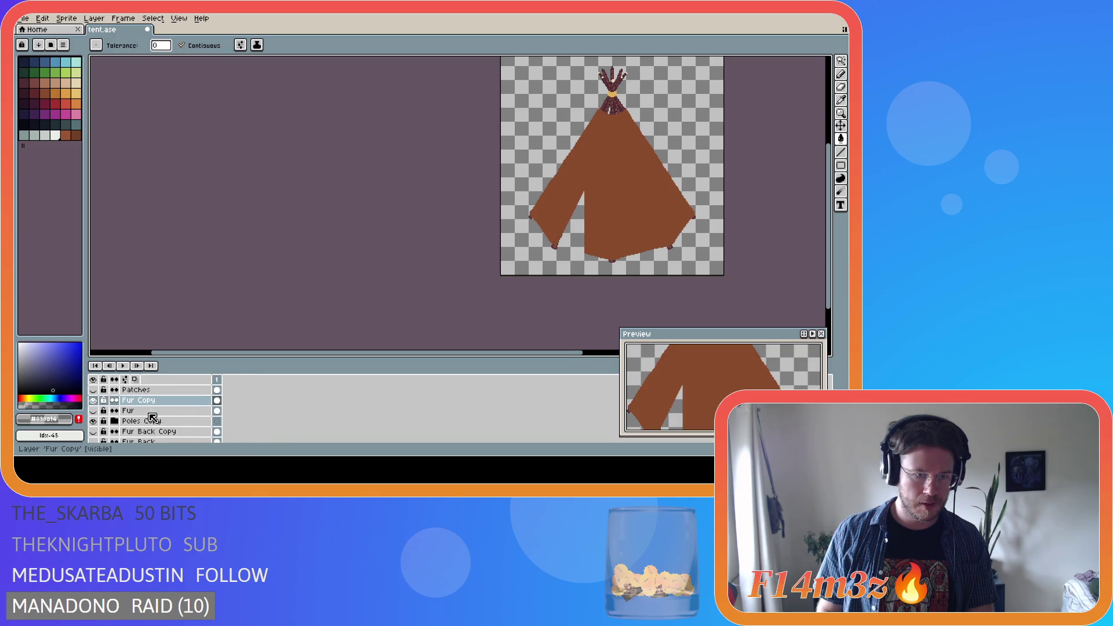
Move Fur Copy beneath Poles Copy and delete the right half of its fur
{"action": "double_click", "coordinate": [175, 401]}
{"action": "left_click_drag", "start_coordinate": [178, 407], "coordinate": [176, 429]}
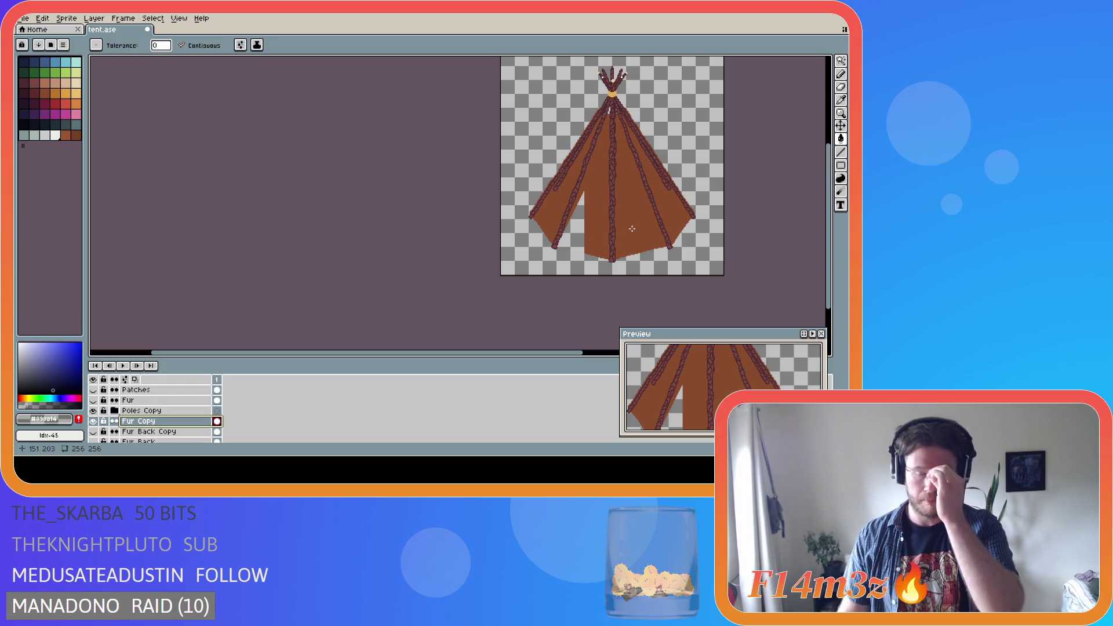
{"action": "key", "text": "m"}
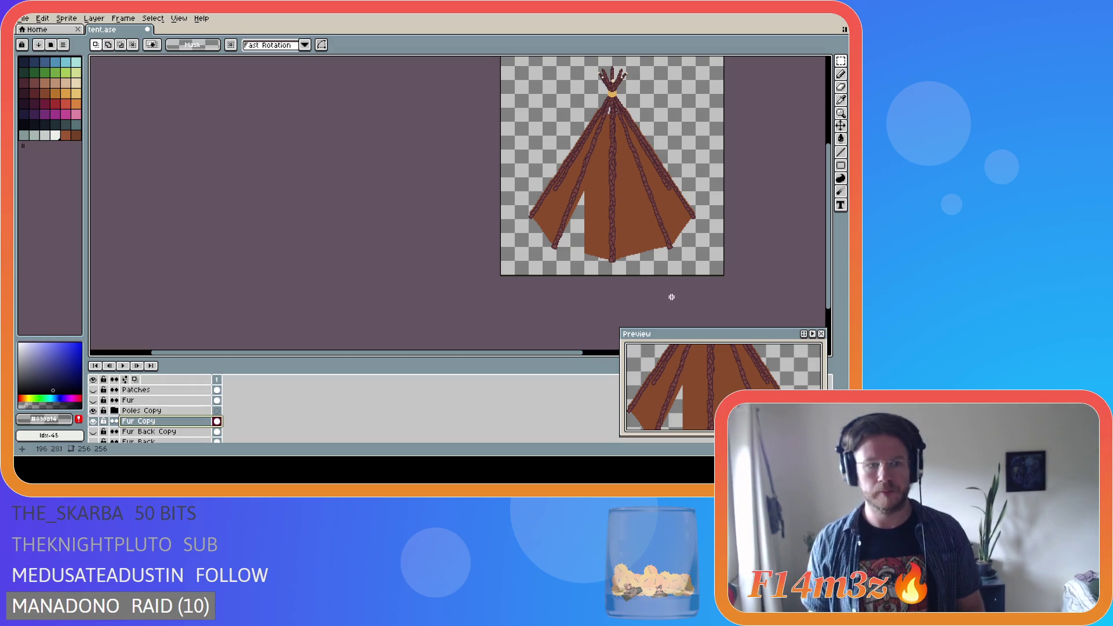
{"action": "mouse_move", "coordinate": [760, 283]}
{"action": "left_mouse_down"}
{"action": "mouse_move", "coordinate": [658, 174]}
{"action": "mouse_move", "coordinate": [612, 71]}
{"action": "left_mouse_up"}
{"action": "key", "text": "Delete"}
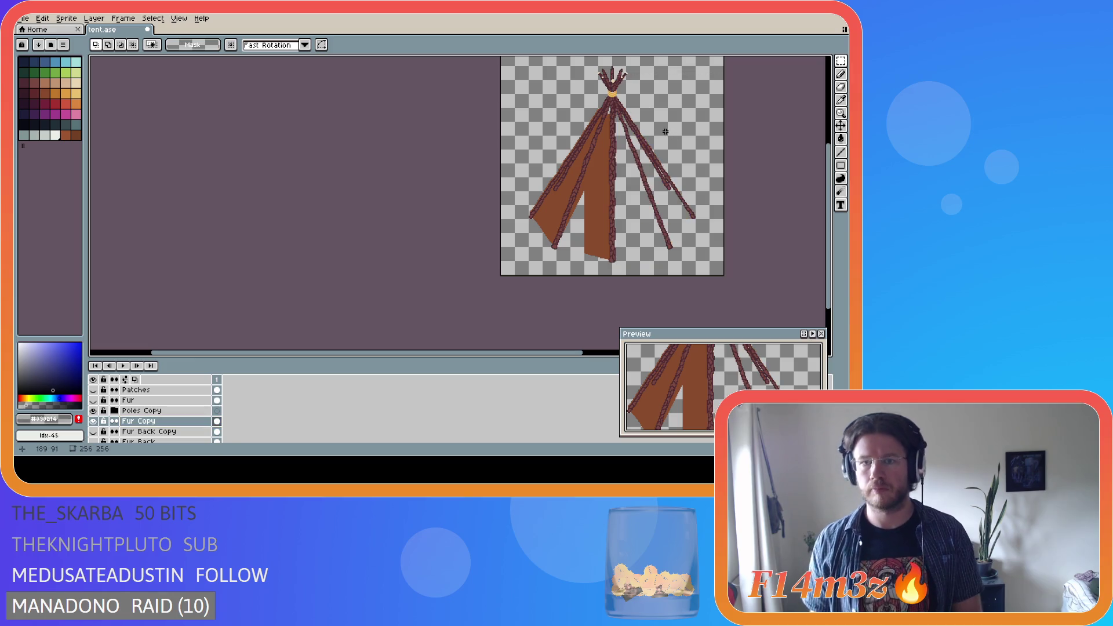
Show Layer 10 and magic-wand select the door flap area
{"action": "scroll", "coordinate": [145, 386], "scroll_direction": "up", "scroll_amount": 2}
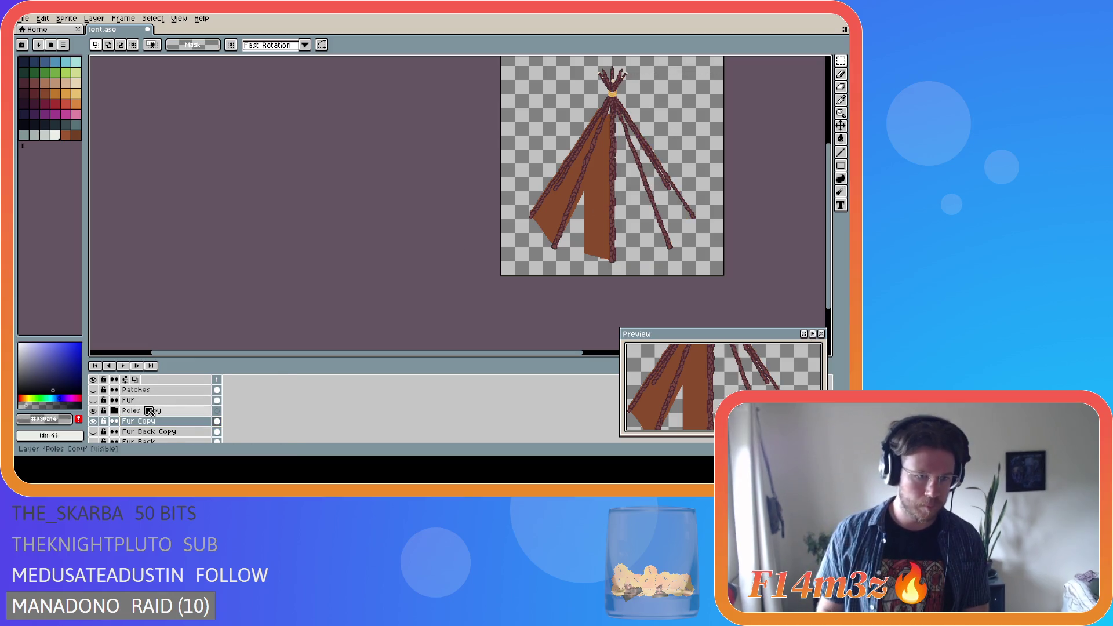
{"action": "scroll", "coordinate": [156, 430], "scroll_direction": "up", "scroll_amount": 1}
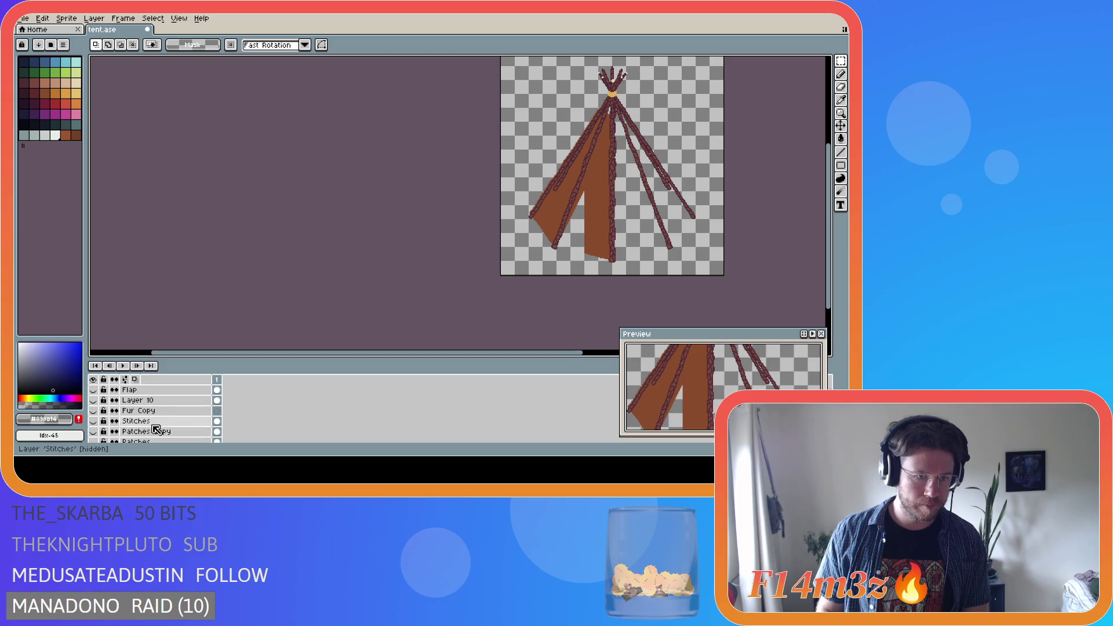
{"action": "scroll", "coordinate": [152, 427], "scroll_direction": "up", "scroll_amount": 1}
{"action": "left_click", "coordinate": [92, 411]}
{"action": "left_click", "coordinate": [164, 413]}
{"action": "key", "text": "w"}
{"action": "left_click", "coordinate": [565, 188]}
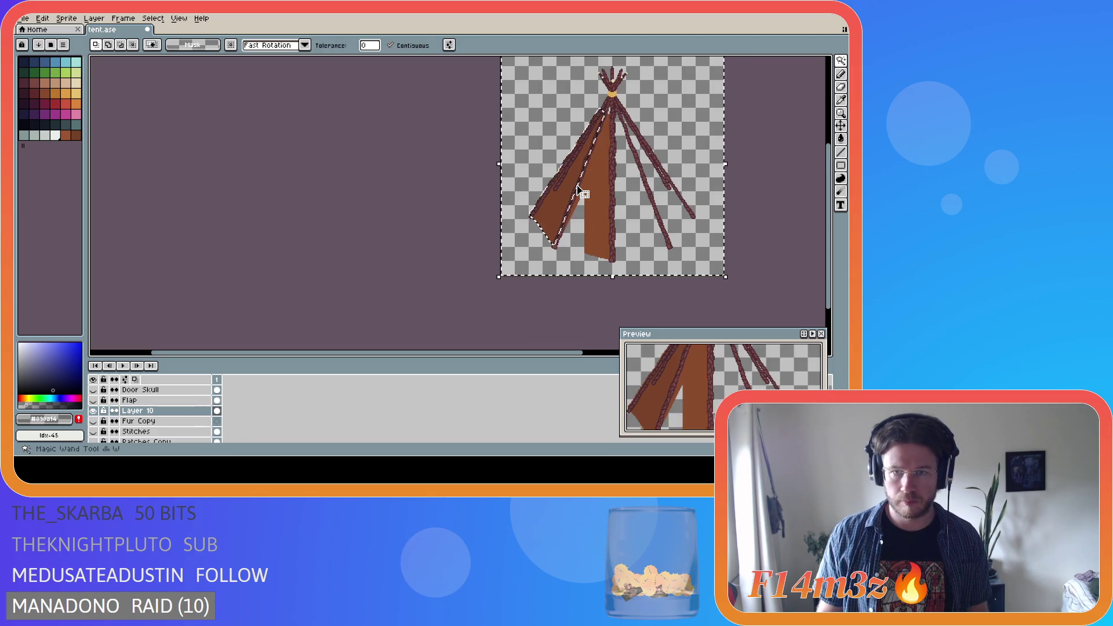
{"action": "key", "text": "Delete"}
Delete Fur Copy's fur under the flap and select the remaining central brown strip
{"action": "scroll", "coordinate": [153, 422], "scroll_direction": "down", "scroll_amount": 4}
{"action": "scroll", "coordinate": [156, 421], "scroll_direction": "down", "scroll_amount": 2}
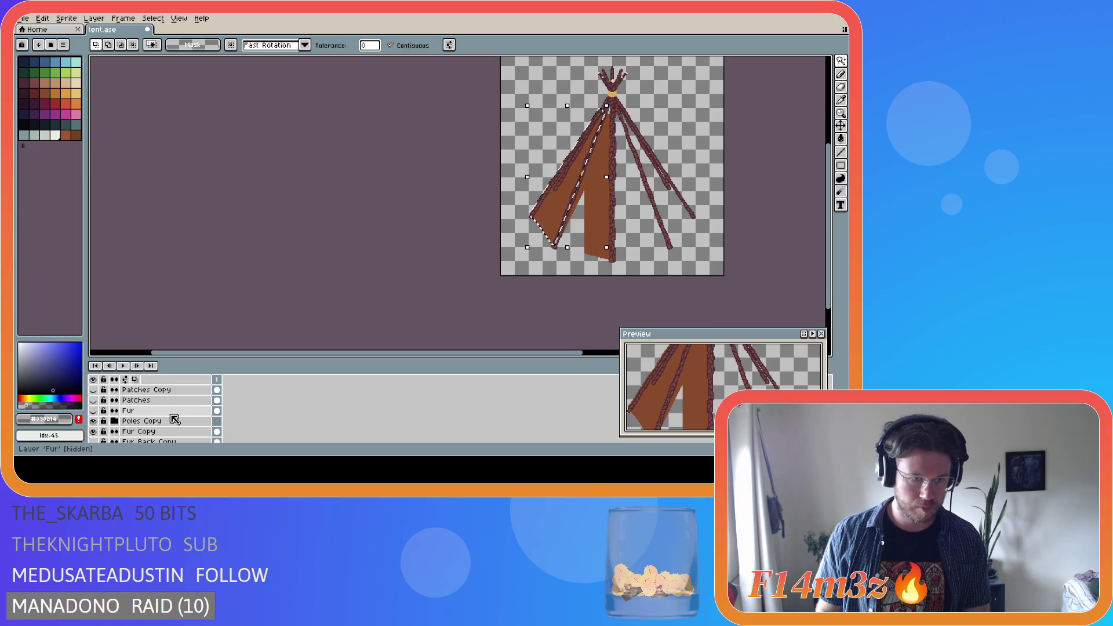
{"action": "left_click", "coordinate": [174, 426]}
{"action": "key", "text": "Delete"}
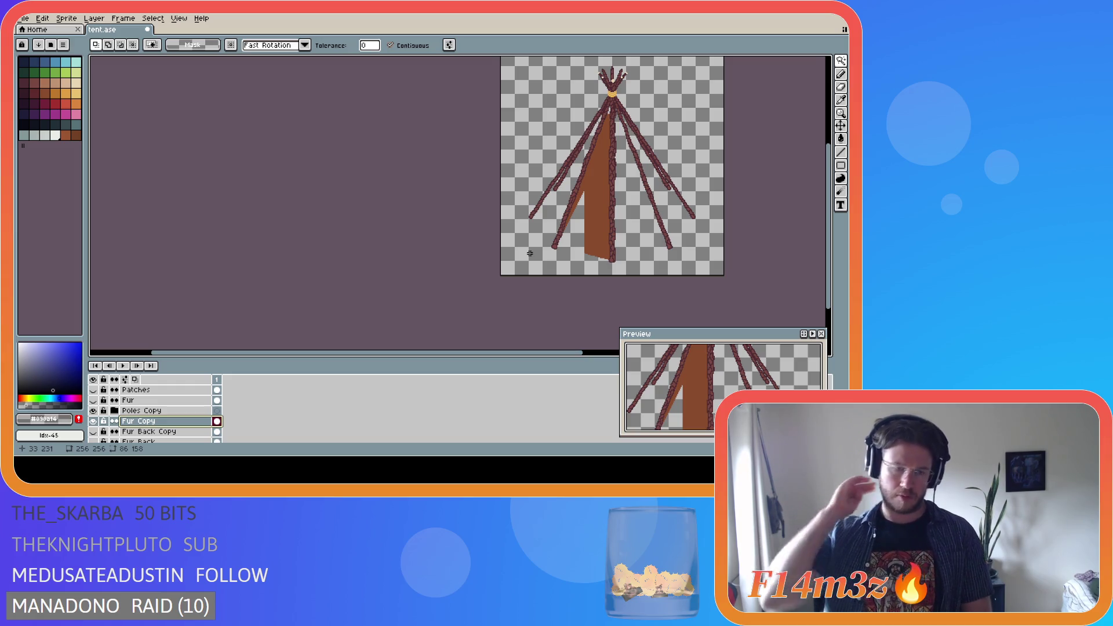
{"action": "left_click", "coordinate": [603, 186]}
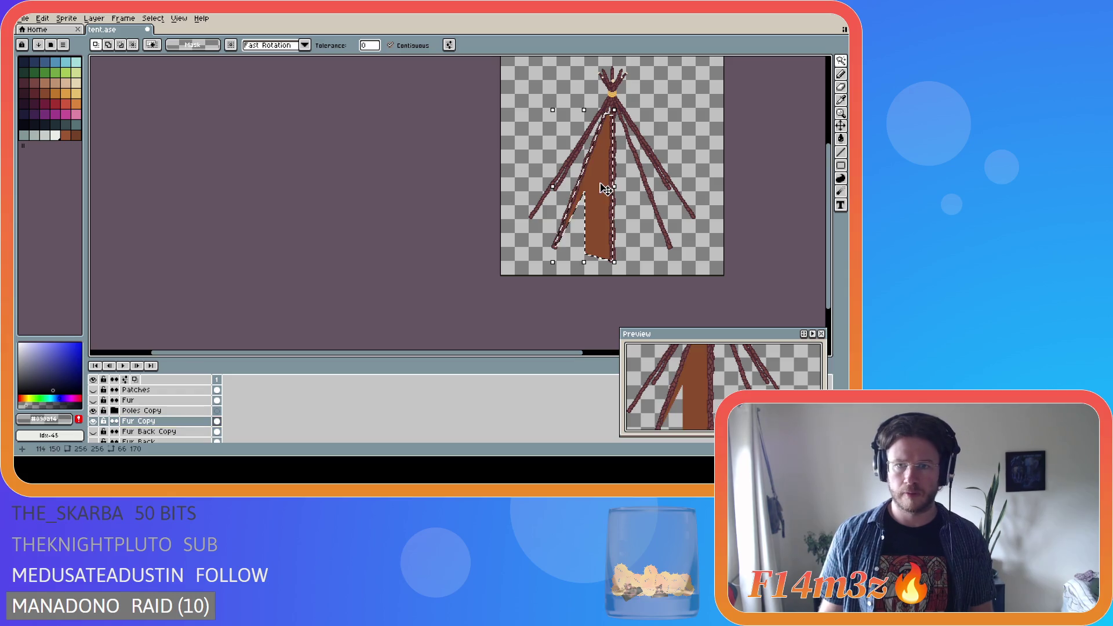
Add a new layer, Layer 11, above Layer 10
{"action": "scroll", "coordinate": [179, 429], "scroll_direction": "up", "scroll_amount": 3}
{"action": "right_click", "coordinate": [174, 400]}
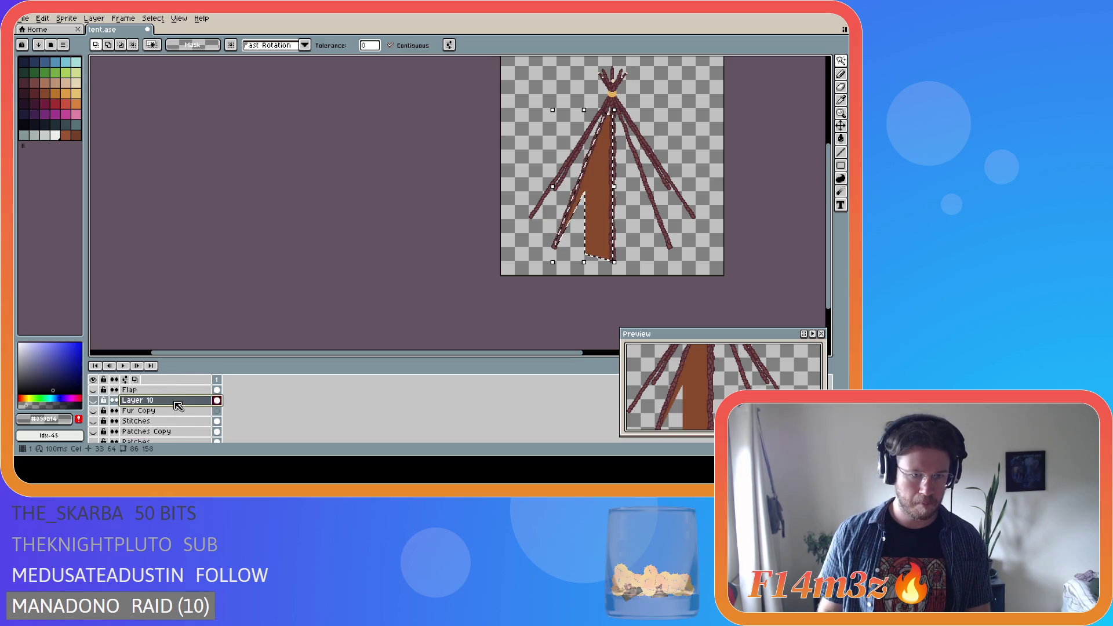
{"action": "mouse_move", "coordinate": [242, 392]}
{"action": "left_click", "coordinate": [274, 387]}
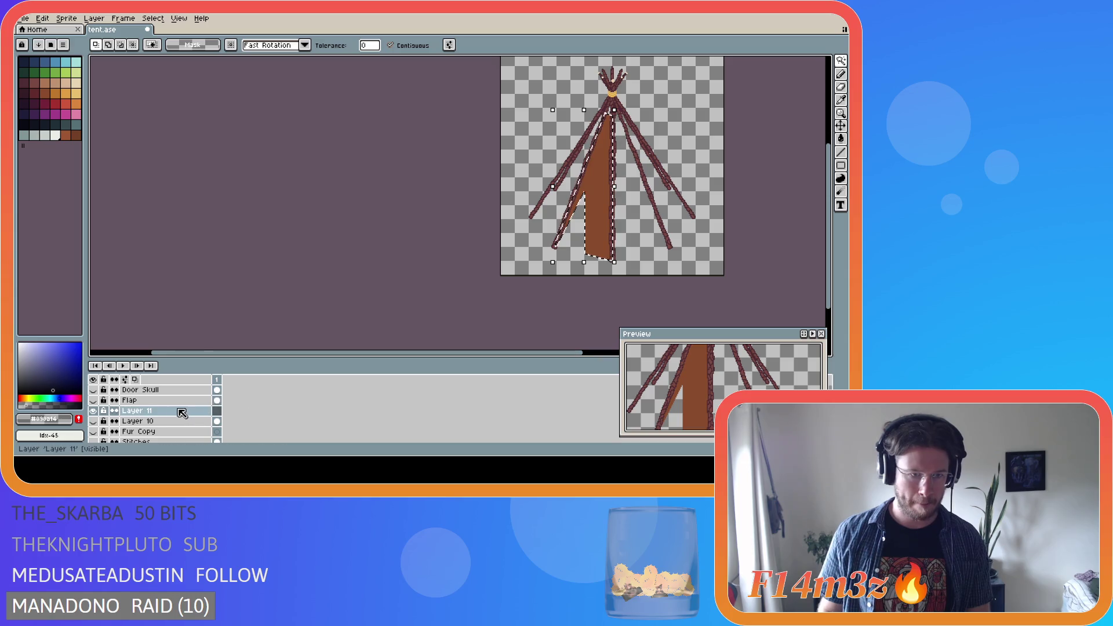
Set foreground alpha to 16, fill the selected strip on Layer 11, then deselect
{"action": "scroll", "coordinate": [149, 417], "scroll_direction": "up", "scroll_amount": 1}
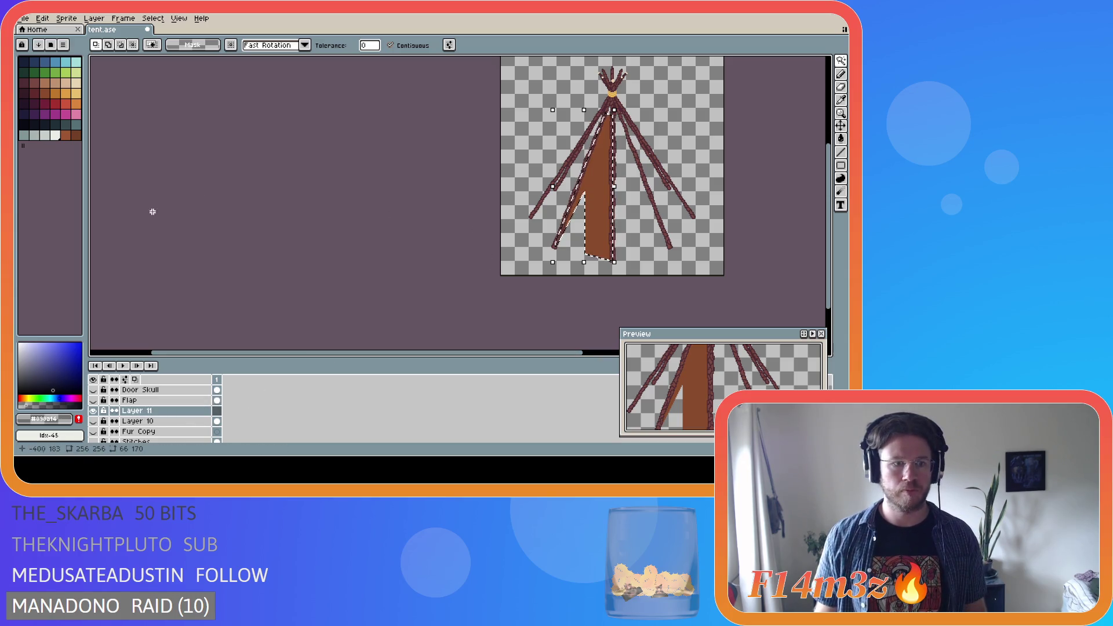
{"action": "left_click", "coordinate": [43, 419]}
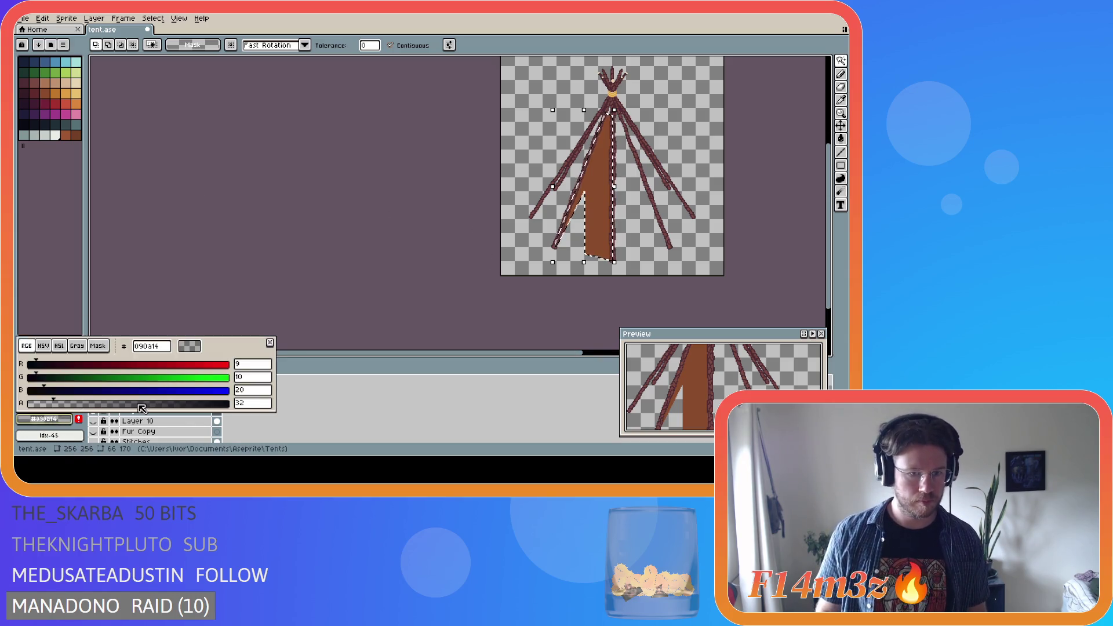
{"action": "double_click", "coordinate": [255, 408]}
{"action": "type", "text": "16"}
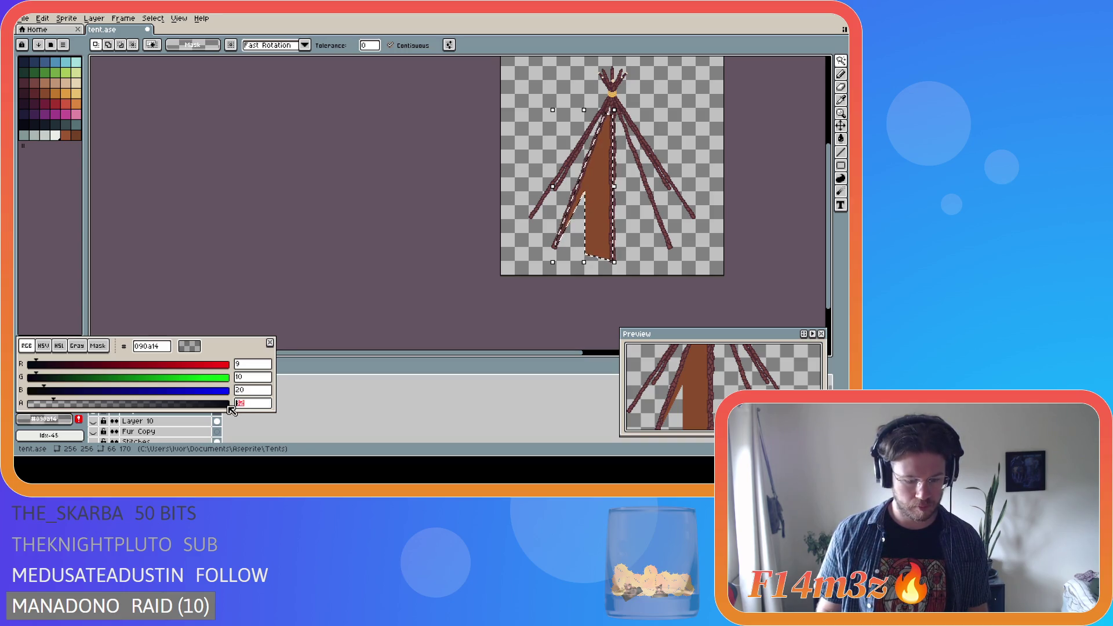
{"action": "left_click", "coordinate": [279, 406]}
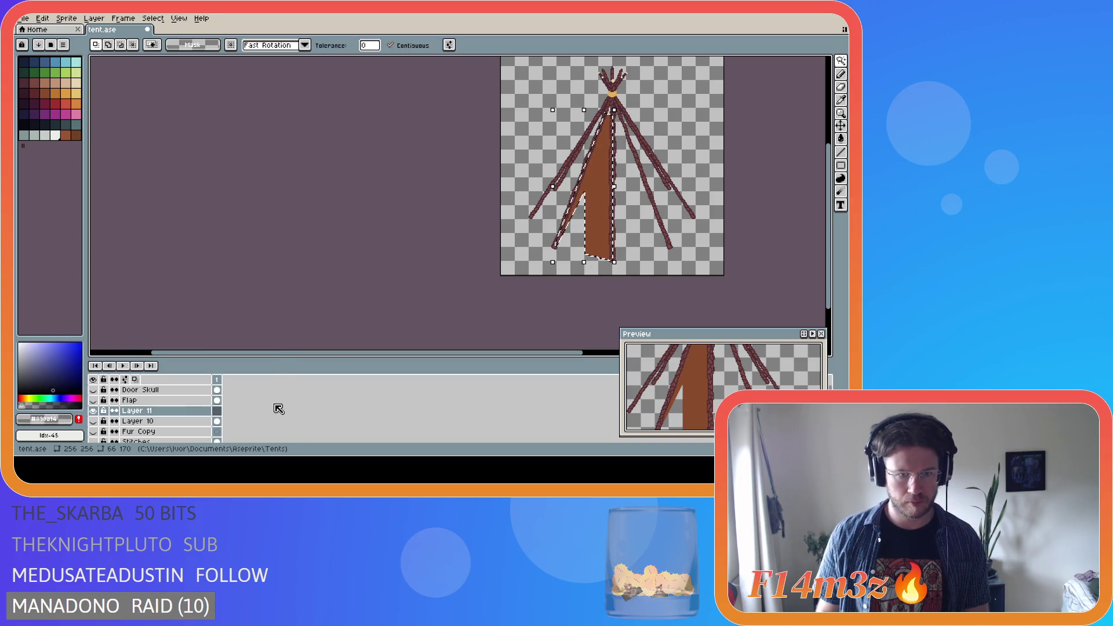
{"action": "key", "text": "g"}
{"action": "left_click", "coordinate": [603, 186]}
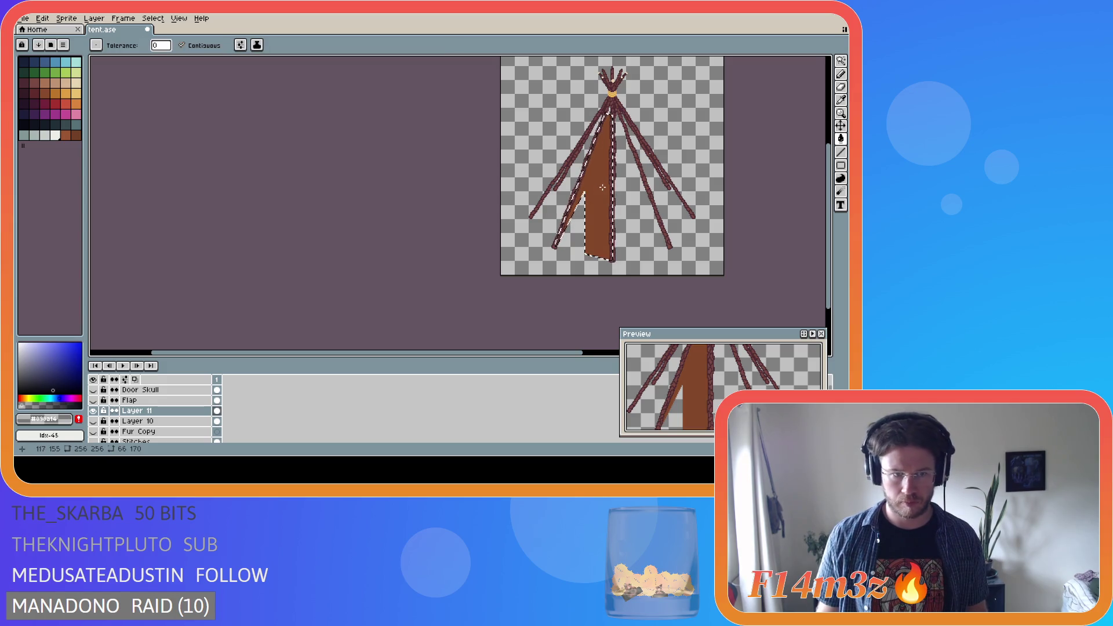
{"action": "key", "text": "ctrl+d"}
{"action": "key", "text": "m"}
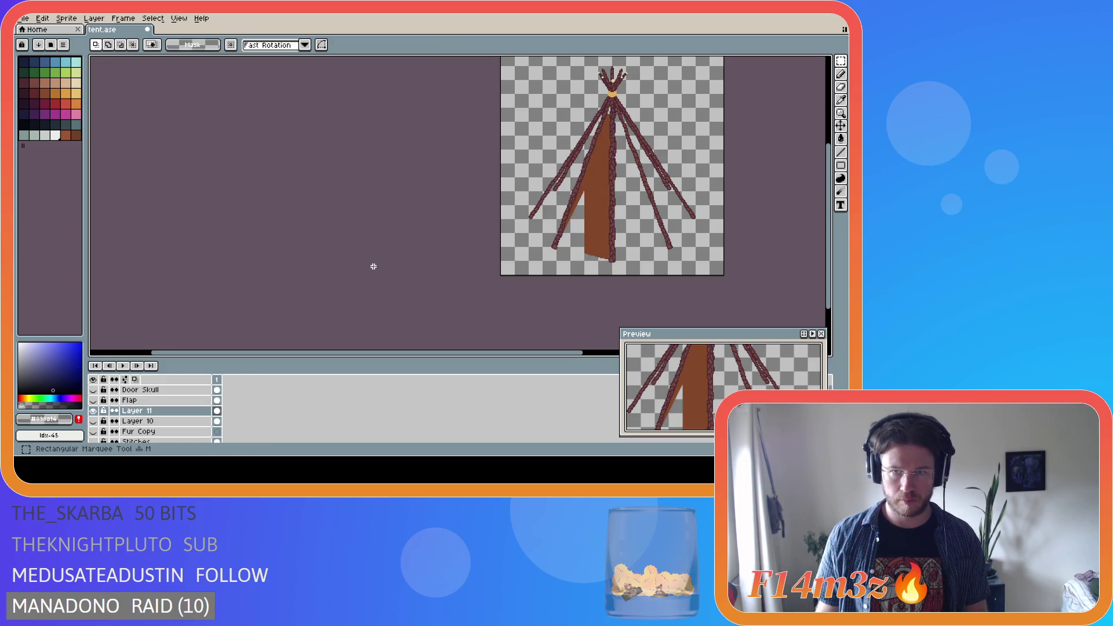
{"action": "scroll", "coordinate": [168, 409], "scroll_direction": "down", "scroll_amount": 4}
{"action": "scroll", "coordinate": [174, 409], "scroll_direction": "down", "scroll_amount": 5}
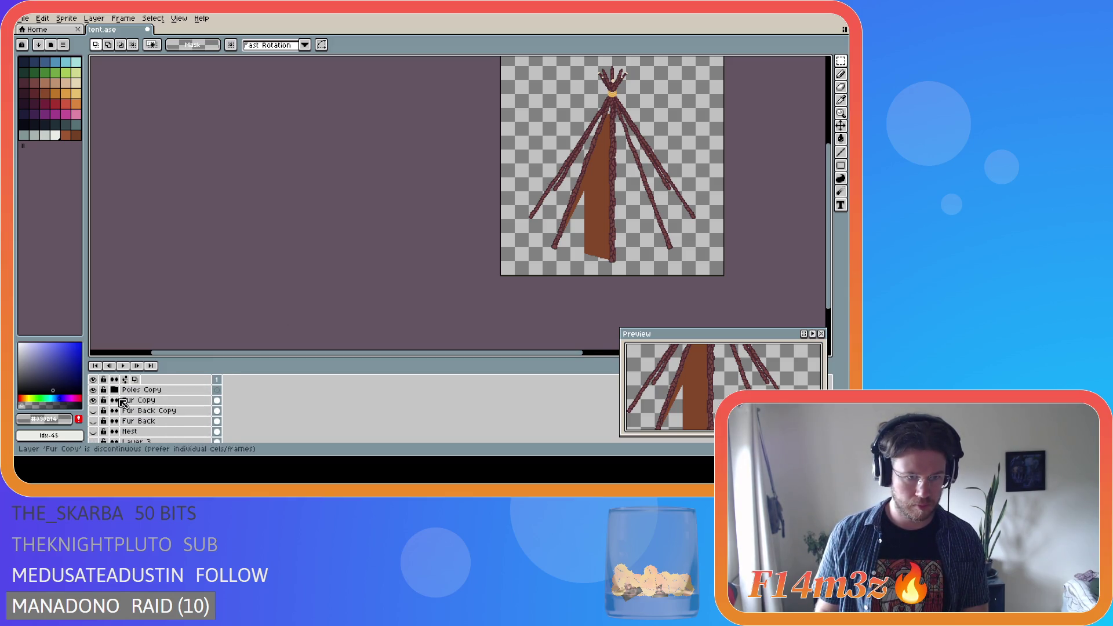
Select the Fur Copy layer and try deleting it with Delete
{"action": "left_click", "coordinate": [123, 402]}
{"action": "key", "text": "Delete"}
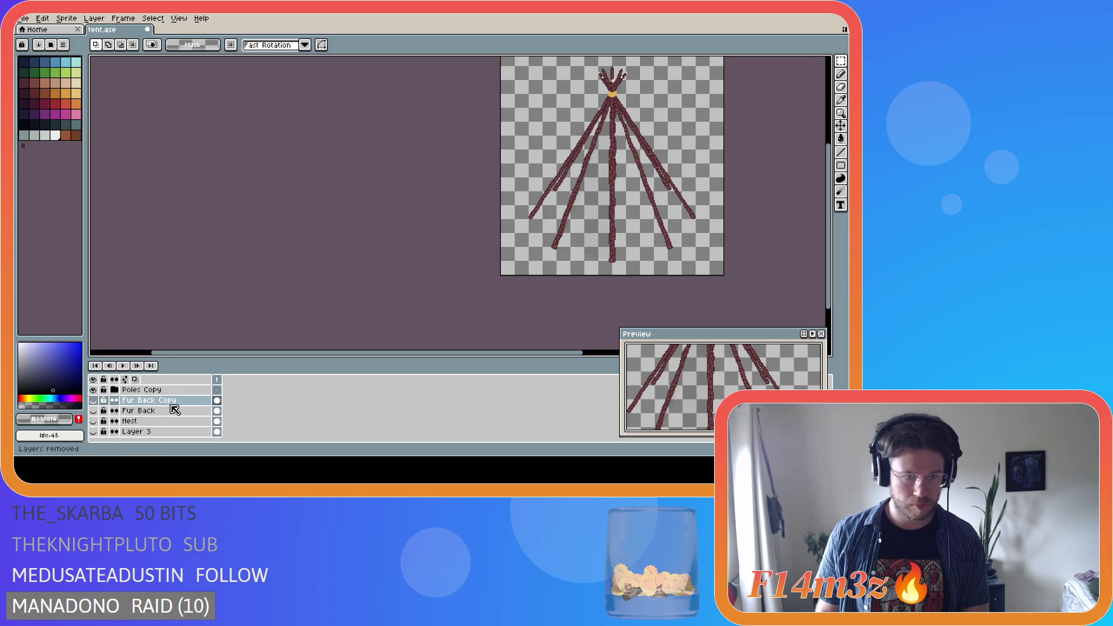
{"action": "scroll", "coordinate": [174, 409], "scroll_direction": "up", "scroll_amount": 3}
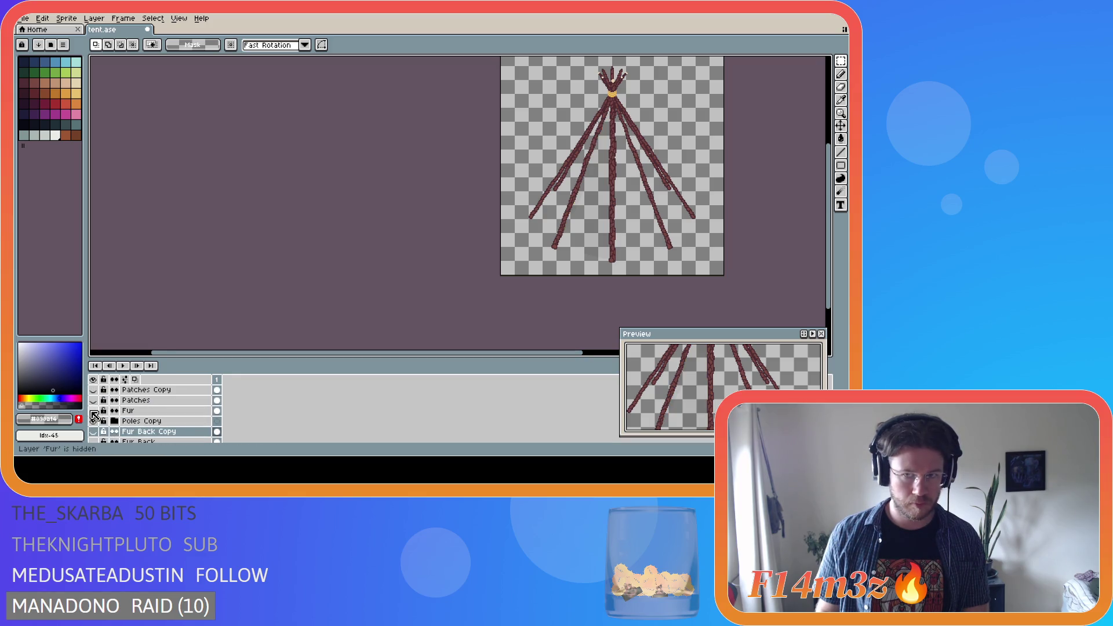
{"action": "scroll", "coordinate": [97, 415], "scroll_direction": "up", "scroll_amount": 2}
Show the patched fur and hide the back fur, stitch, patch and shading layers
{"action": "left_click", "coordinate": [93, 411]}
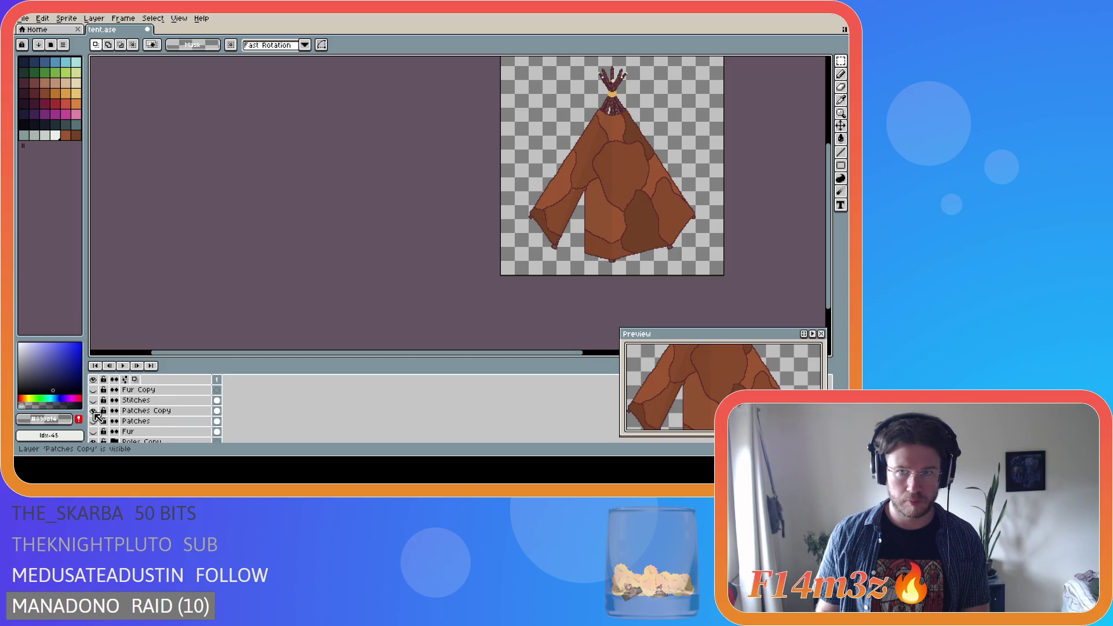
{"action": "scroll", "coordinate": [96, 415], "scroll_direction": "down", "scroll_amount": 5}
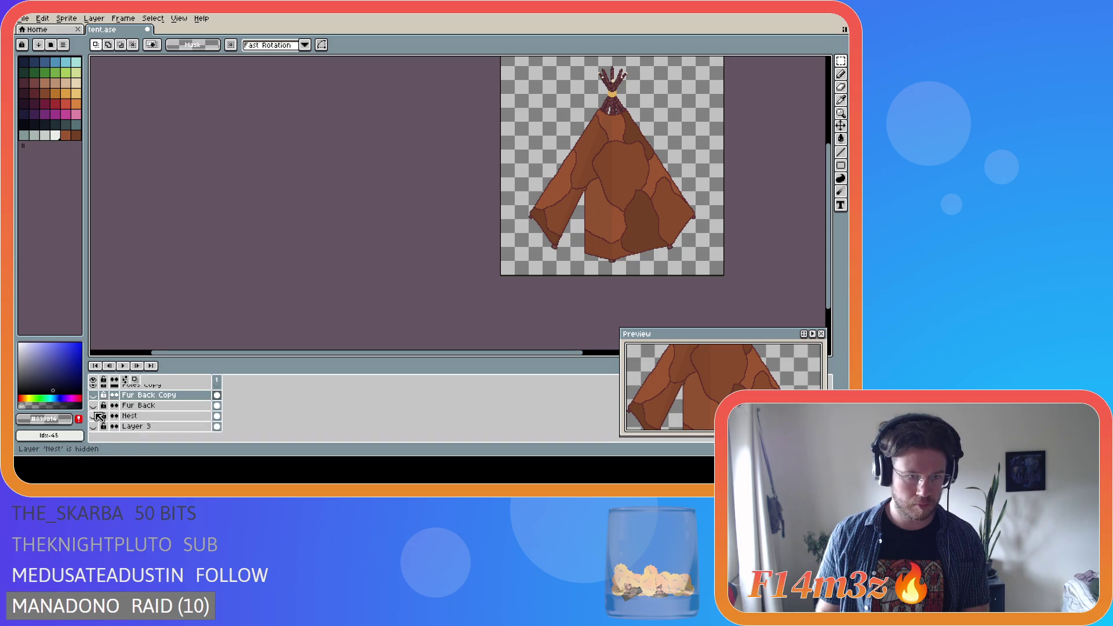
{"action": "left_click", "coordinate": [95, 406]}
{"action": "scroll", "coordinate": [107, 415], "scroll_direction": "up", "scroll_amount": 5}
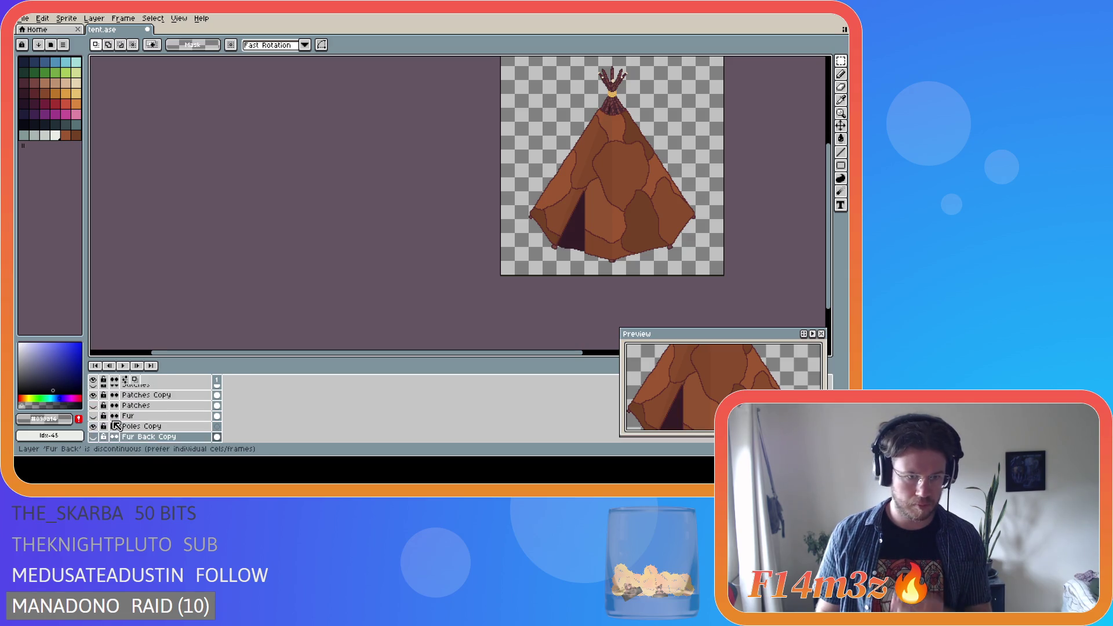
{"action": "scroll", "coordinate": [116, 426], "scroll_direction": "up", "scroll_amount": 3}
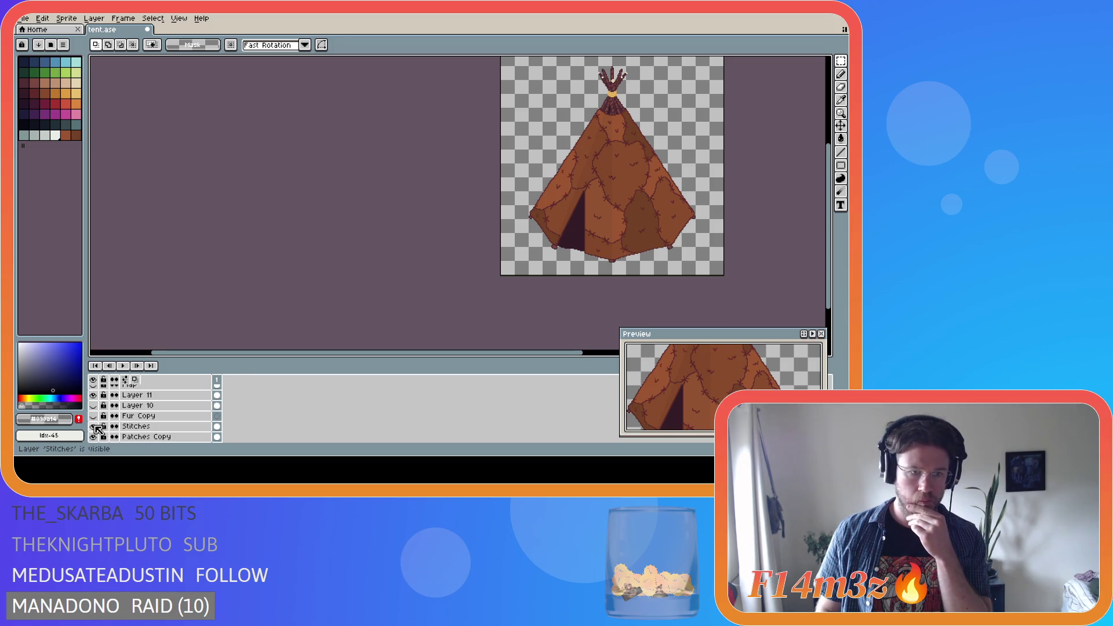
{"action": "left_click", "coordinate": [94, 416]}
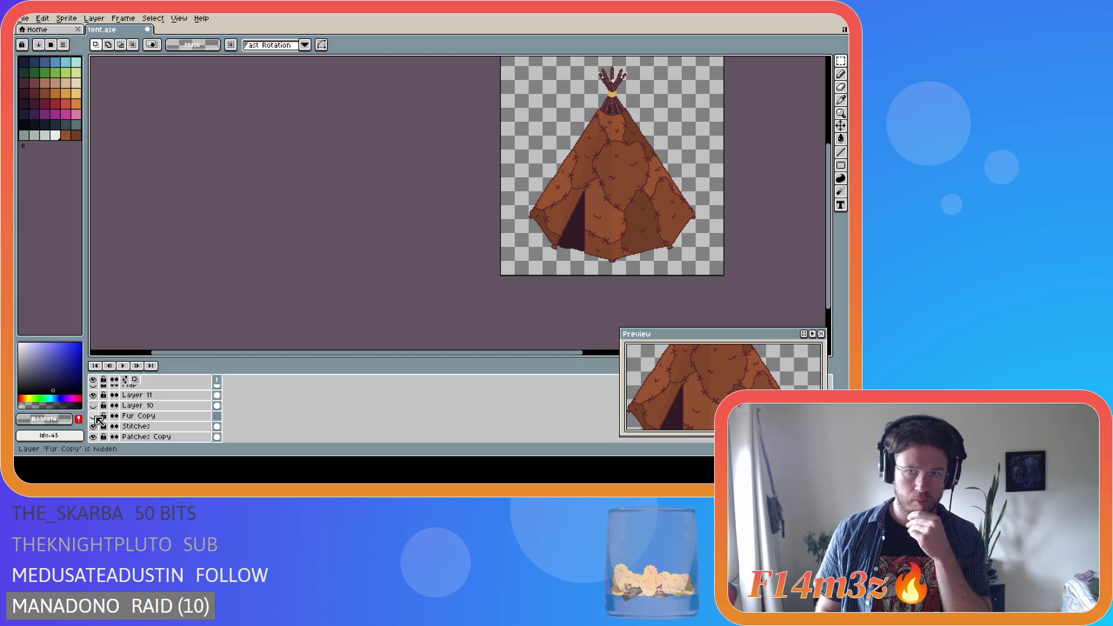
{"action": "left_click", "coordinate": [94, 416]}
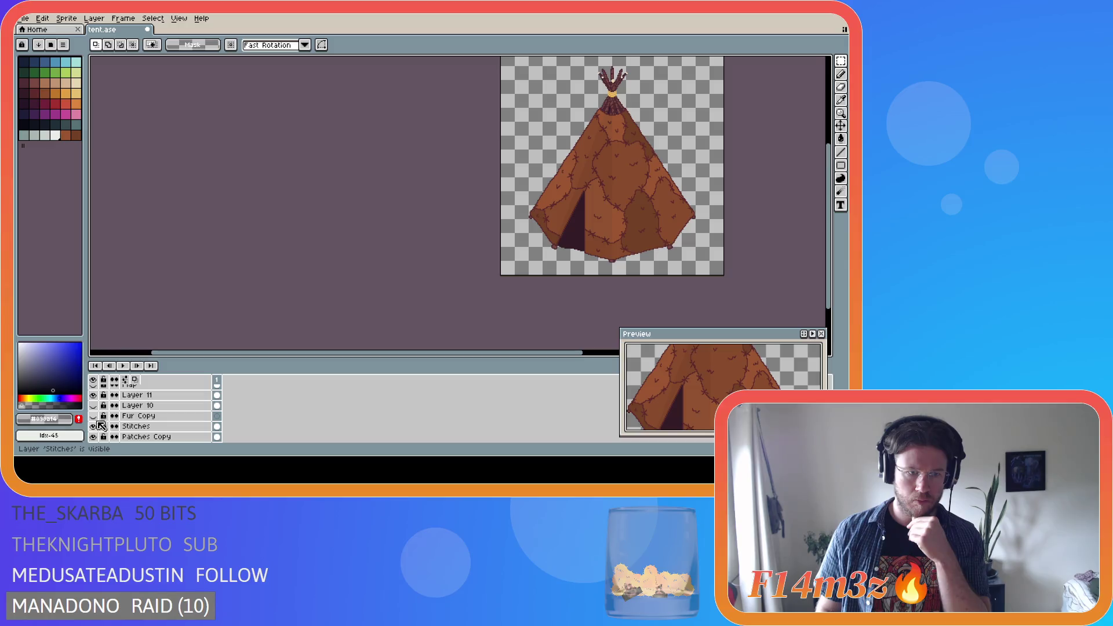
{"action": "mouse_move", "coordinate": [93, 427]}
{"action": "left_mouse_down"}
{"action": "mouse_move", "coordinate": [95, 438]}
{"action": "mouse_move", "coordinate": [97, 426]}
{"action": "left_mouse_up"}
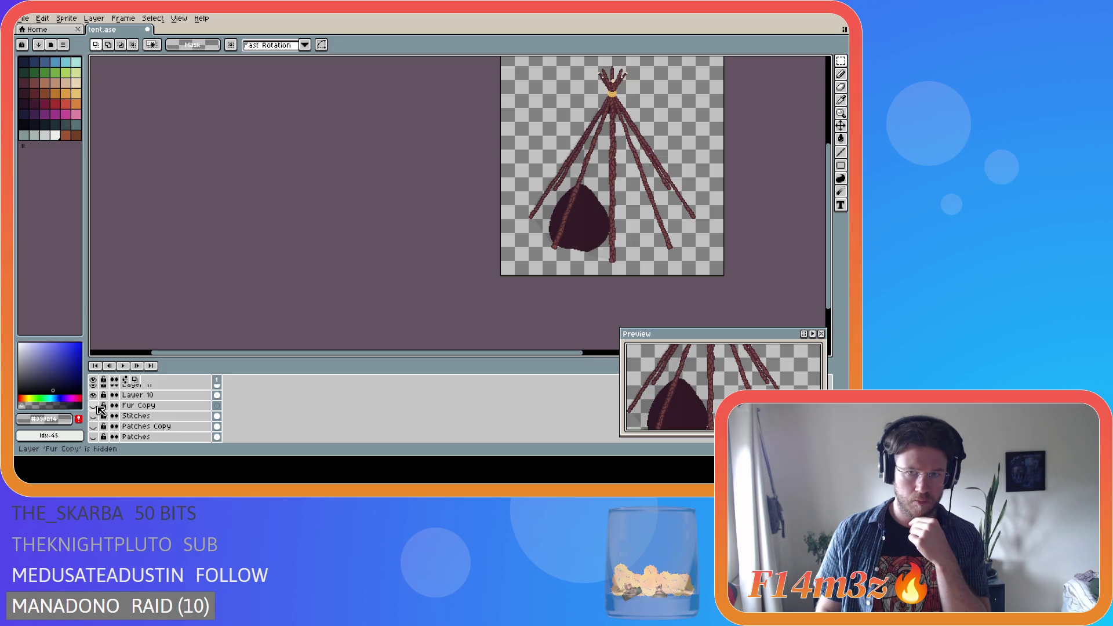
{"action": "scroll", "coordinate": [100, 409], "scroll_direction": "down", "scroll_amount": 1}
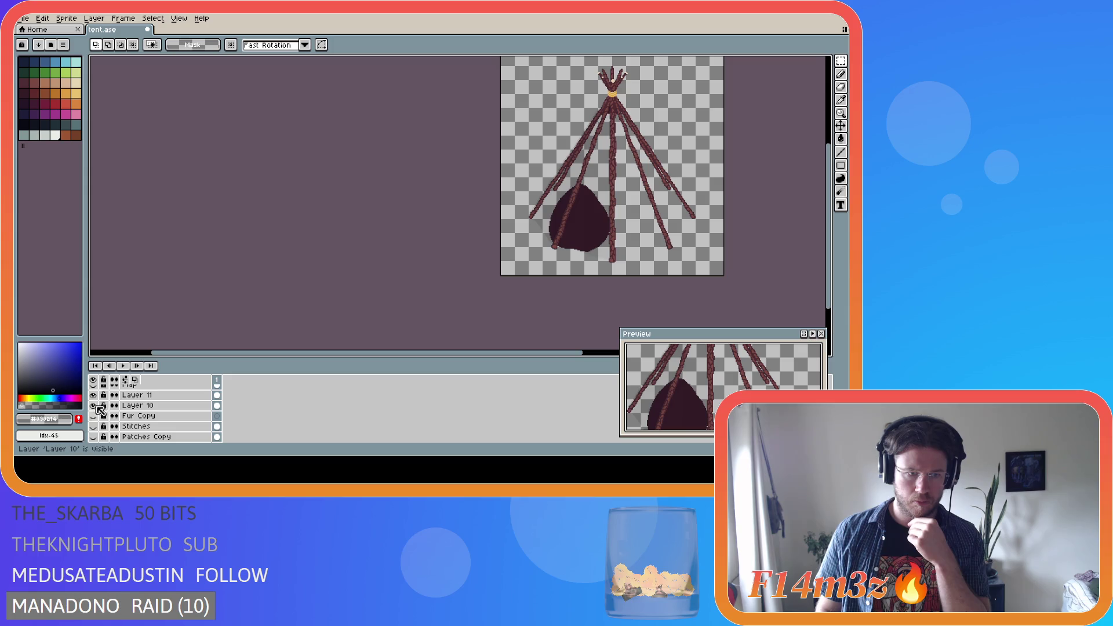
{"action": "left_click", "coordinate": [94, 415]}
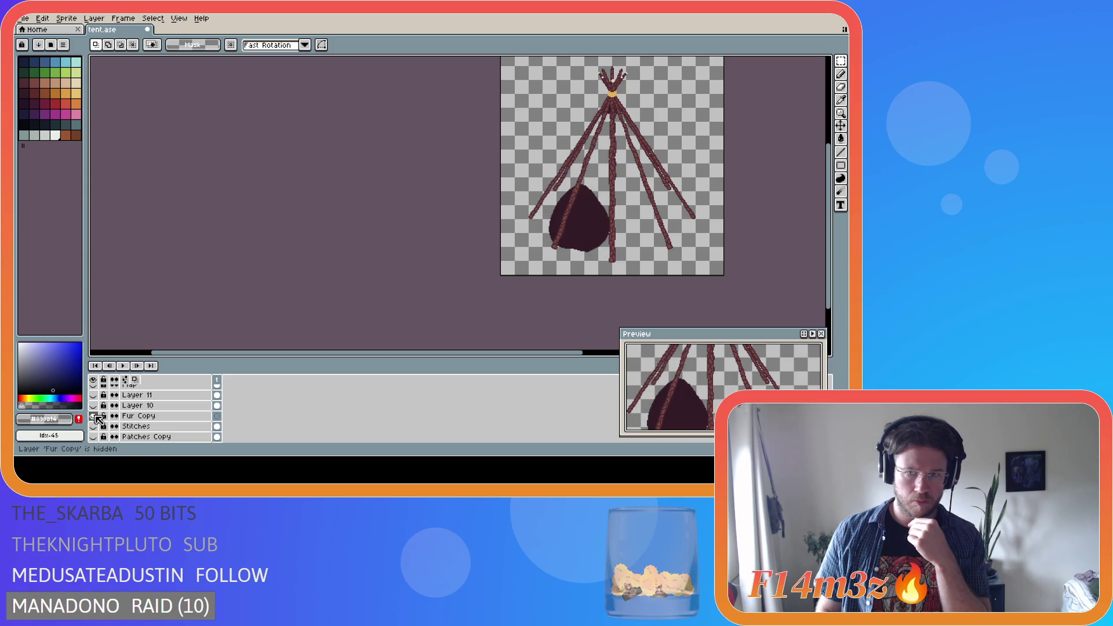
Delete the Fur Copy layer through its right-click menu
{"action": "left_click", "coordinate": [154, 417]}
{"action": "right_click", "coordinate": [155, 416]}
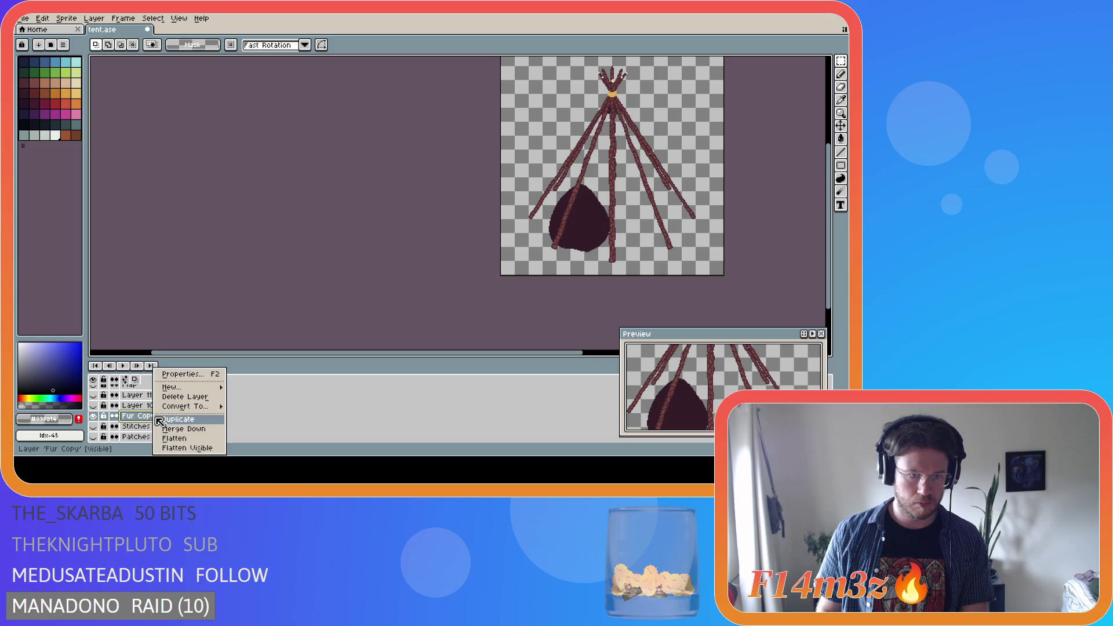
{"action": "left_click", "coordinate": [177, 401]}
{"action": "scroll", "coordinate": [116, 418], "scroll_direction": "down", "scroll_amount": 2}
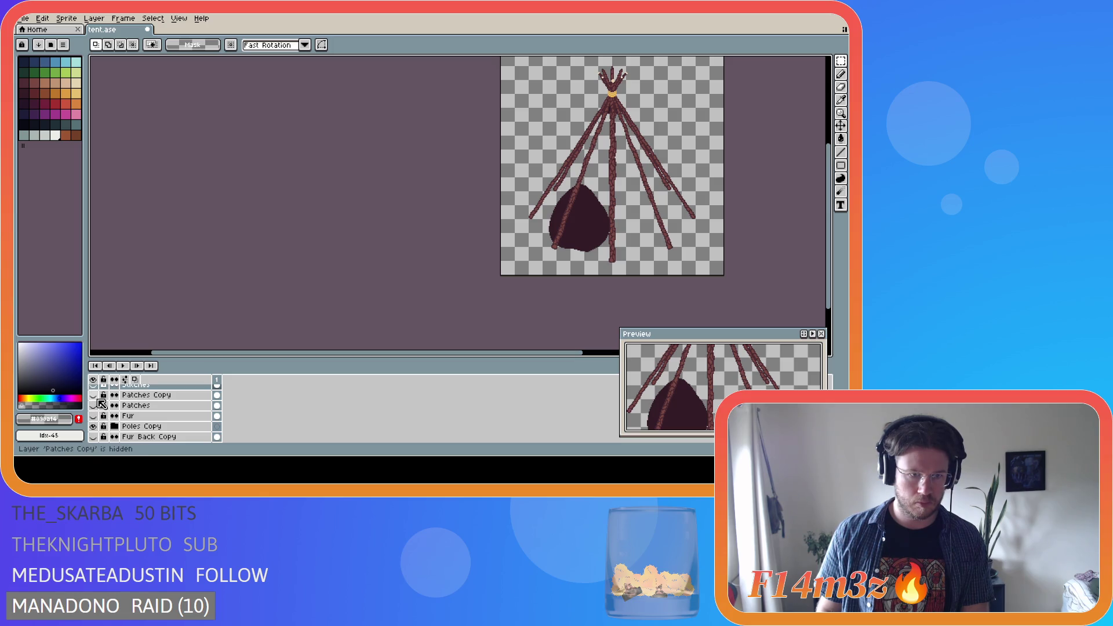
Turn the stitches, Layer 10 and Layer 11 back on
{"action": "left_click_drag", "start_coordinate": [93, 395], "coordinate": [94, 416]}
{"action": "scroll", "coordinate": [116, 416], "scroll_direction": "up", "scroll_amount": 3}
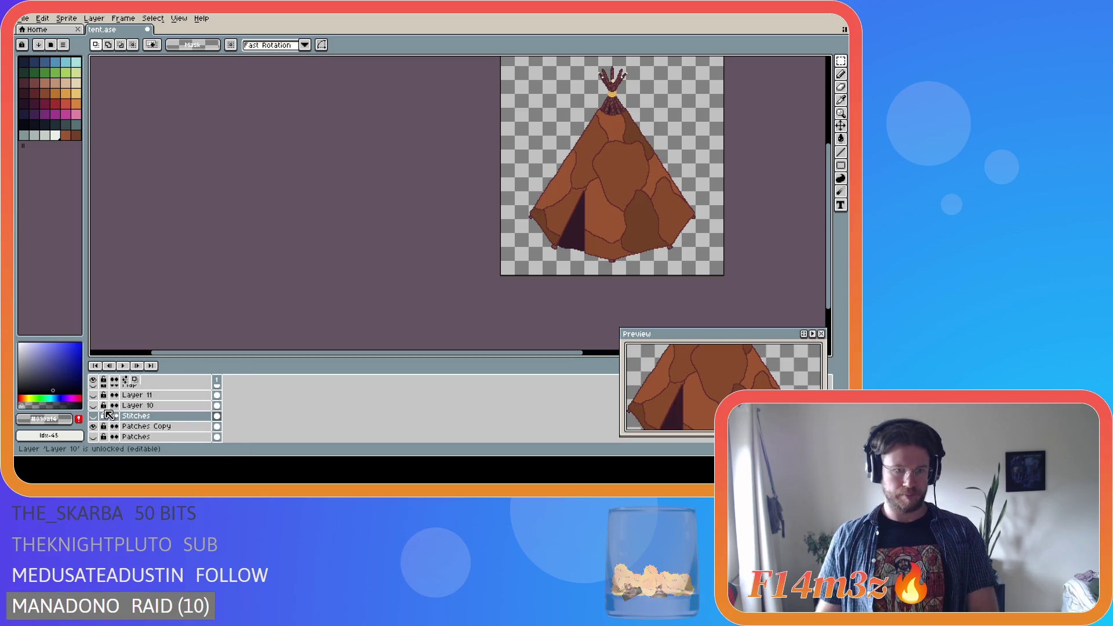
{"action": "scroll", "coordinate": [121, 421], "scroll_direction": "up", "scroll_amount": 1}
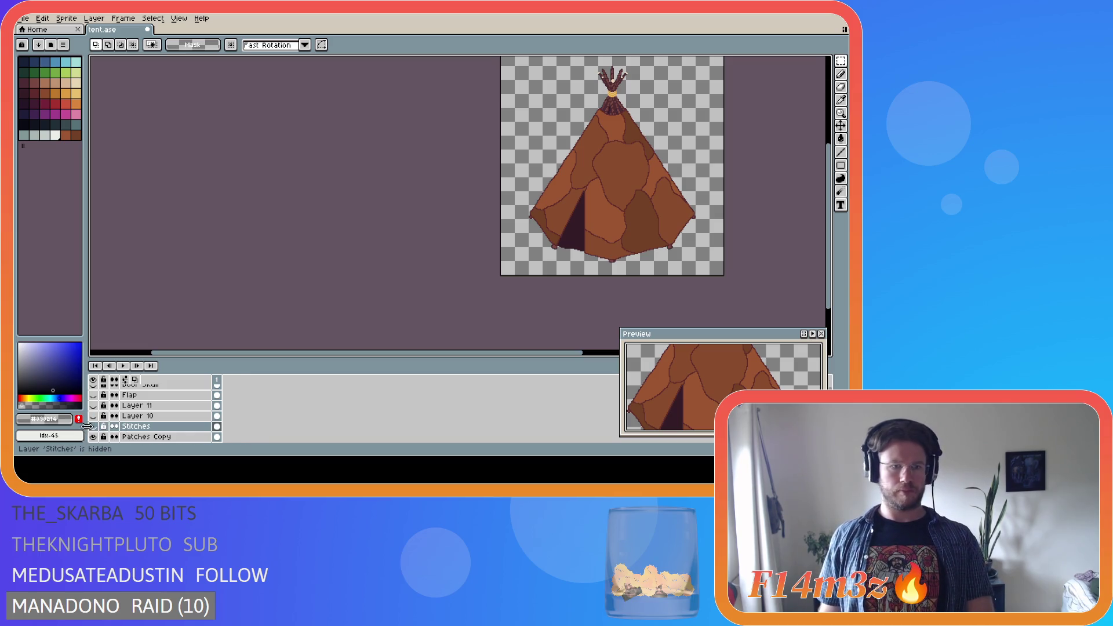
{"action": "left_click_drag", "start_coordinate": [92, 426], "coordinate": [97, 412]}
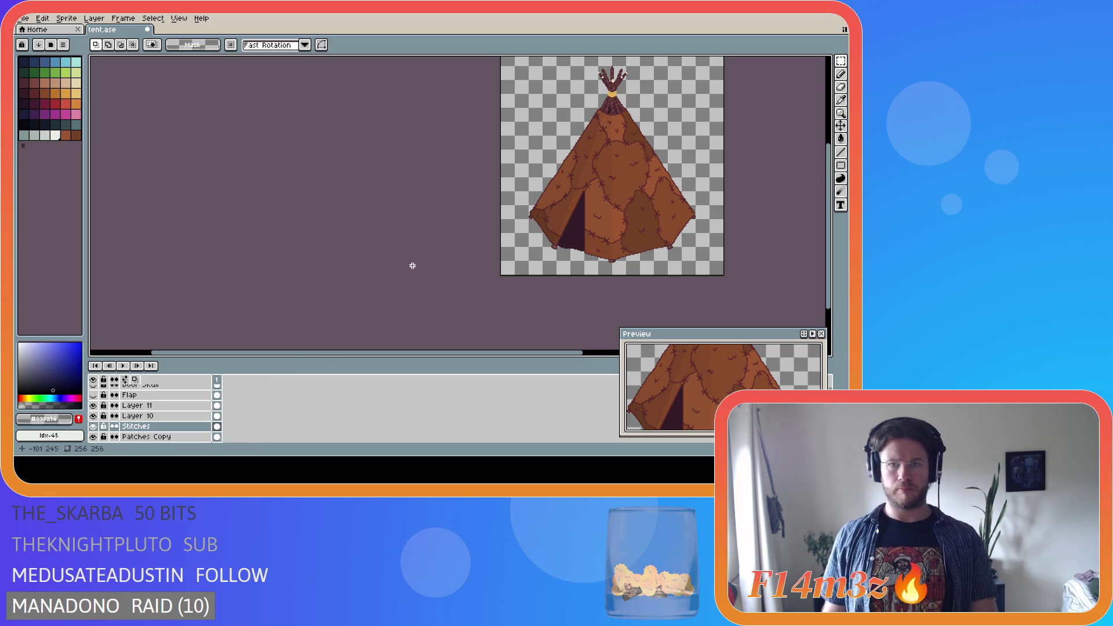
{"action": "scroll", "coordinate": [522, 232], "scroll_direction": "down", "scroll_amount": 1}
{"action": "scroll", "coordinate": [570, 243], "scroll_direction": "up", "scroll_amount": 1}
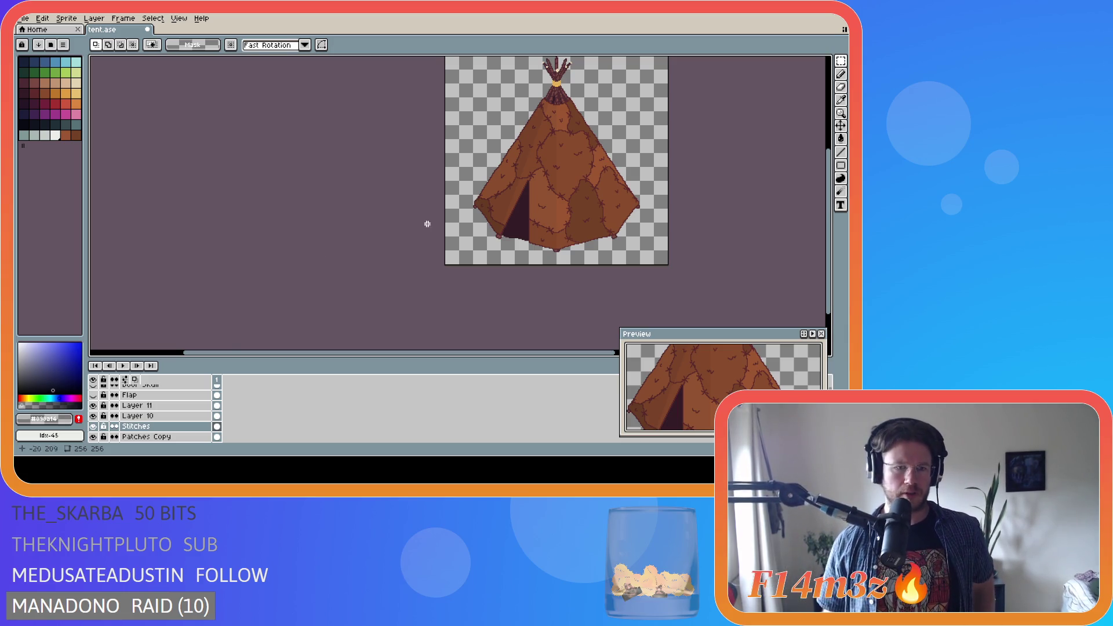
{"action": "scroll", "coordinate": [145, 411], "scroll_direction": "up", "scroll_amount": 1}
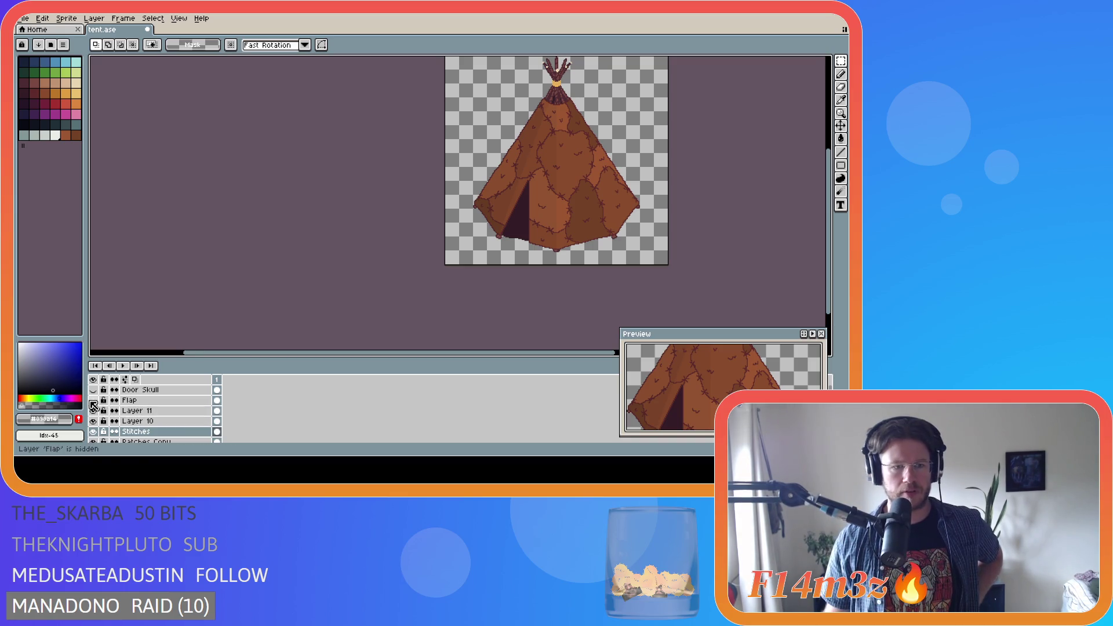
Reveal the door flap and skull ornament, then save tent.ase
{"action": "left_click", "coordinate": [93, 401]}
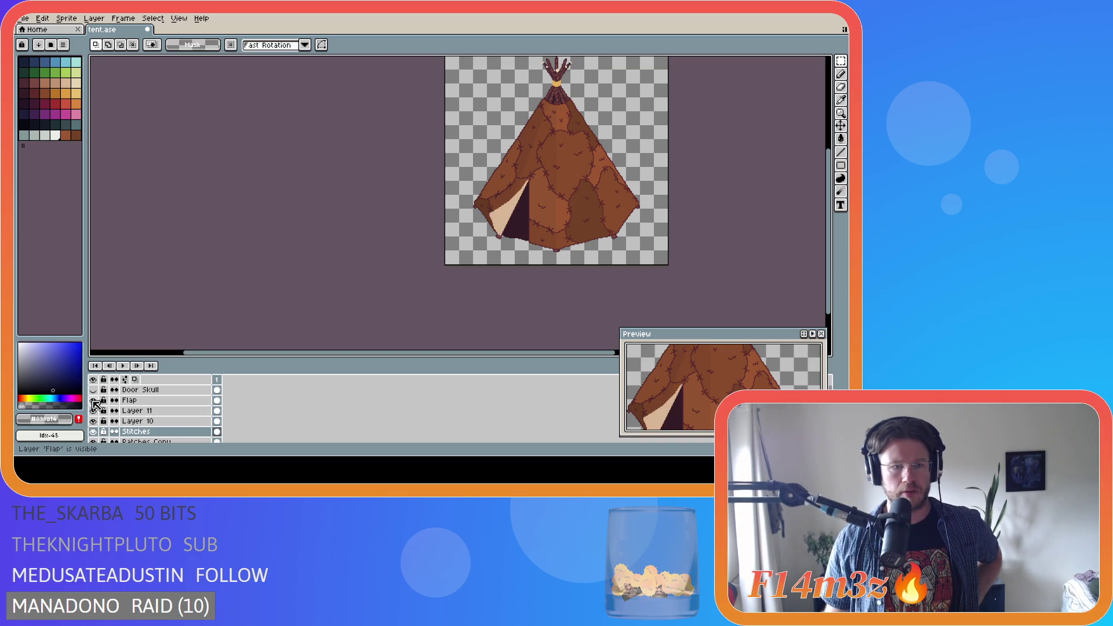
{"action": "left_click", "coordinate": [94, 391]}
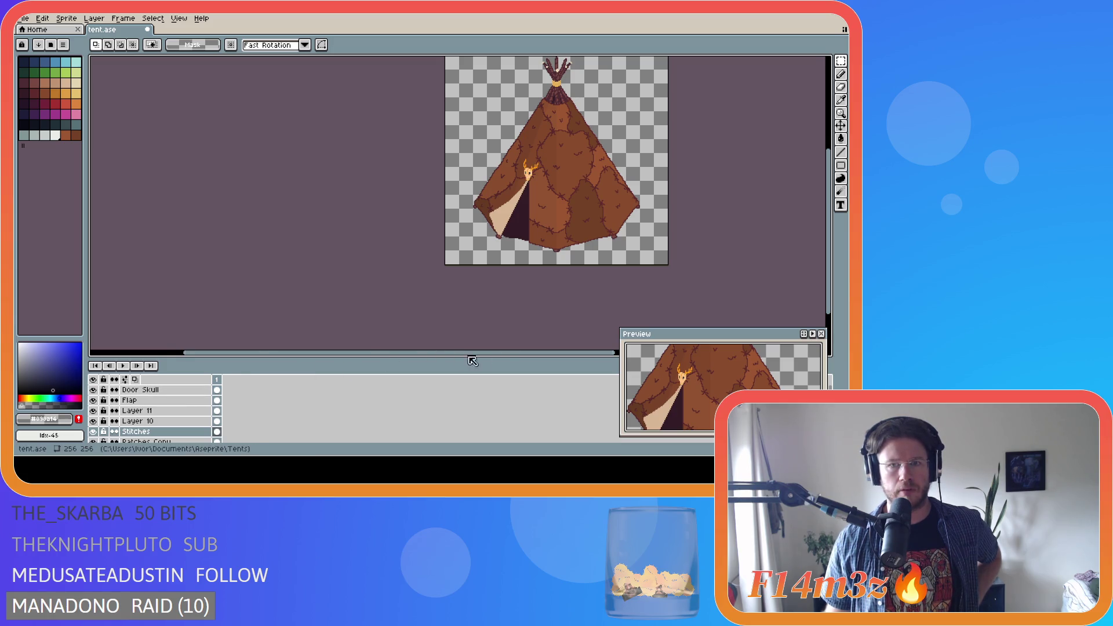
{"action": "key", "text": "ctrl+s"}
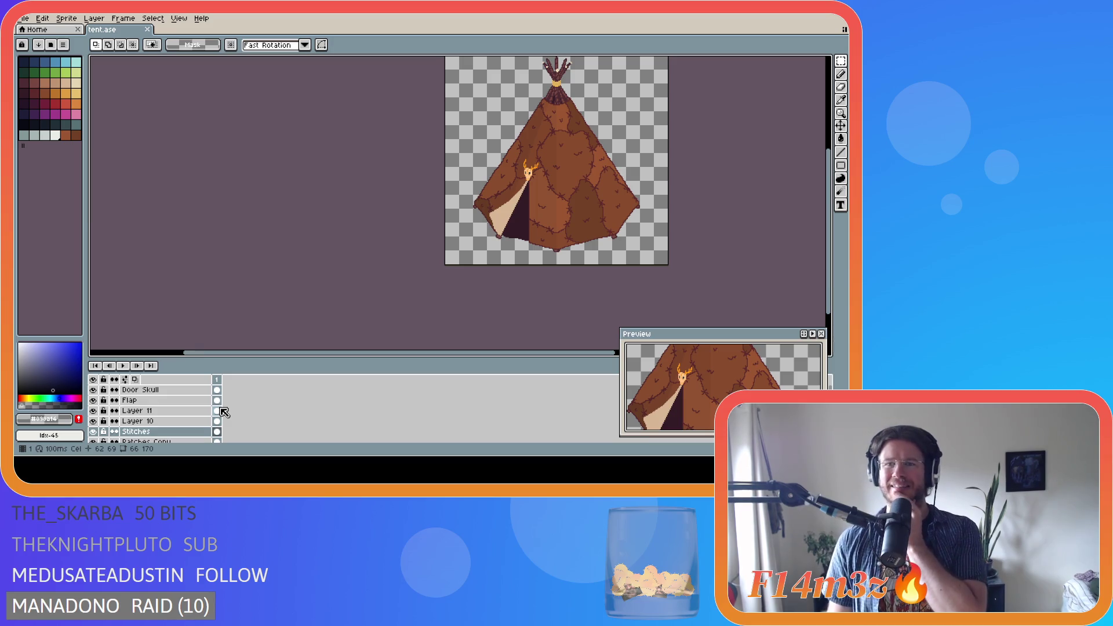
{"action": "left_click", "coordinate": [164, 421]}
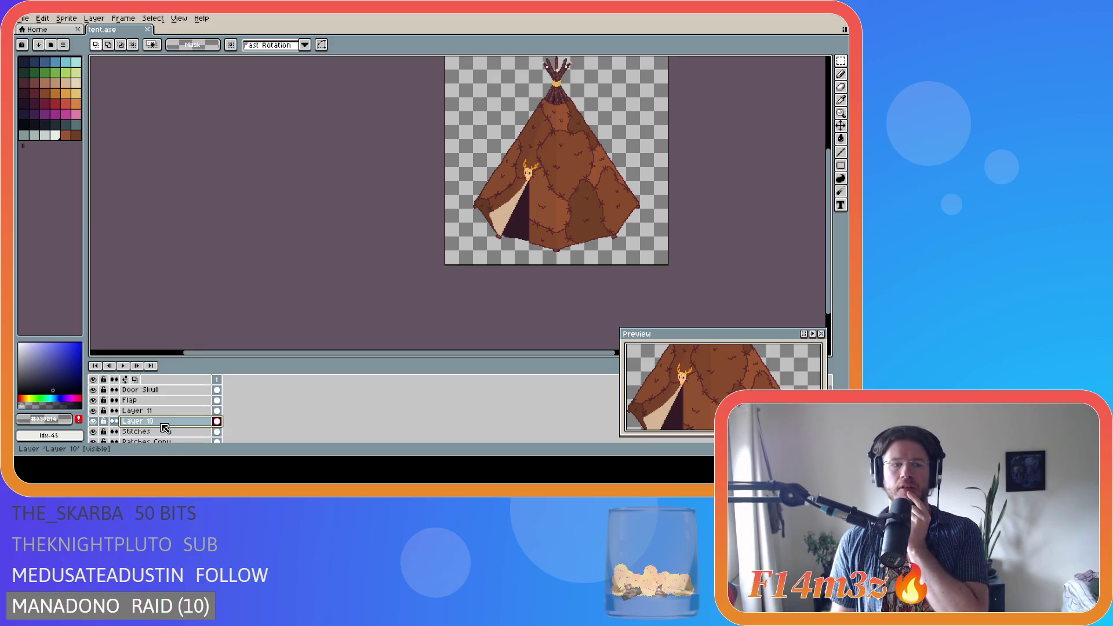
{"action": "left_click", "coordinate": [93, 422]}
{"action": "left_click", "coordinate": [93, 422]}
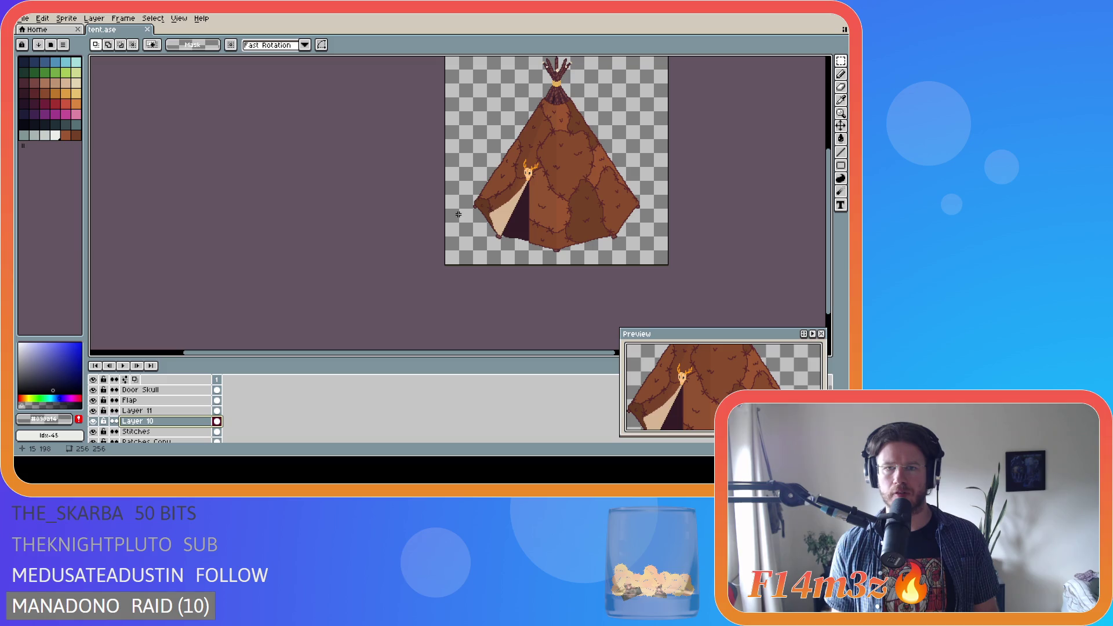
Save tent.ase and adjust the view of the tent
{"action": "key", "text": "ctrl+s"}
{"action": "scroll", "coordinate": [566, 223], "scroll_direction": "down", "scroll_amount": 1}
{"action": "scroll", "coordinate": [576, 244], "scroll_direction": "up", "scroll_amount": 1}
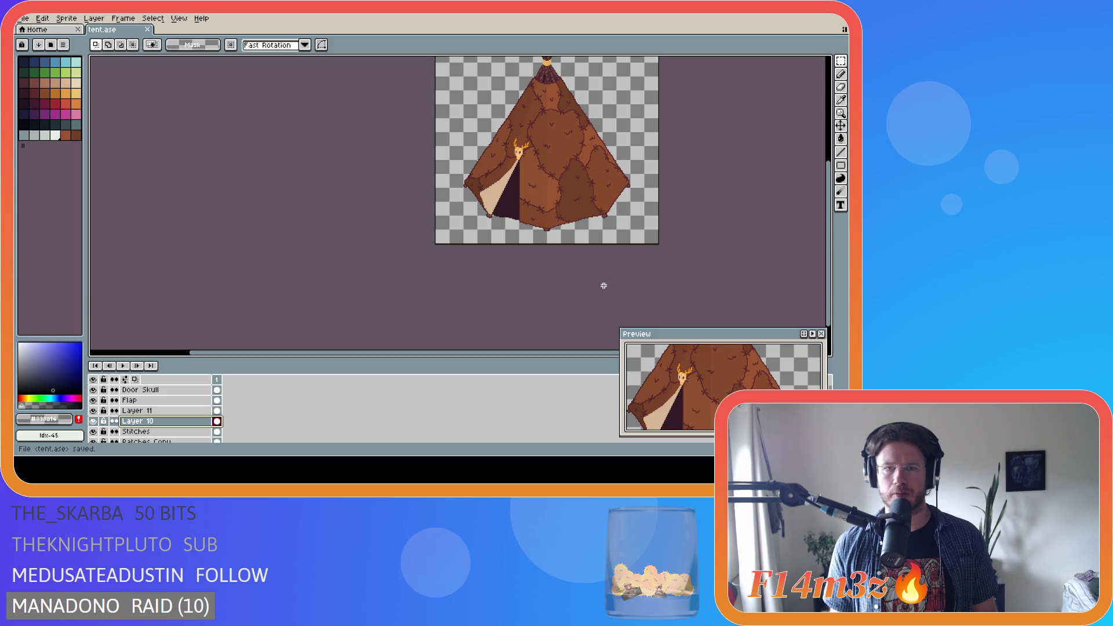
{"action": "left_click_drag", "start_coordinate": [830, 235], "coordinate": [829, 209]}
{"action": "left_click_drag", "start_coordinate": [445, 353], "coordinate": [520, 355]}
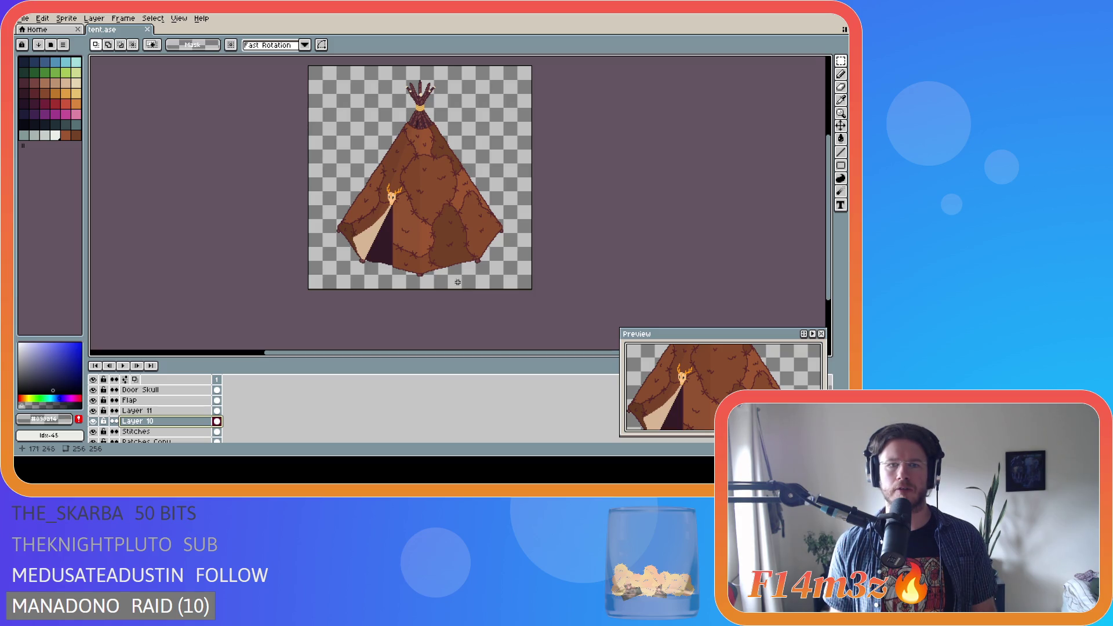
{"action": "scroll", "coordinate": [381, 209], "scroll_direction": "up", "scroll_amount": 1}
{"action": "scroll", "coordinate": [390, 250], "scroll_direction": "down", "scroll_amount": 1}
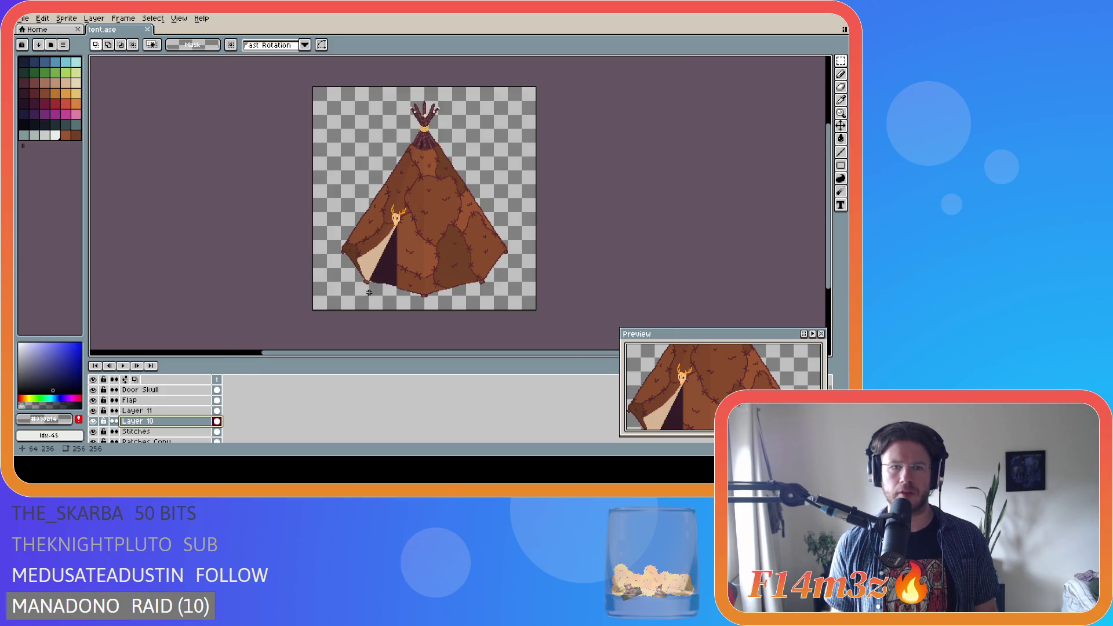
Hide the beige door flap to compare the tent without it
{"action": "left_click", "coordinate": [94, 400]}
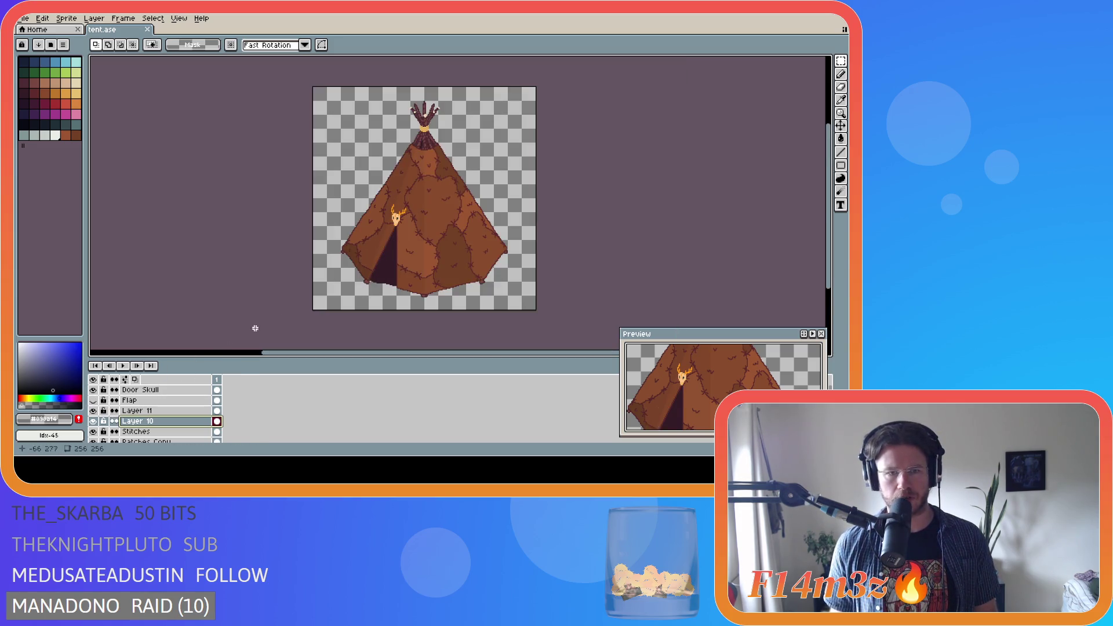
{"action": "scroll", "coordinate": [366, 282], "scroll_direction": "up", "scroll_amount": 1}
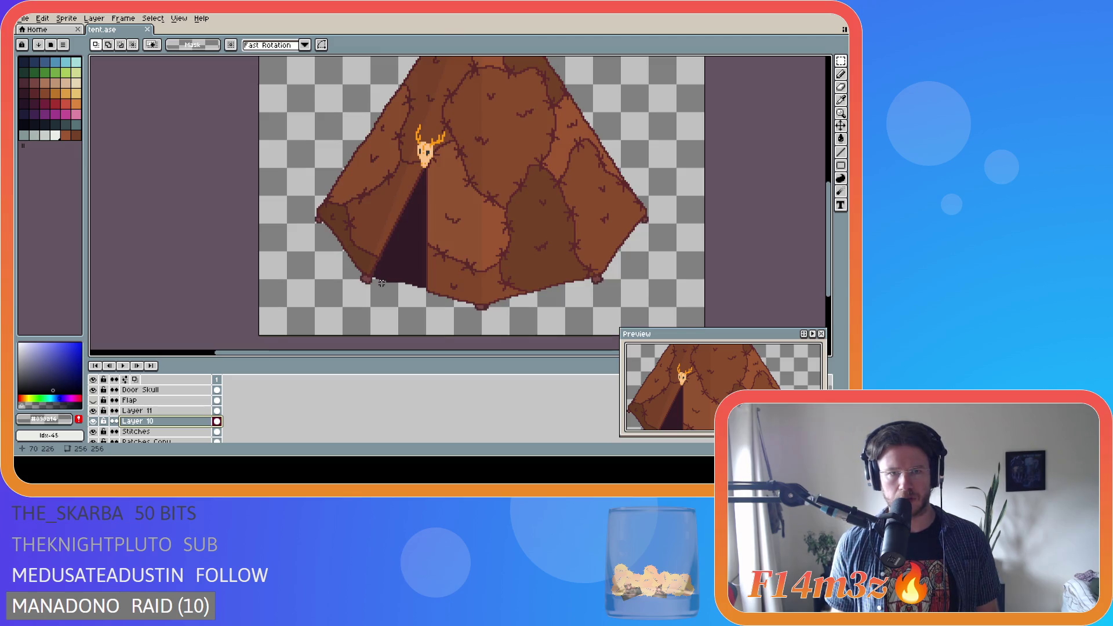
{"action": "scroll", "coordinate": [372, 277], "scroll_direction": "down", "scroll_amount": 1}
{"action": "scroll", "coordinate": [416, 168], "scroll_direction": "up", "scroll_amount": 1}
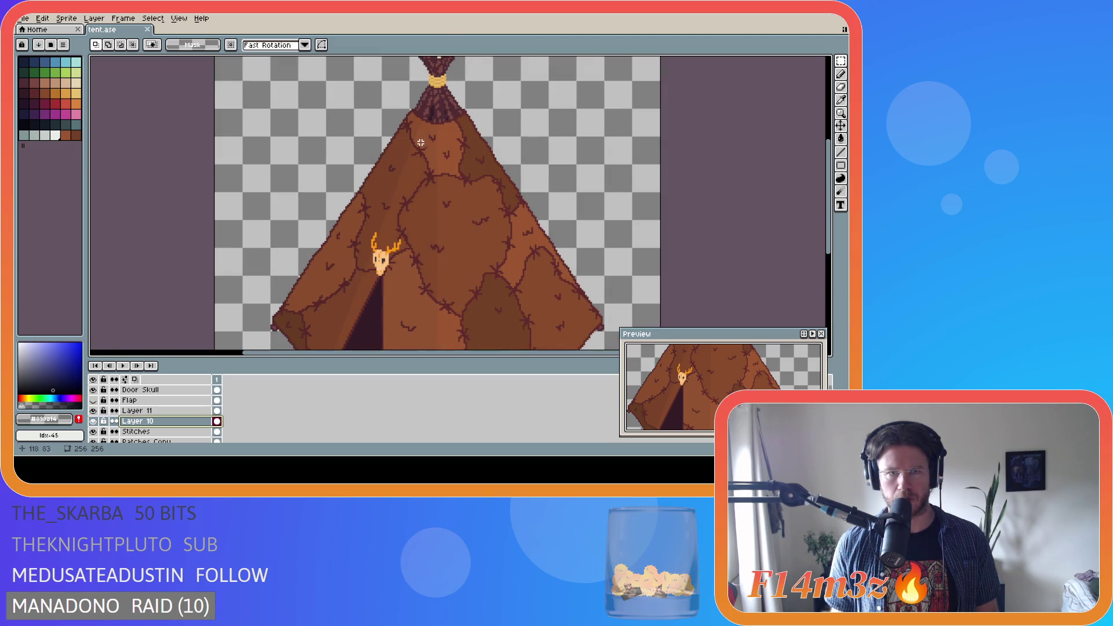
{"action": "scroll", "coordinate": [420, 143], "scroll_direction": "up", "scroll_amount": 1}
{"action": "scroll", "coordinate": [420, 138], "scroll_direction": "down", "scroll_amount": 2}
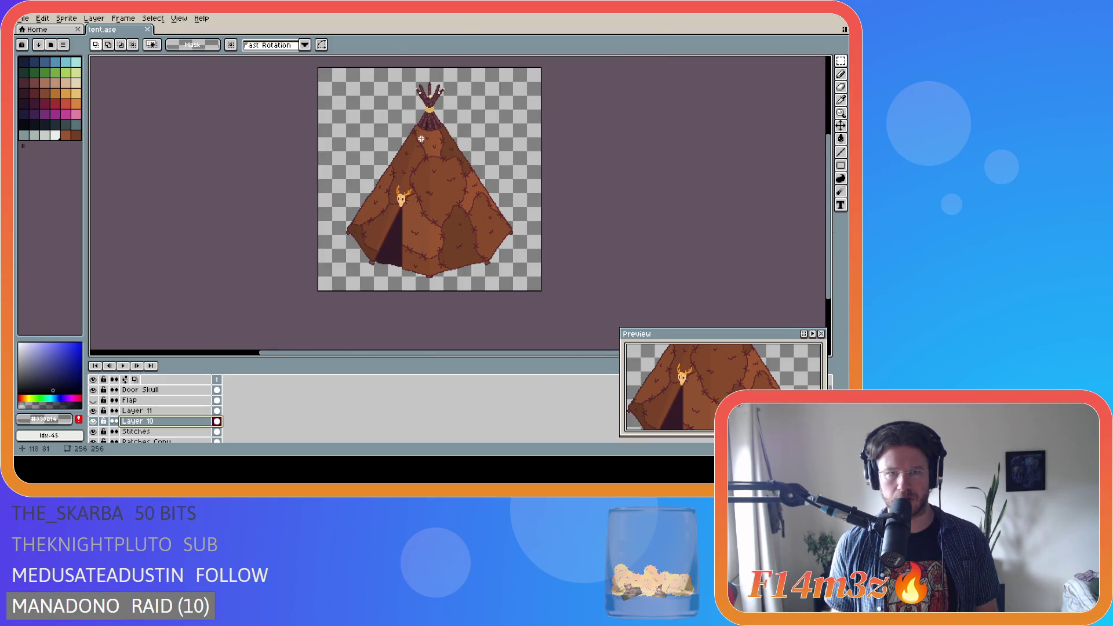
{"action": "scroll", "coordinate": [414, 174], "scroll_direction": "up", "scroll_amount": 1}
Show the door flap again, save tent.ase, and zoom into the door
{"action": "left_click", "coordinate": [93, 400]}
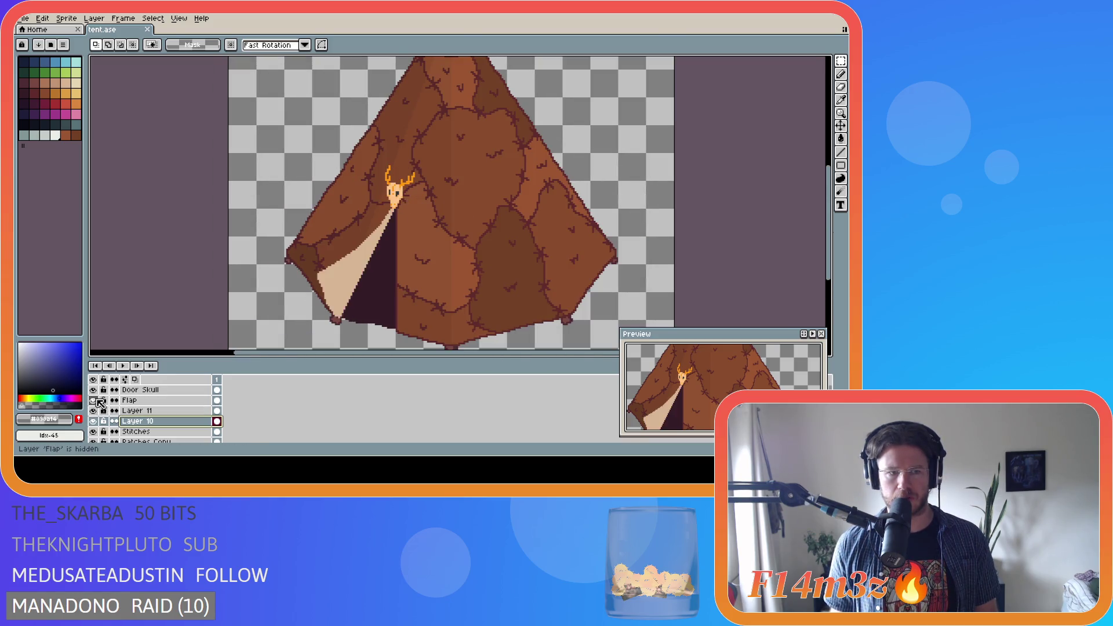
{"action": "scroll", "coordinate": [253, 317], "scroll_direction": "down", "scroll_amount": 2}
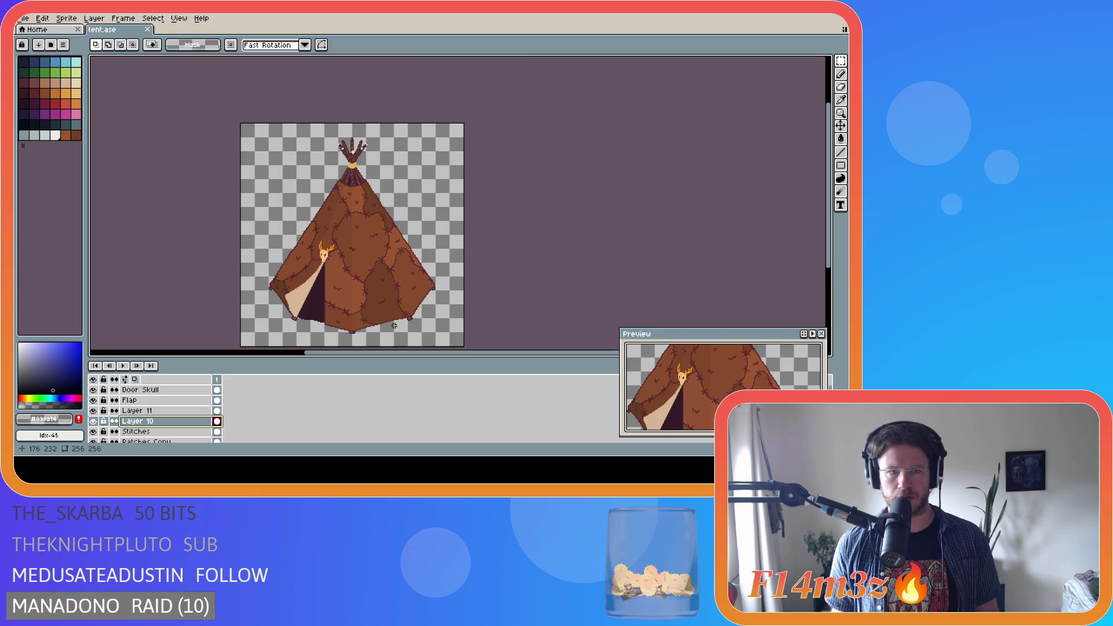
{"action": "key", "text": "ctrl+s"}
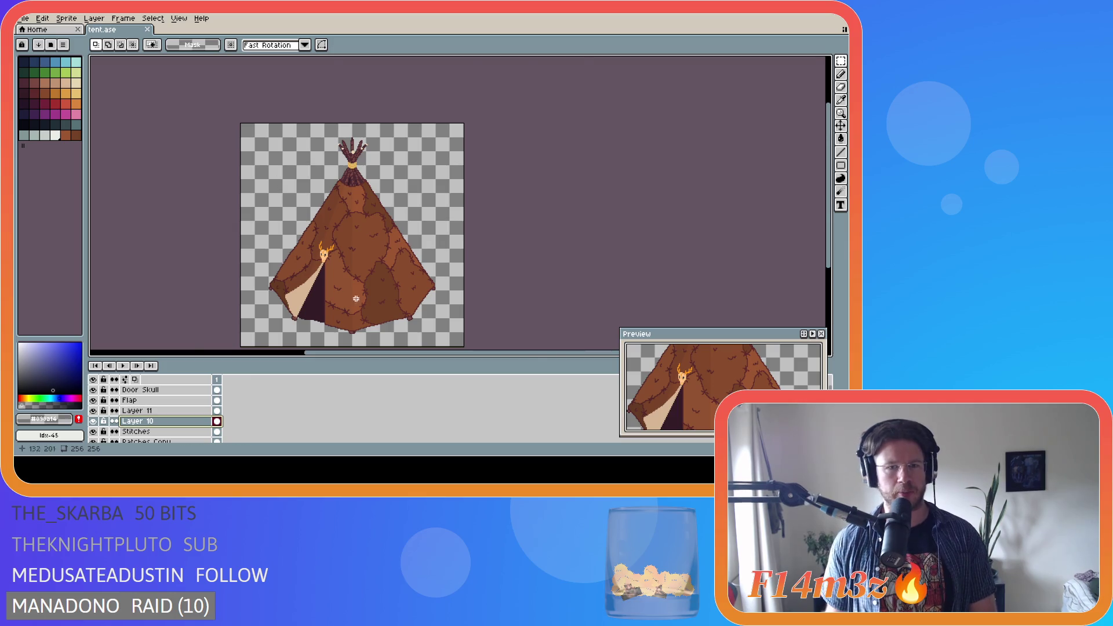
{"action": "scroll", "coordinate": [325, 298], "scroll_direction": "up", "scroll_amount": 3}
{"action": "scroll", "coordinate": [274, 283], "scroll_direction": "down", "scroll_amount": 2}
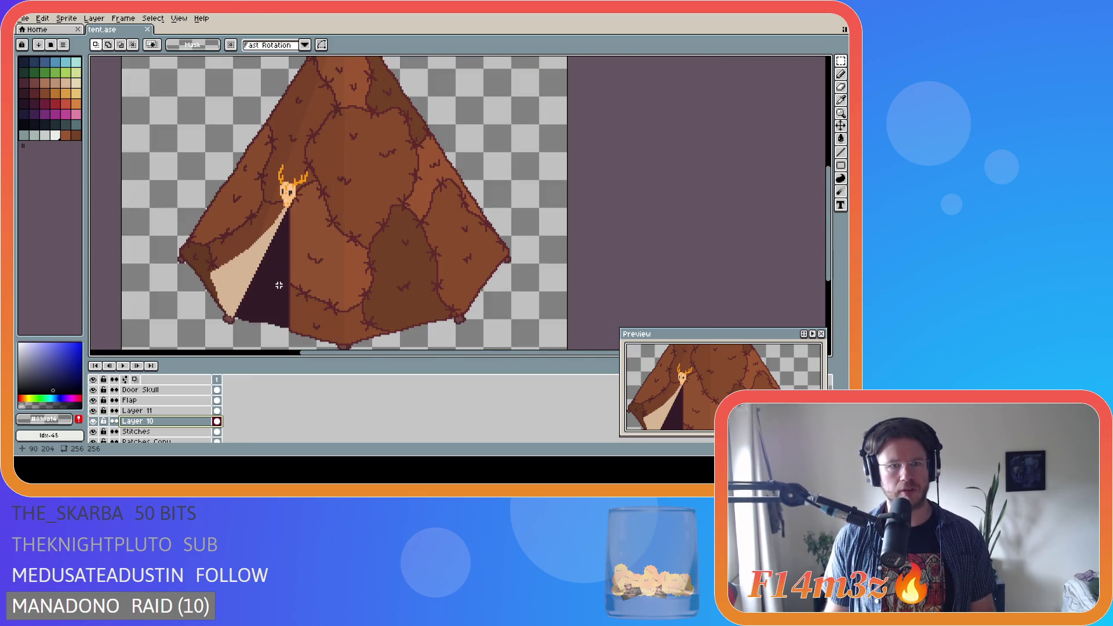
{"action": "scroll", "coordinate": [266, 287], "scroll_direction": "up", "scroll_amount": 2}
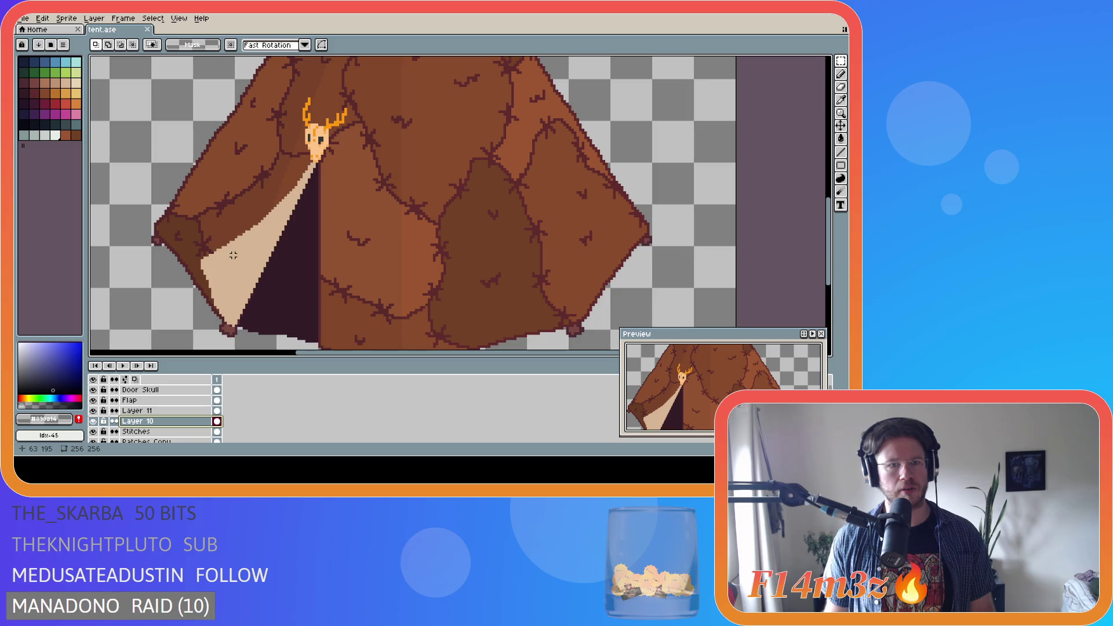
Paint brown over the tan pixels at the door's bottom corner
{"action": "left_click", "coordinate": [233, 255], "text": "alt"}
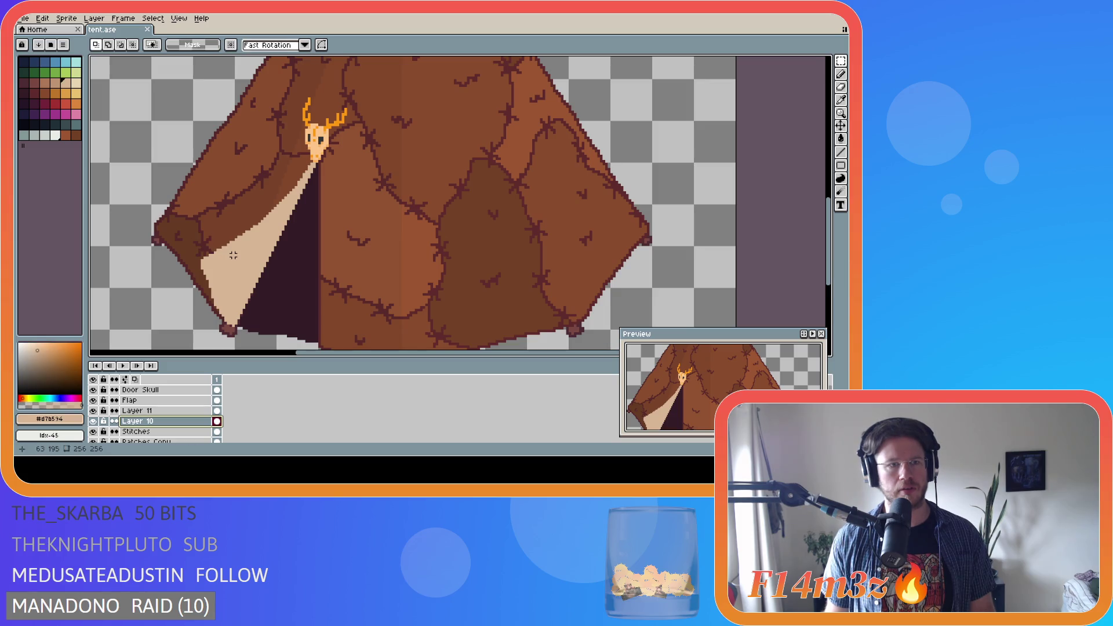
{"action": "left_click", "coordinate": [45, 82]}
{"action": "scroll", "coordinate": [229, 323], "scroll_direction": "up", "scroll_amount": 2}
{"action": "left_click_drag", "start_coordinate": [229, 323], "coordinate": [238, 317]}
On the Flap layer, pencil a dark stroke up-left from the flap tip
{"action": "key", "text": "b"}
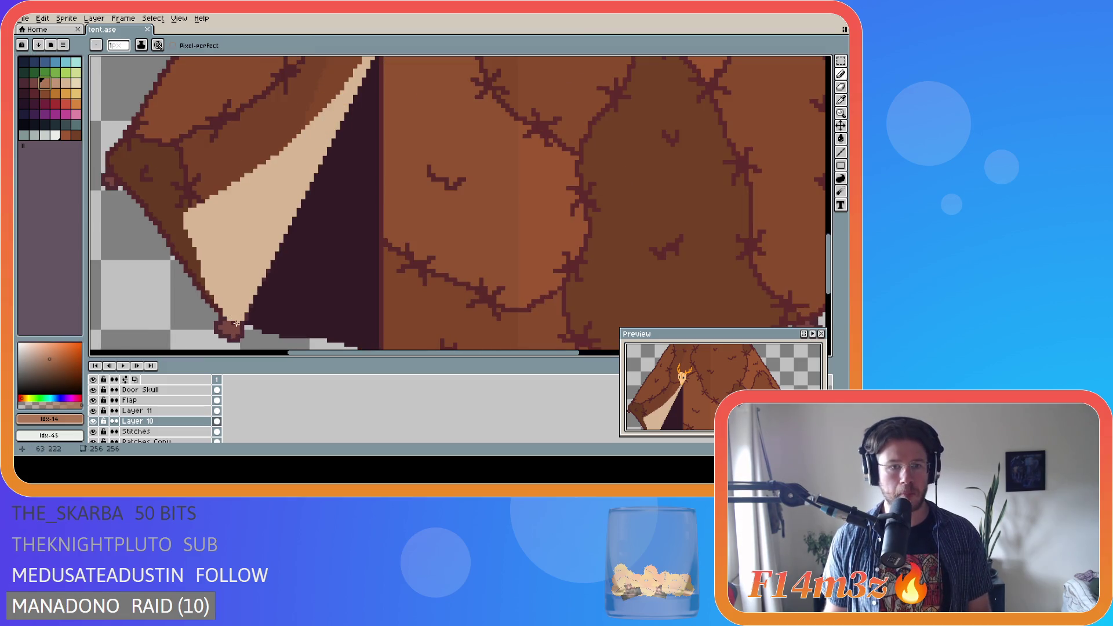
{"action": "key", "text": "Up"}
{"action": "key", "text": "Up"}
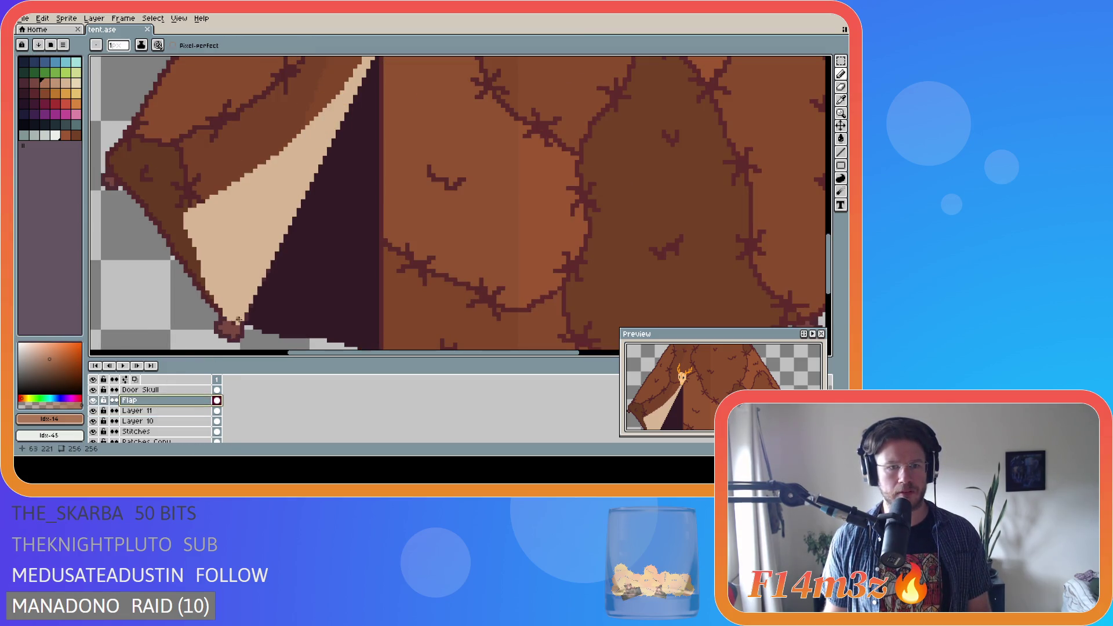
{"action": "left_click", "coordinate": [238, 322]}
{"action": "left_click_drag", "start_coordinate": [236, 318], "coordinate": [226, 312]}
{"action": "left_click", "coordinate": [257, 323], "text": "ctrl"}
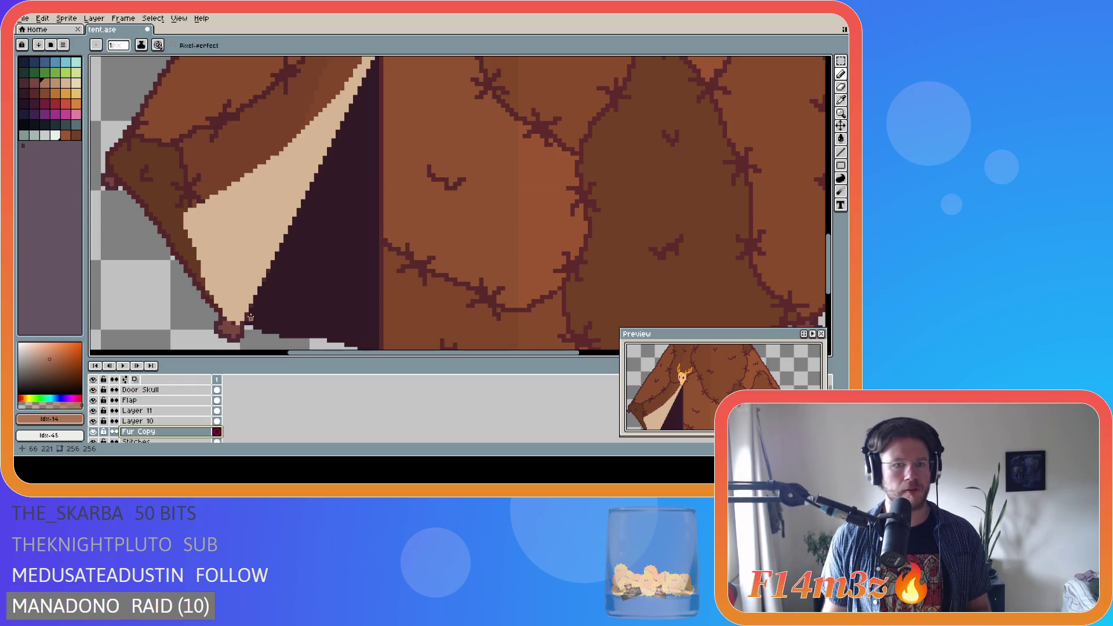
{"action": "key", "text": "ctrl+z"}
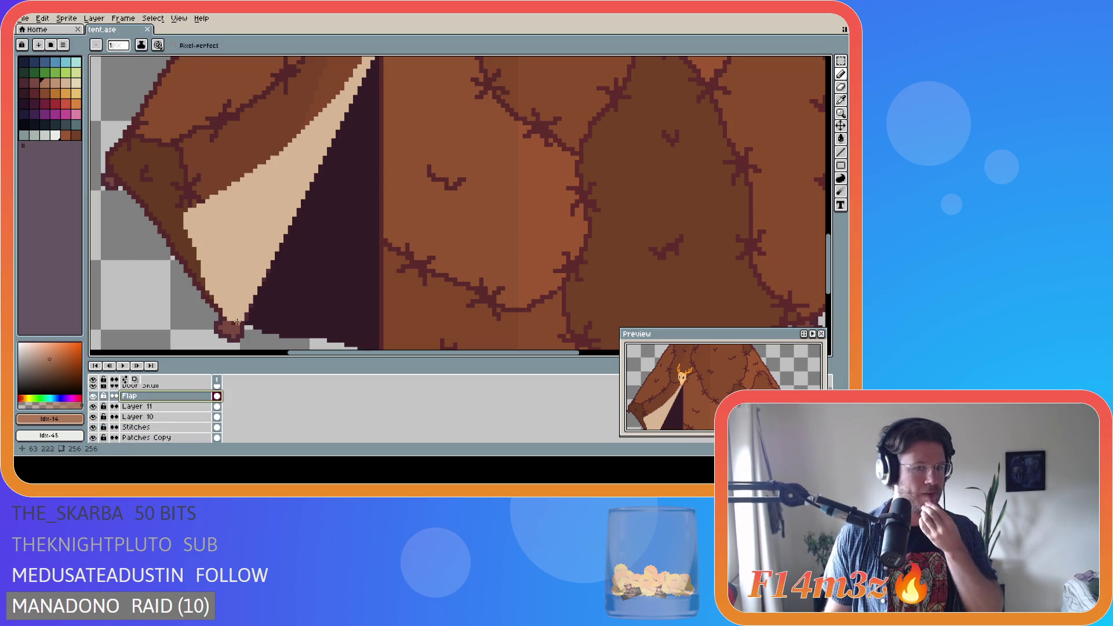
{"action": "left_click_drag", "start_coordinate": [237, 322], "coordinate": [229, 315]}
{"action": "left_click", "coordinate": [225, 314]}
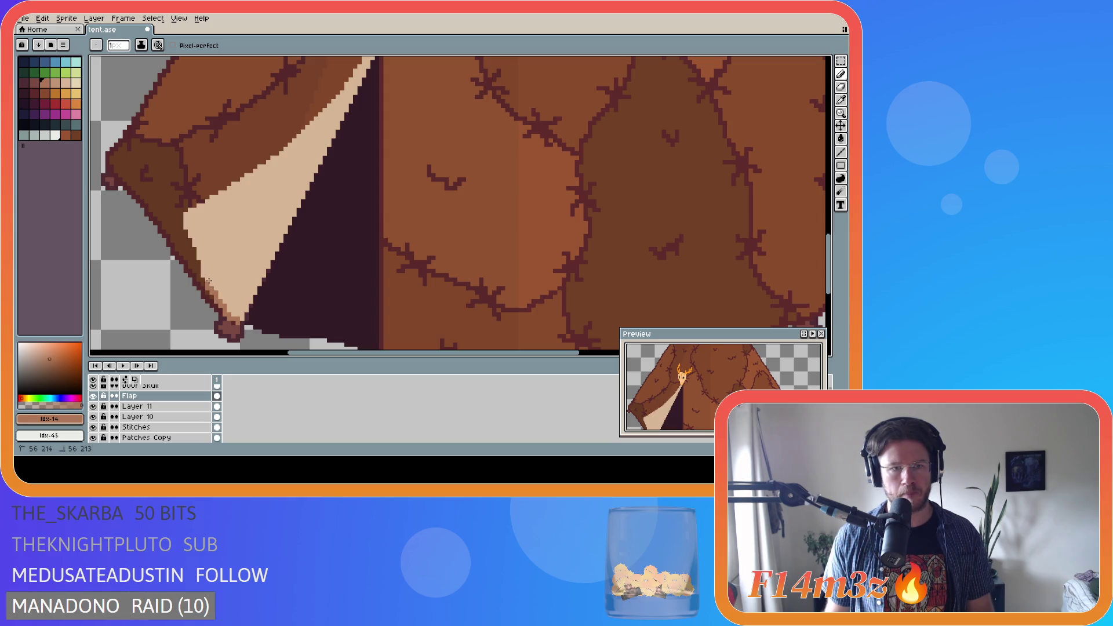
Darken pixels along the flap's left edge and continue the shading upward
{"action": "left_click_drag", "start_coordinate": [204, 273], "coordinate": [198, 248]}
{"action": "left_click", "coordinate": [203, 258]}
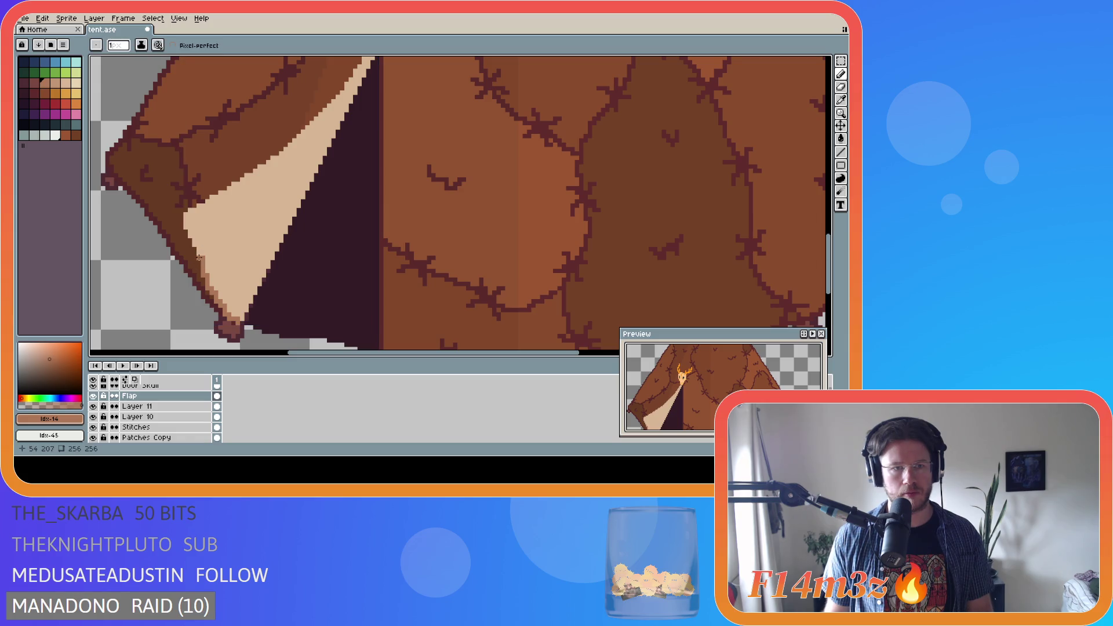
{"action": "mouse_move", "coordinate": [192, 237]}
{"action": "left_mouse_down"}
{"action": "mouse_move", "coordinate": [187, 215]}
{"action": "mouse_move", "coordinate": [302, 136]}
{"action": "left_mouse_up"}
Extend the dark pencil shading along the flap edge up to the skull
{"action": "left_click", "coordinate": [307, 128]}
{"action": "left_click", "coordinate": [312, 124]}
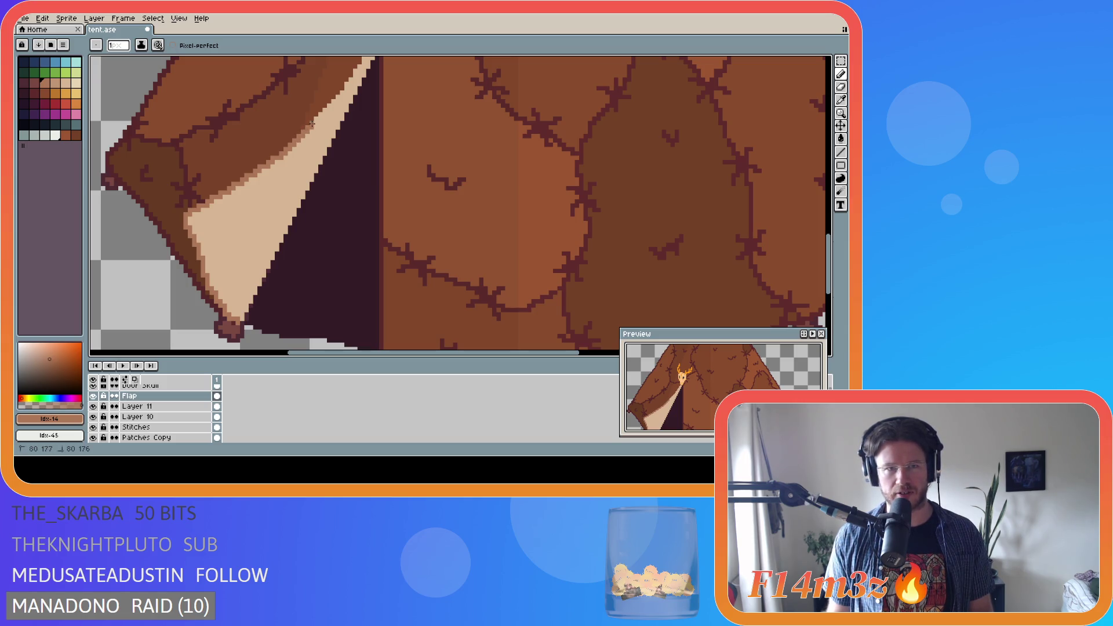
{"action": "scroll", "coordinate": [833, 253], "scroll_direction": "up", "scroll_amount": 1}
{"action": "scroll", "coordinate": [832, 253], "scroll_direction": "up", "scroll_amount": 3}
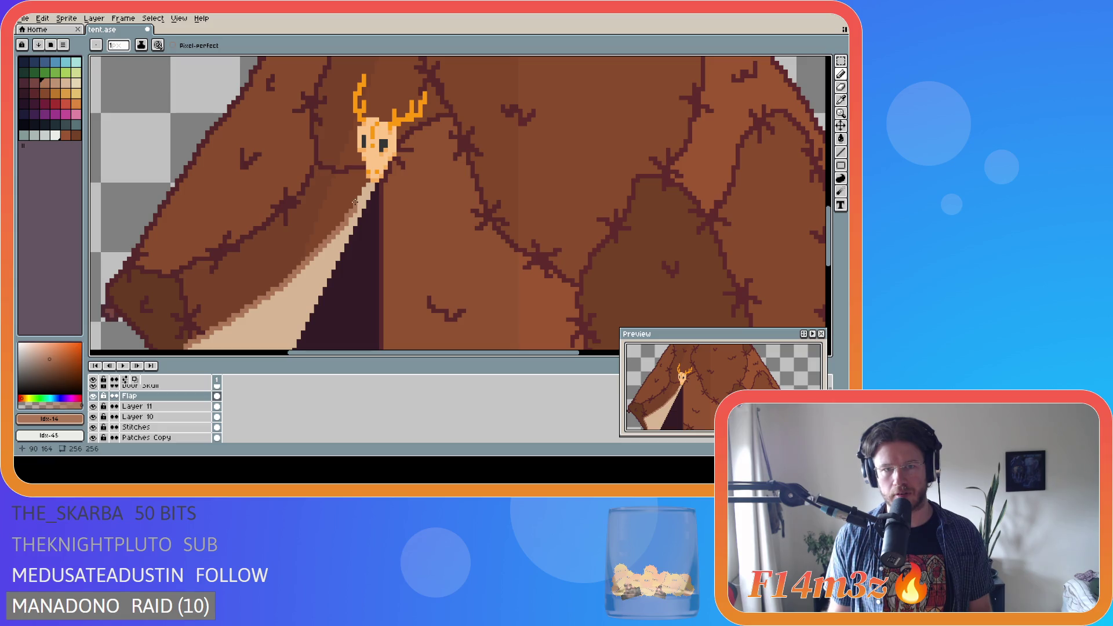
{"action": "left_click", "coordinate": [360, 198]}
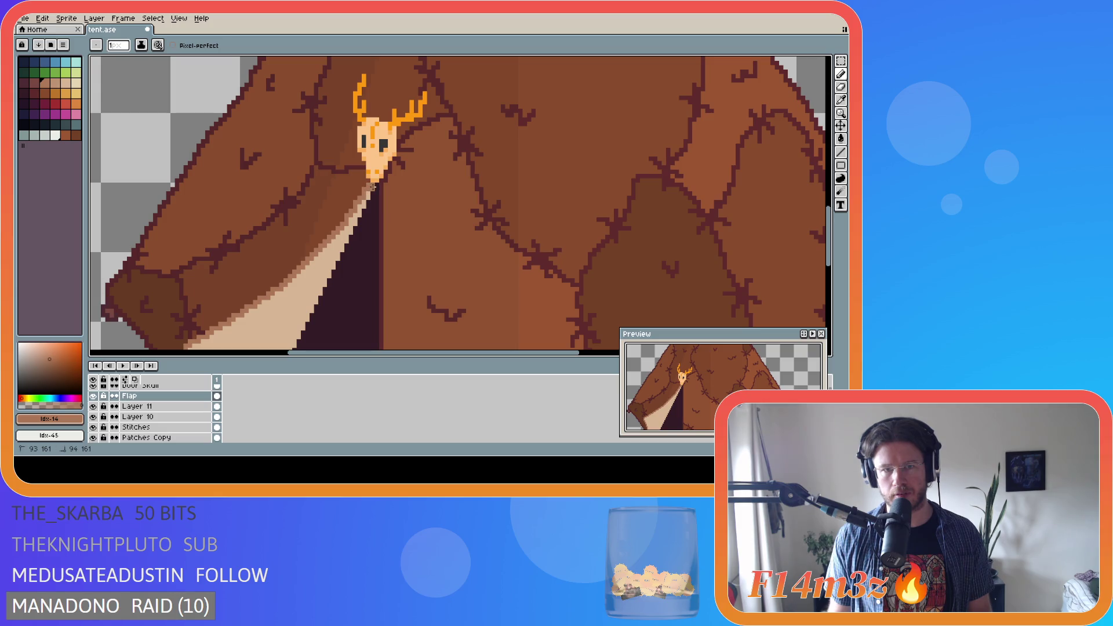
{"action": "left_click_drag", "start_coordinate": [368, 193], "coordinate": [356, 216]}
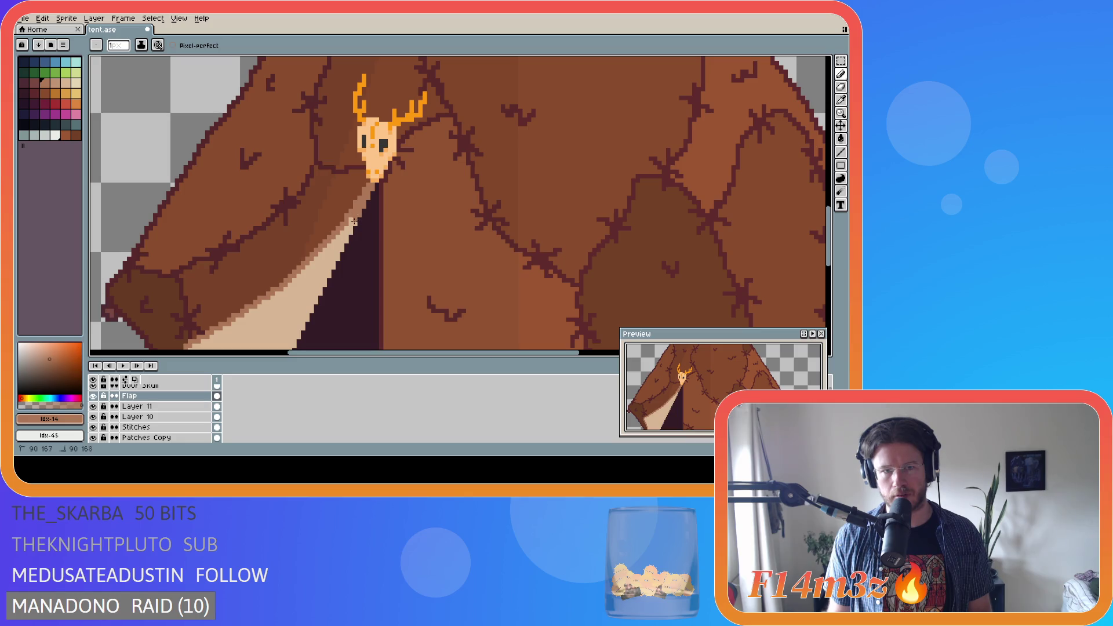
{"action": "left_click", "coordinate": [350, 227]}
{"action": "left_click_drag", "start_coordinate": [350, 232], "coordinate": [343, 250]}
Draw a light highlight line along the flap edge with the Line tool
{"action": "left_click_drag", "start_coordinate": [831, 238], "coordinate": [831, 266]}
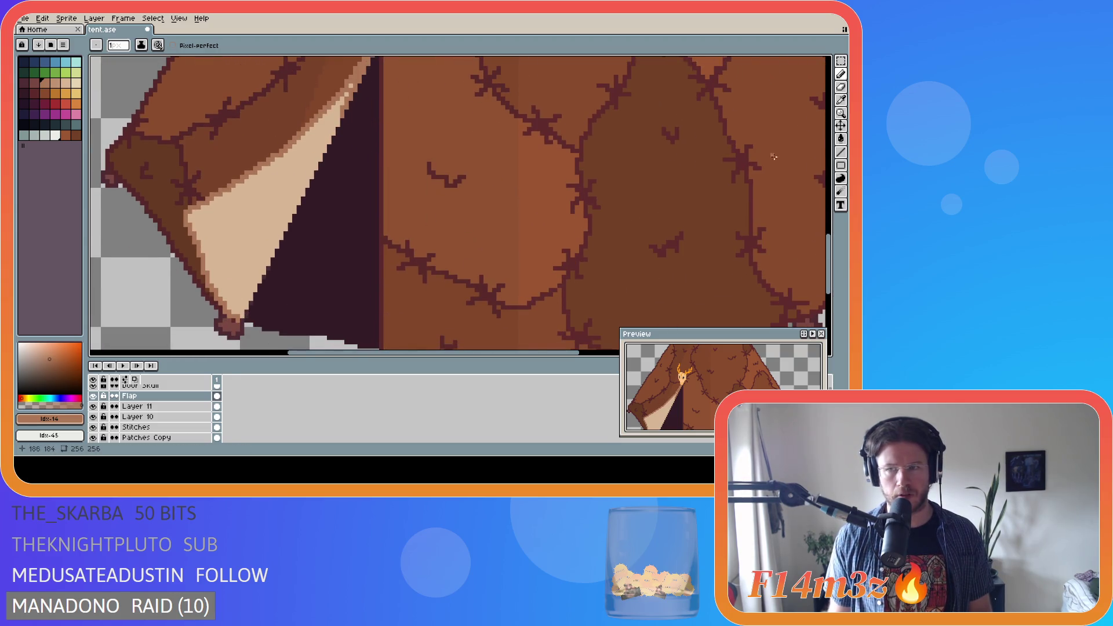
{"action": "left_click", "coordinate": [841, 152]}
{"action": "left_click_drag", "start_coordinate": [238, 317], "coordinate": [330, 122]}
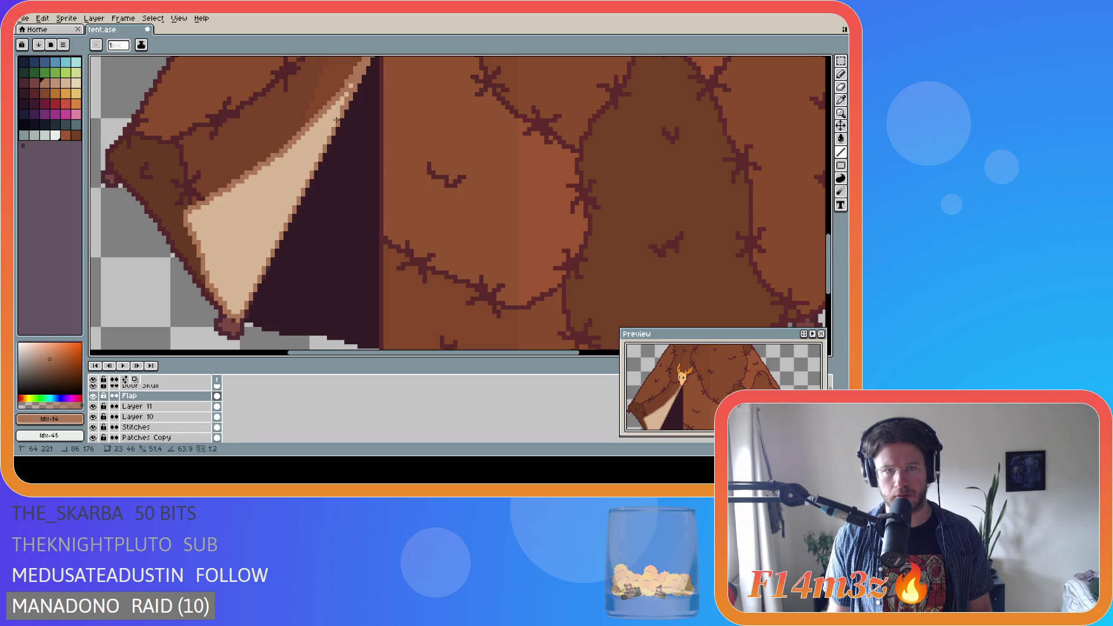
{"action": "left_click_drag", "start_coordinate": [336, 120], "coordinate": [336, 120]}
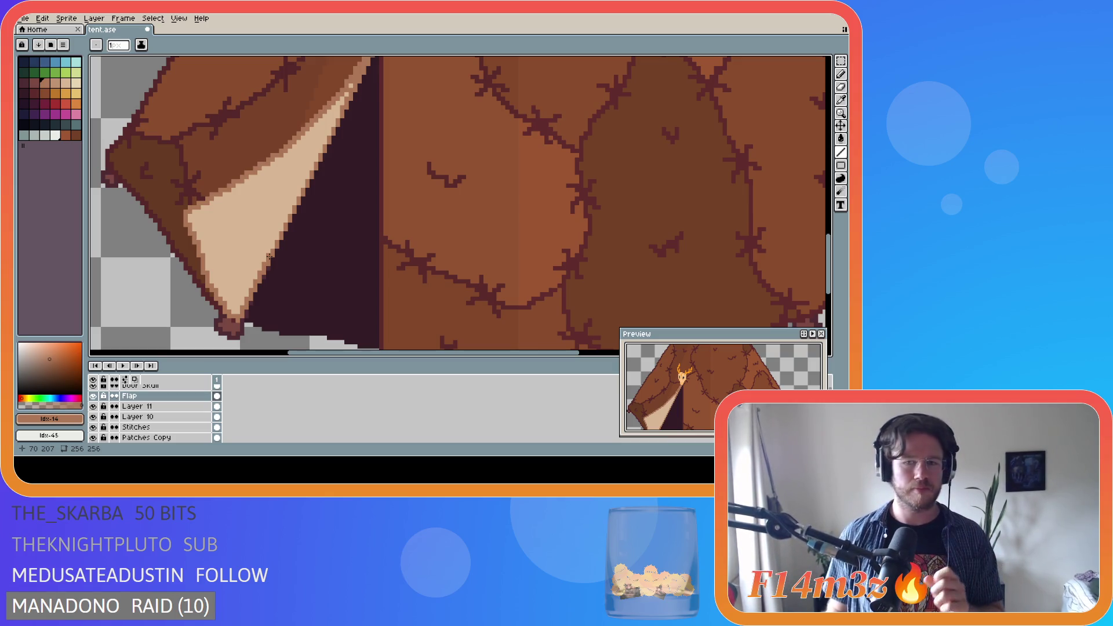
Save the finished tent drawing with its flap shading to tent.ase
{"action": "key", "text": "ctrl+s"}
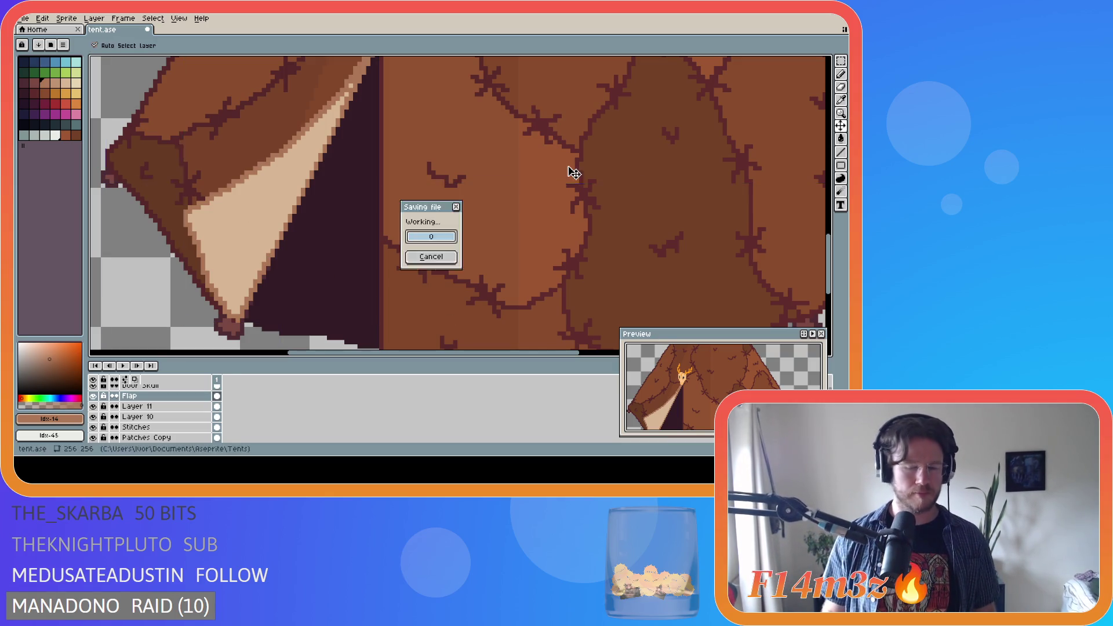
Zoom in on the door flap and save tent.ase several times
{"action": "left_click_drag", "start_coordinate": [833, 256], "coordinate": [833, 234]}
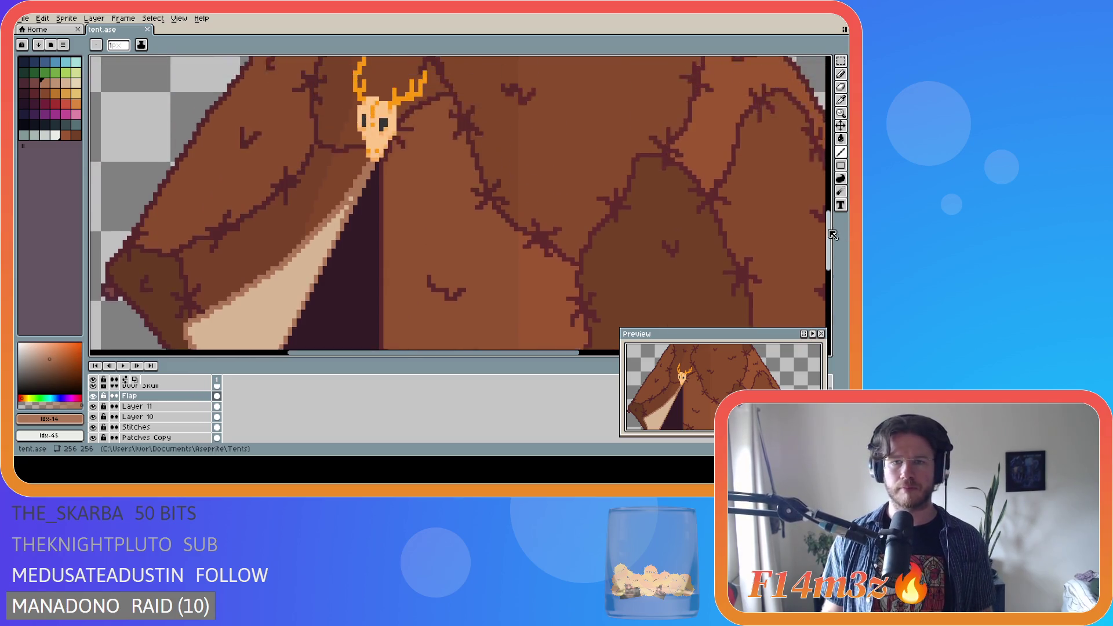
{"action": "scroll", "coordinate": [421, 223], "scroll_direction": "down", "scroll_amount": 2}
{"action": "scroll", "coordinate": [421, 223], "scroll_direction": "up", "scroll_amount": 1}
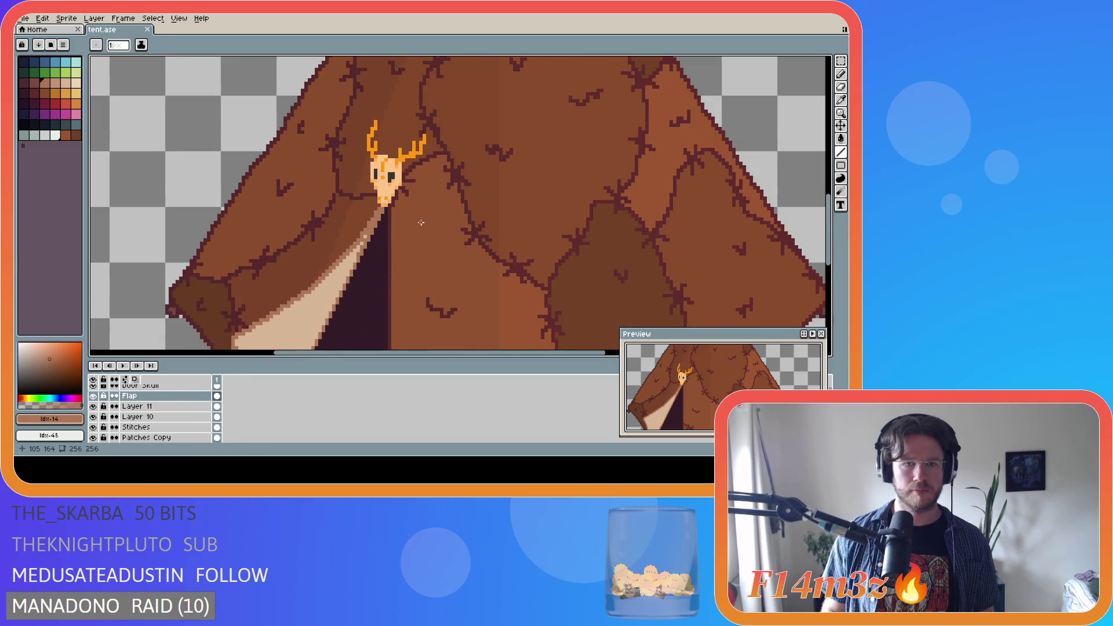
{"action": "scroll", "coordinate": [421, 222], "scroll_direction": "down", "scroll_amount": 4}
{"action": "key", "text": "ctrl+s"}
{"action": "scroll", "coordinate": [585, 271], "scroll_direction": "up", "scroll_amount": 2}
{"action": "scroll", "coordinate": [585, 272], "scroll_direction": "down", "scroll_amount": 2}
{"action": "key", "text": "ctrl+s"}
{"action": "scroll", "coordinate": [471, 338], "scroll_direction": "right", "scroll_amount": 2}
{"action": "key", "text": "ctrl"}
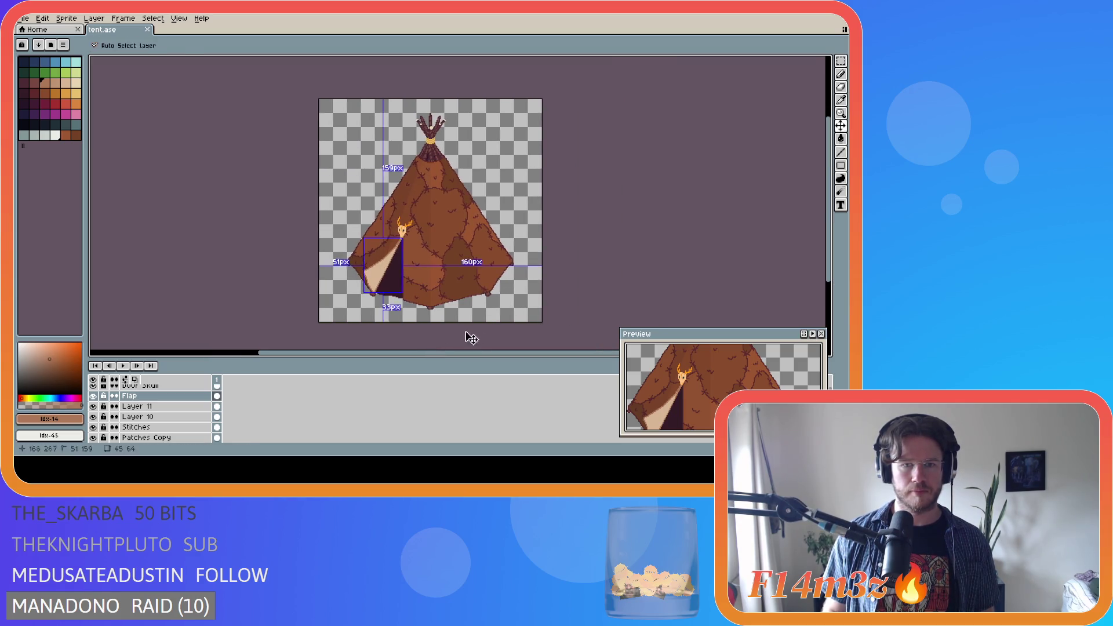
{"action": "left_click_drag", "start_coordinate": [832, 254], "coordinate": [833, 249]}
{"action": "key", "text": "ctrl+s"}
{"action": "scroll", "coordinate": [835, 256], "scroll_direction": "down", "scroll_amount": 2}
{"action": "key", "text": "ctrl+s"}
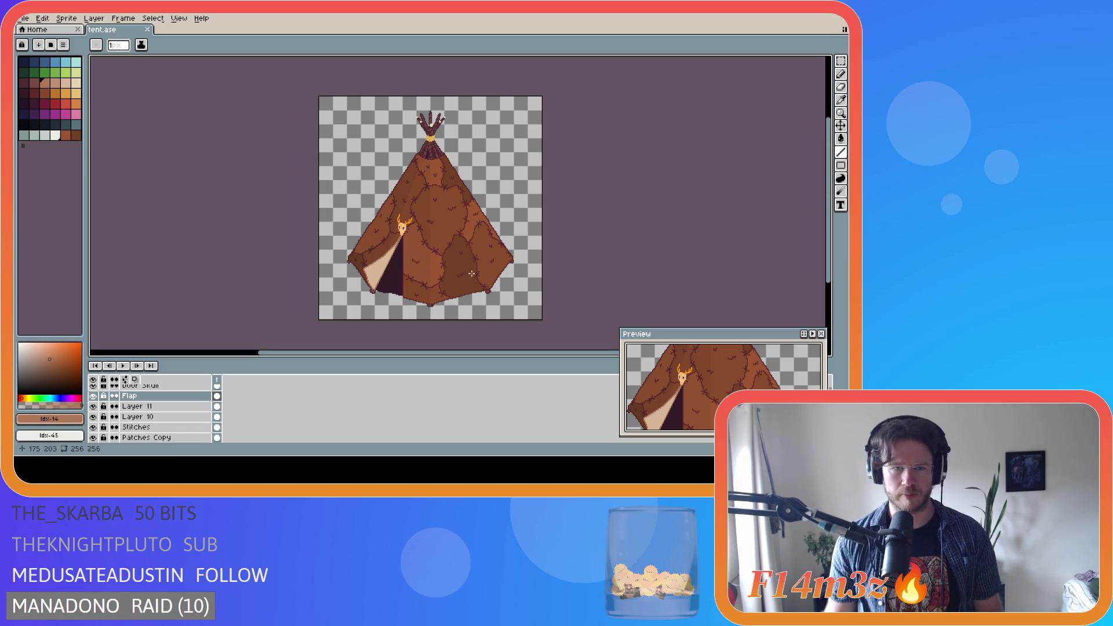
Add four pencil pixels along the door flap's edge and save tent.ase
{"action": "scroll", "coordinate": [682, 237], "scroll_direction": "up", "scroll_amount": 5}
{"action": "scroll", "coordinate": [824, 262], "scroll_direction": "up", "scroll_amount": 3}
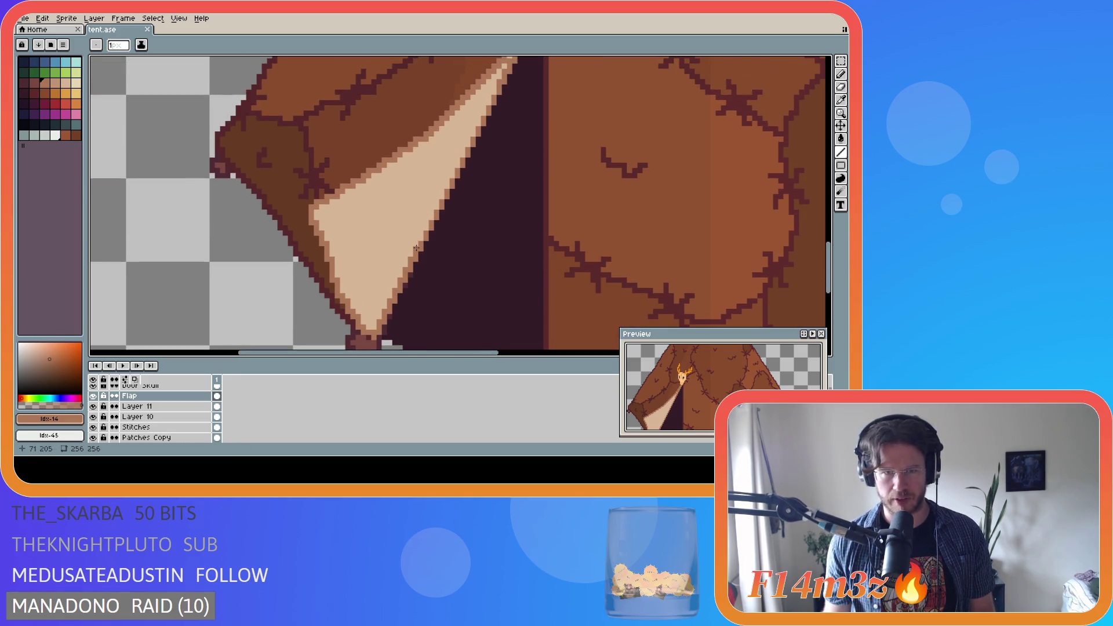
{"action": "left_click", "coordinate": [426, 230]}
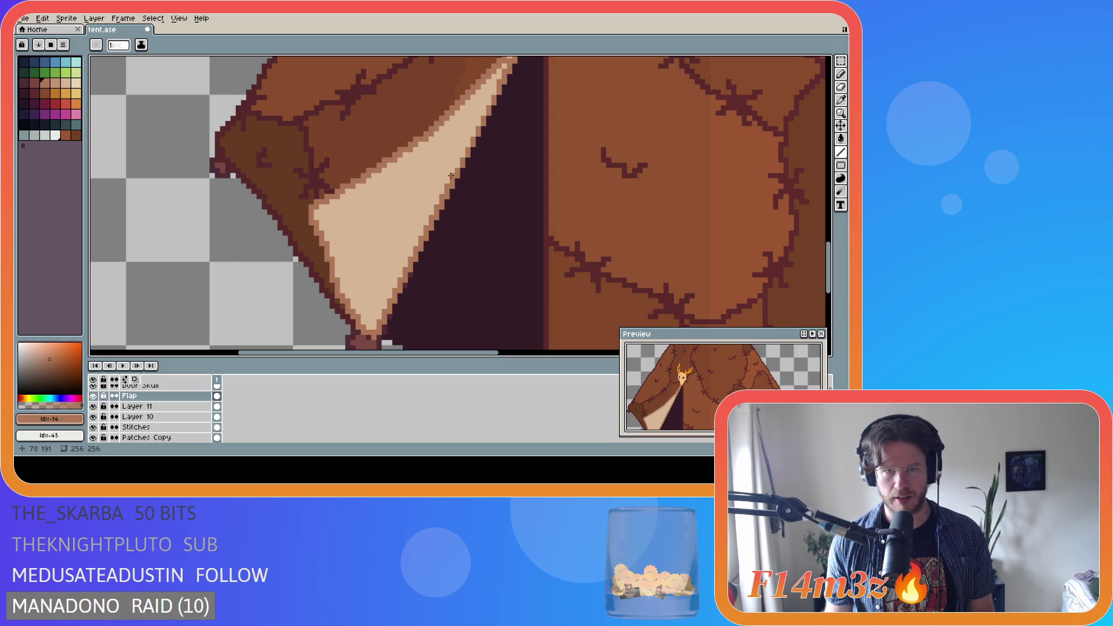
{"action": "left_click", "coordinate": [468, 144]}
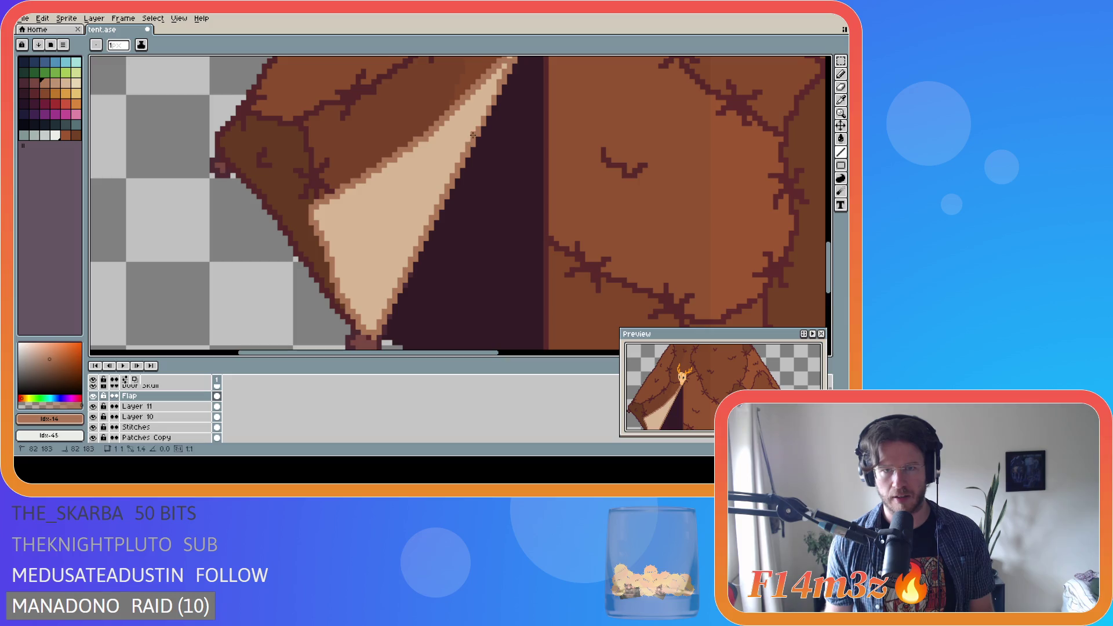
{"action": "left_click", "coordinate": [482, 113]}
{"action": "left_click", "coordinate": [487, 104]}
{"action": "key", "text": "ctrl+s"}
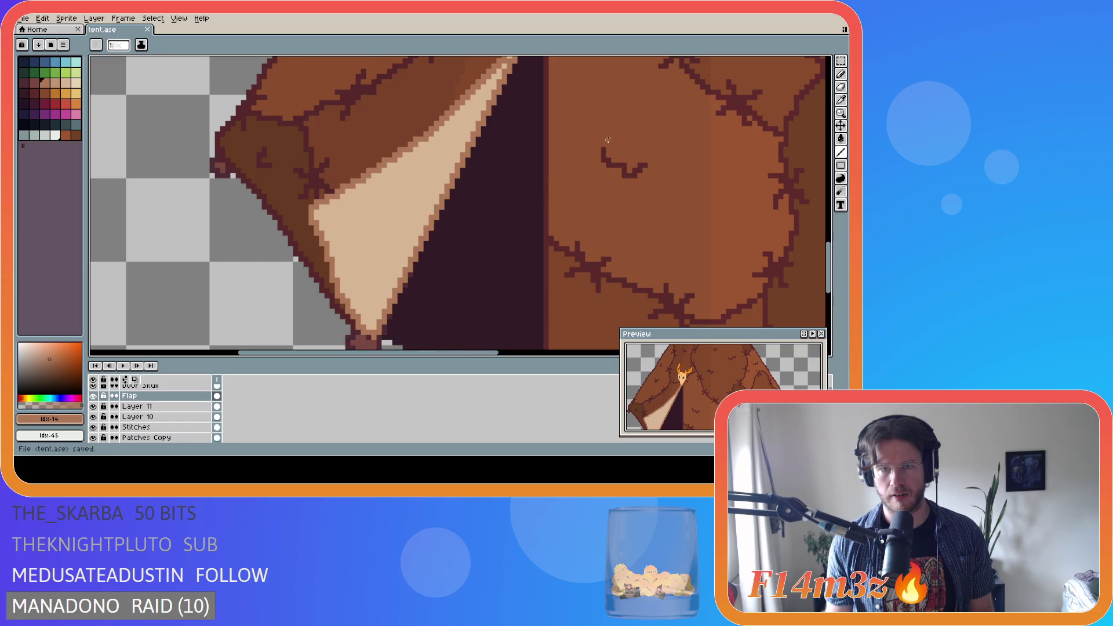
{"action": "scroll", "coordinate": [572, 213], "scroll_direction": "down", "scroll_amount": 3}
{"action": "left_click_drag", "start_coordinate": [502, 353], "coordinate": [599, 352]}
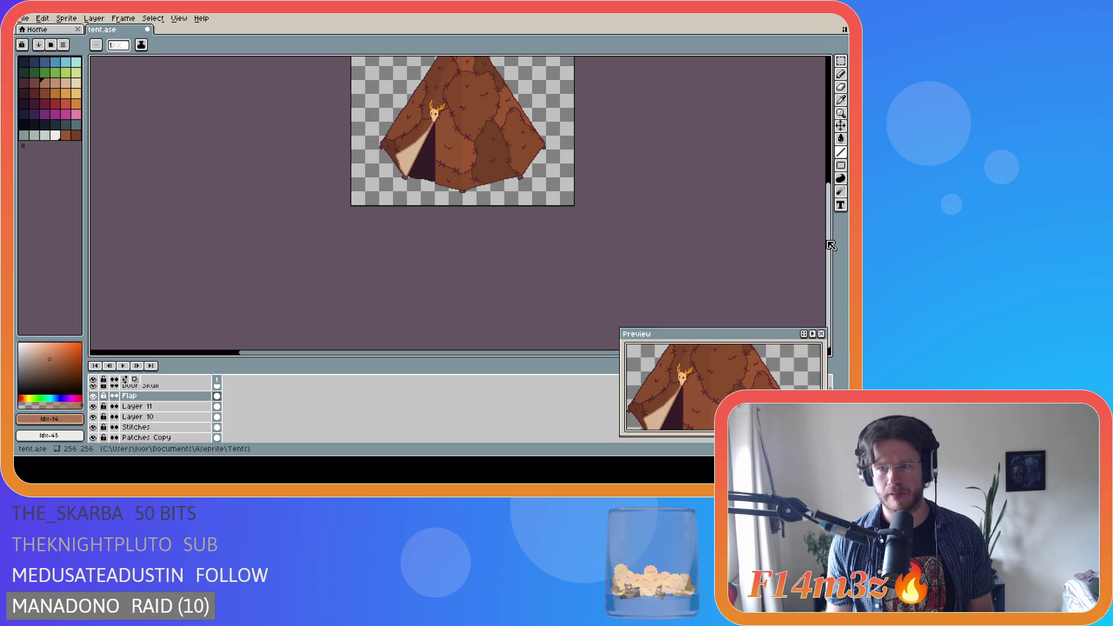
Save tent.ase before exporting
{"action": "scroll", "coordinate": [763, 215], "scroll_direction": "up", "scroll_amount": 3}
{"action": "left_click_drag", "start_coordinate": [452, 355], "coordinate": [476, 356]}
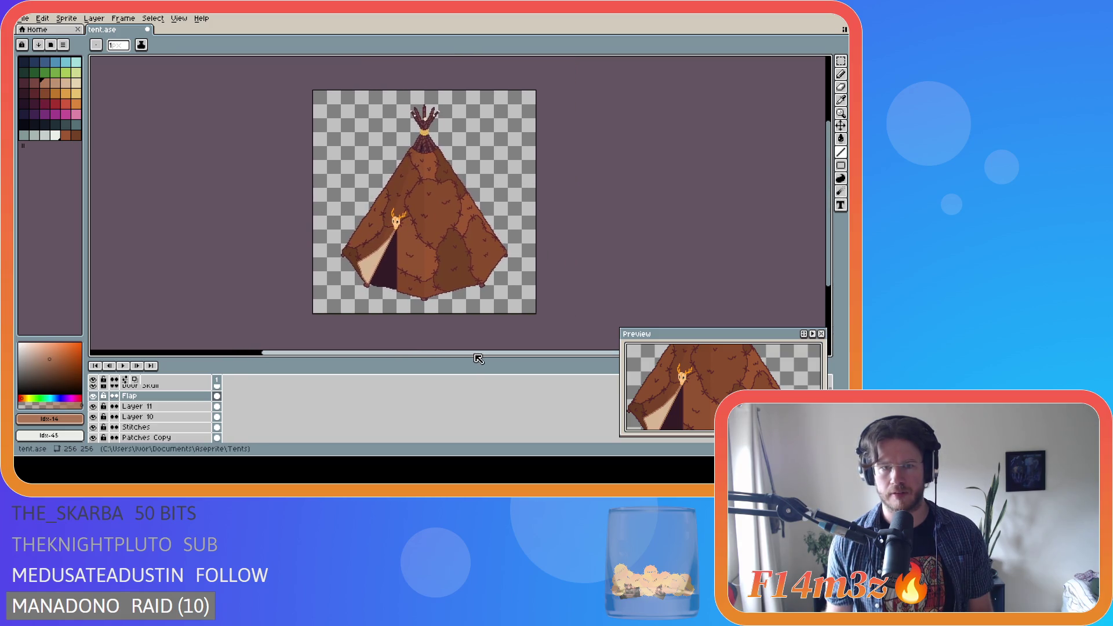
{"action": "key", "text": "ctrl+s"}
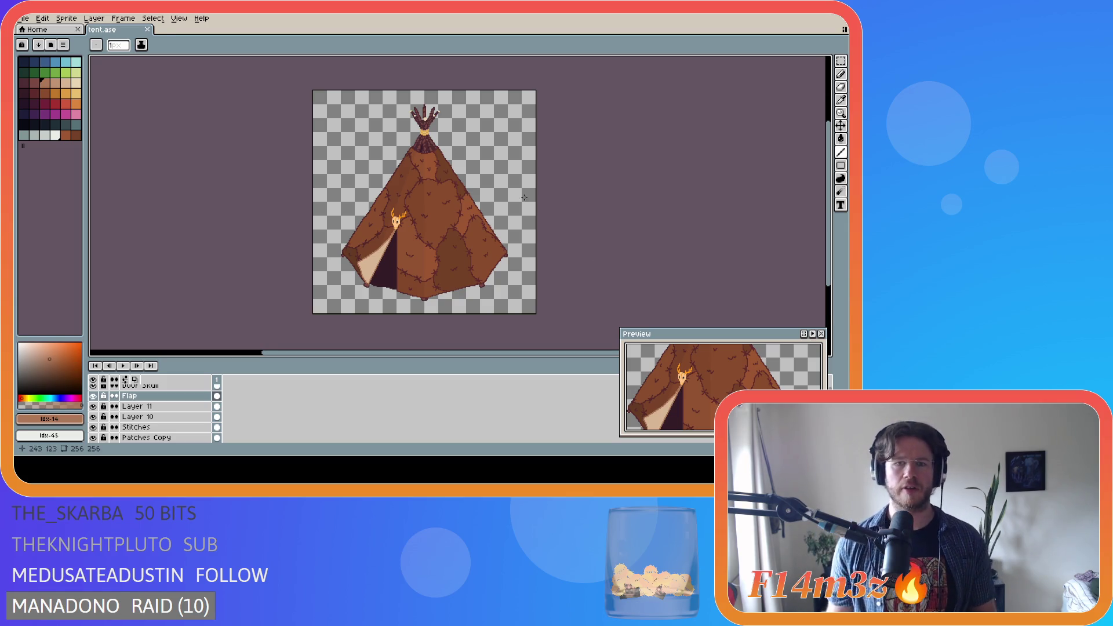
Export the tent as tent_store.png in the Final folder at 100% size
{"action": "left_click", "coordinate": [27, 20]}
{"action": "mouse_move", "coordinate": [63, 107]}
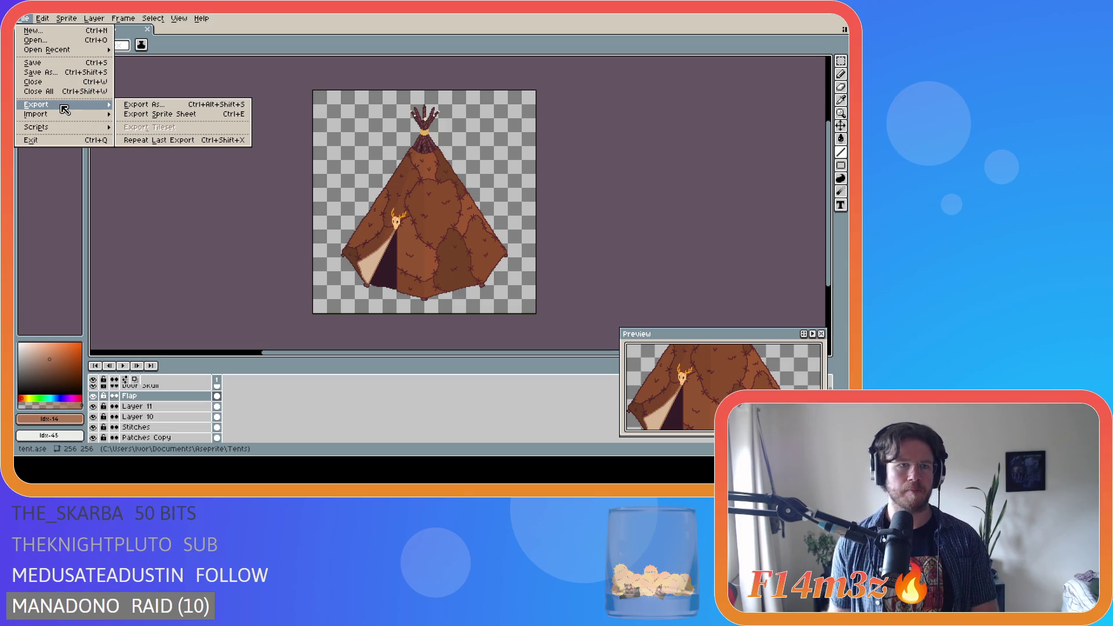
{"action": "left_click", "coordinate": [153, 106]}
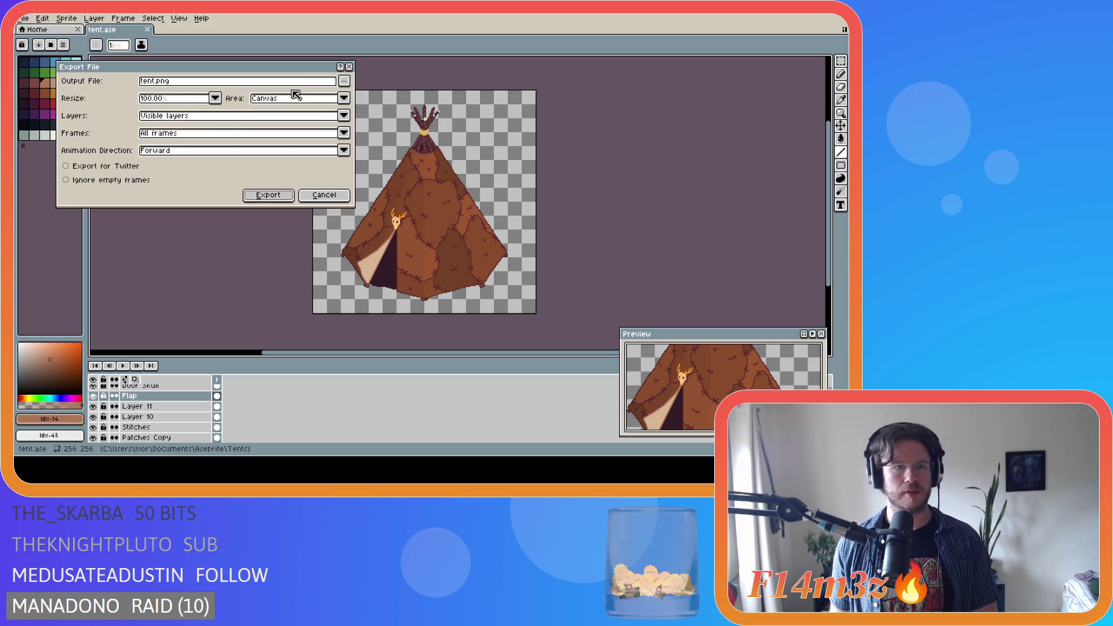
{"action": "left_click", "coordinate": [344, 80]}
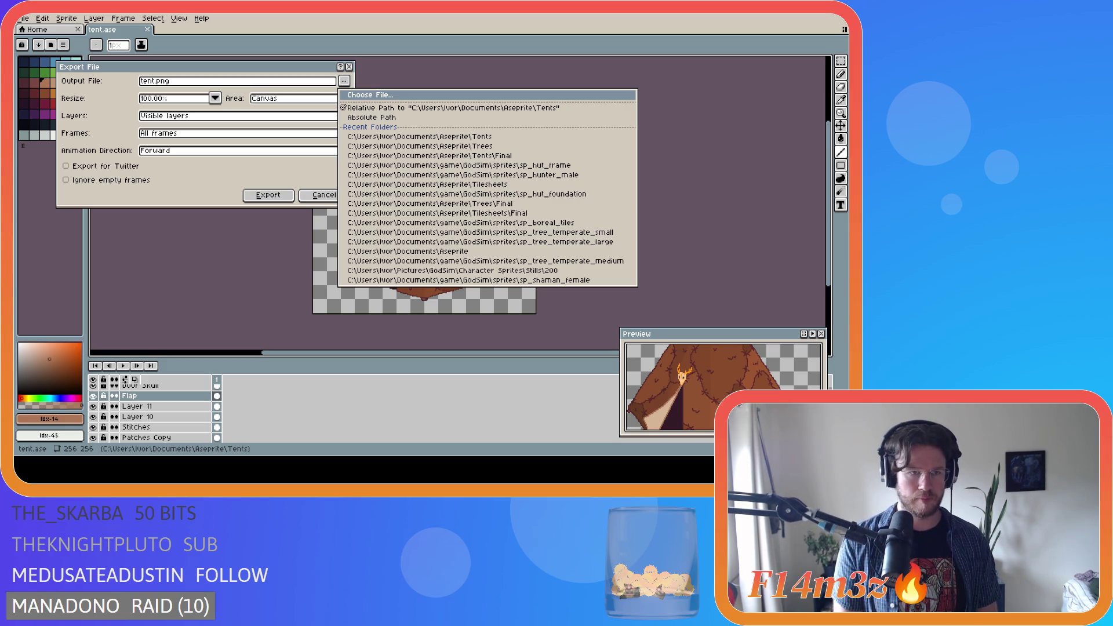
{"action": "left_click", "coordinate": [429, 156]}
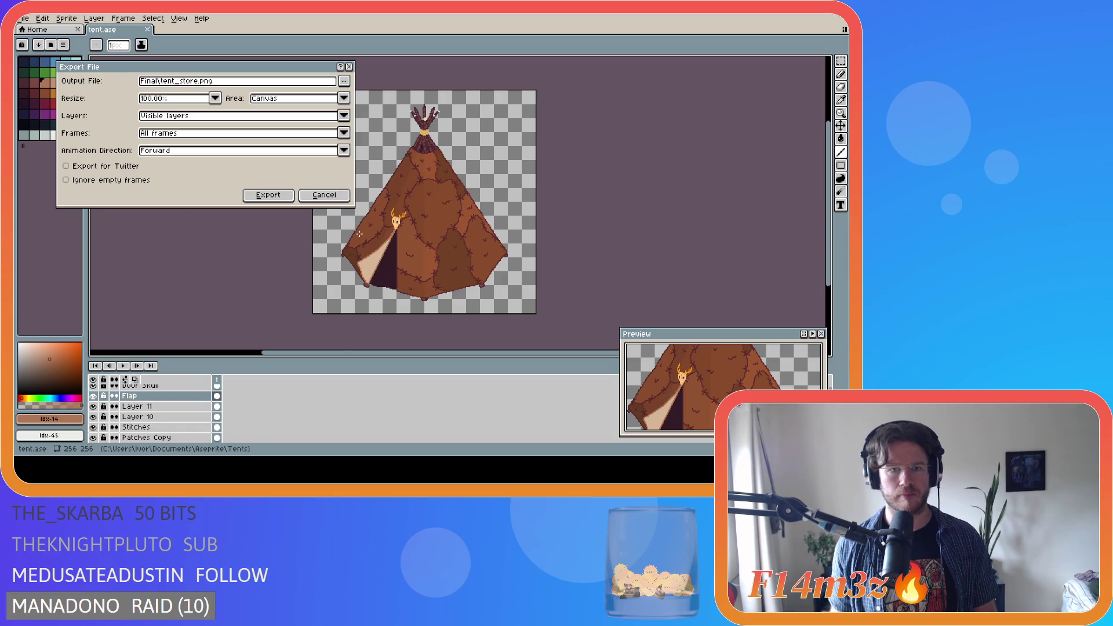
{"action": "left_click", "coordinate": [272, 196]}
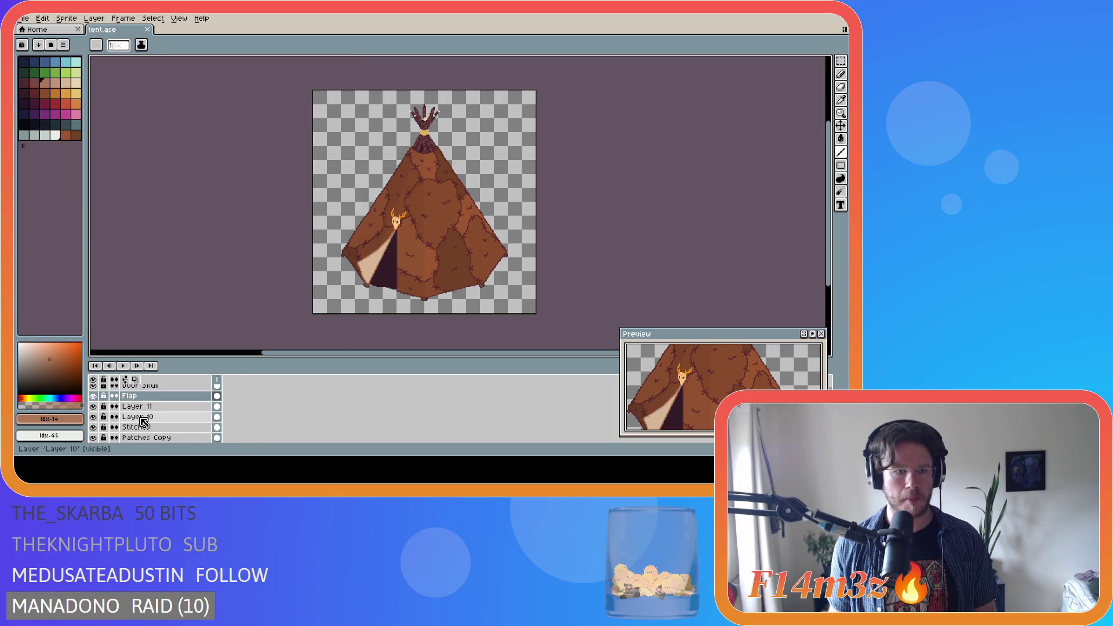
Hide the Door Skull layer on the door flap
{"action": "scroll", "coordinate": [141, 418], "scroll_direction": "up", "scroll_amount": 1}
{"action": "left_click", "coordinate": [92, 390]}
{"action": "scroll", "coordinate": [133, 425], "scroll_direction": "down", "scroll_amount": 2}
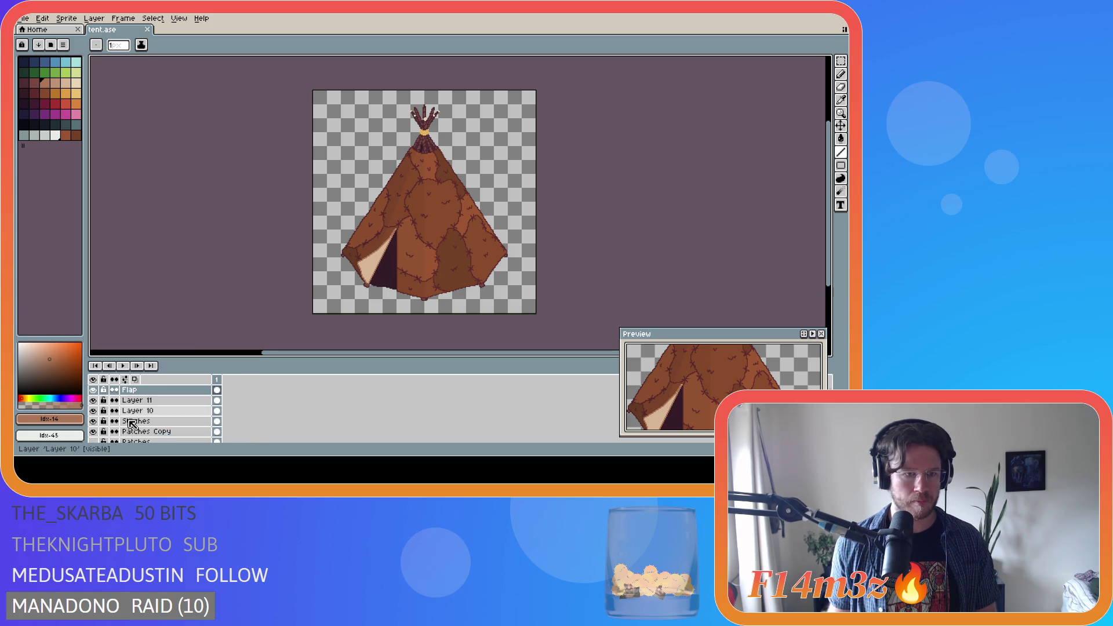
{"action": "scroll", "coordinate": [128, 426], "scroll_direction": "down", "scroll_amount": 5}
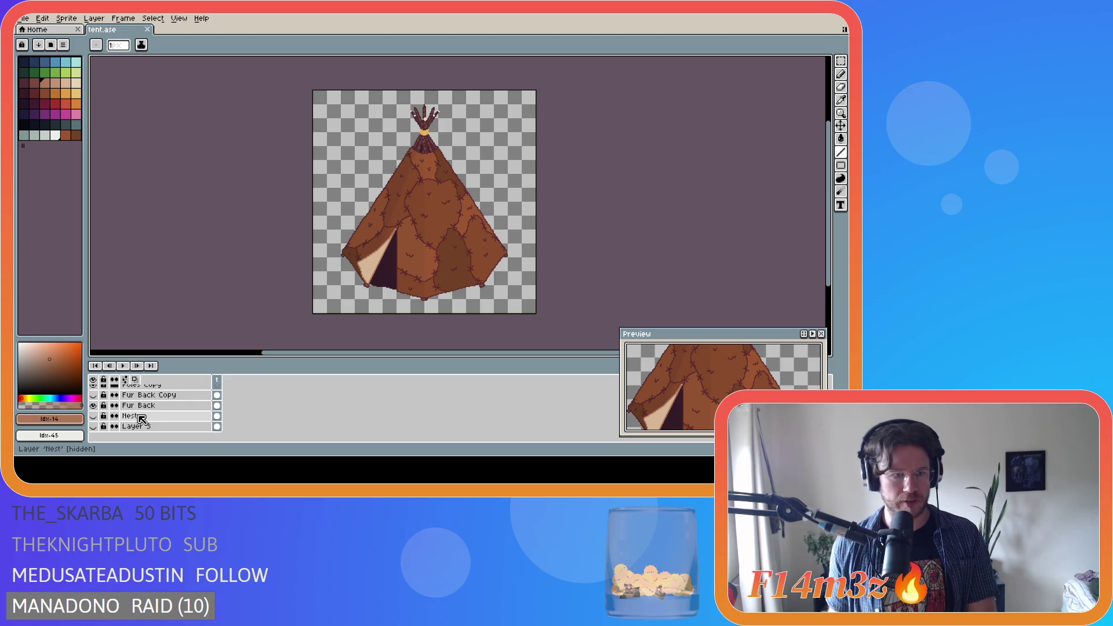
Move the Nest layer above Poles Copy, make it visible, and lift the nest toward the pole tips
{"action": "left_click", "coordinate": [142, 416]}
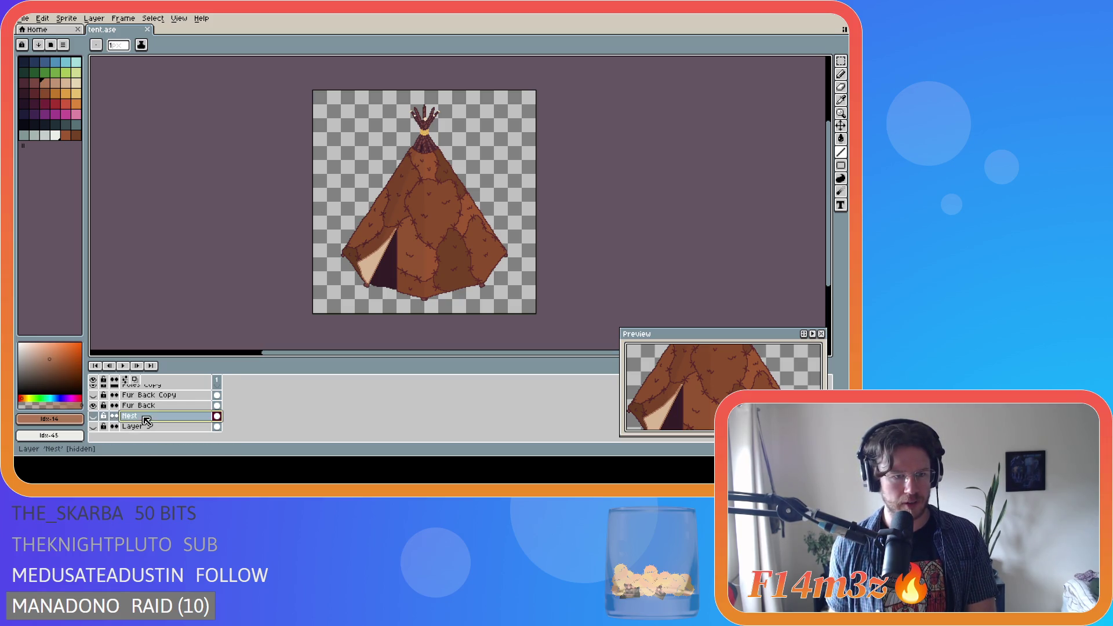
{"action": "scroll", "coordinate": [145, 426], "scroll_direction": "up", "scroll_amount": 1}
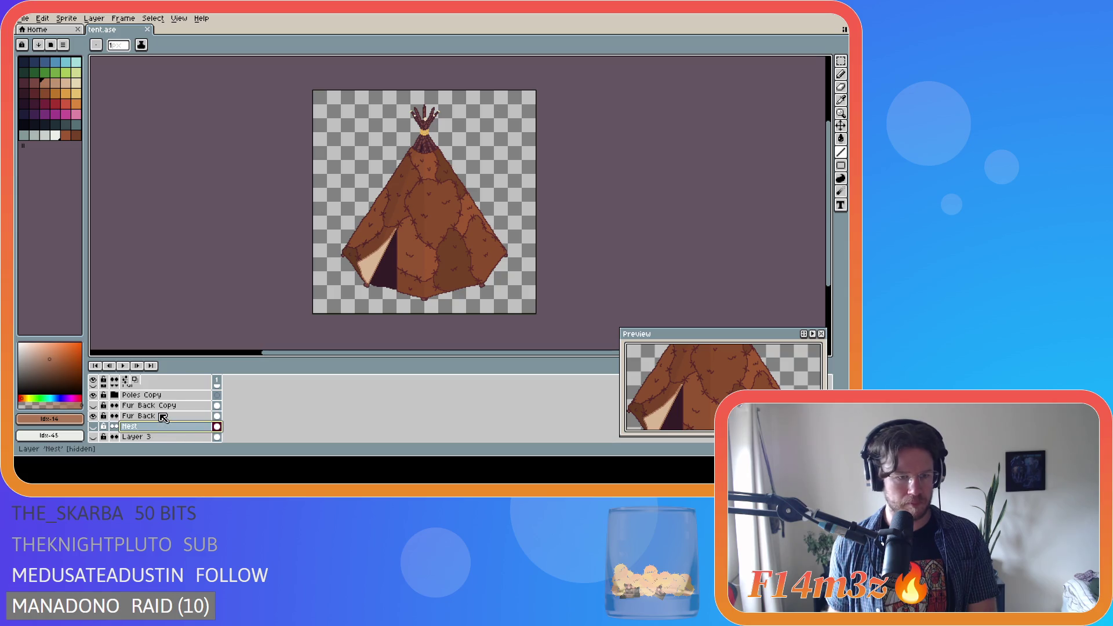
{"action": "scroll", "coordinate": [162, 426], "scroll_direction": "down", "scroll_amount": 2}
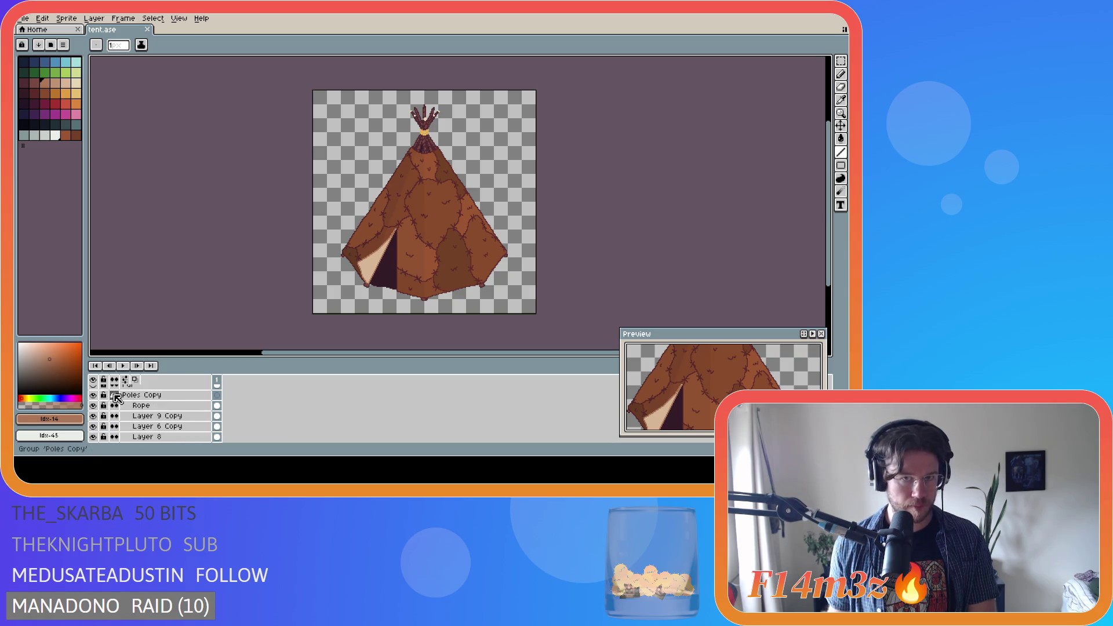
{"action": "mouse_move", "coordinate": [162, 425]}
{"action": "left_mouse_down"}
{"action": "mouse_move", "coordinate": [166, 388]}
{"action": "mouse_move", "coordinate": [179, 381]}
{"action": "mouse_move", "coordinate": [161, 440]}
{"action": "mouse_move", "coordinate": [172, 401]}
{"action": "mouse_move", "coordinate": [170, 434]}
{"action": "left_mouse_up"}
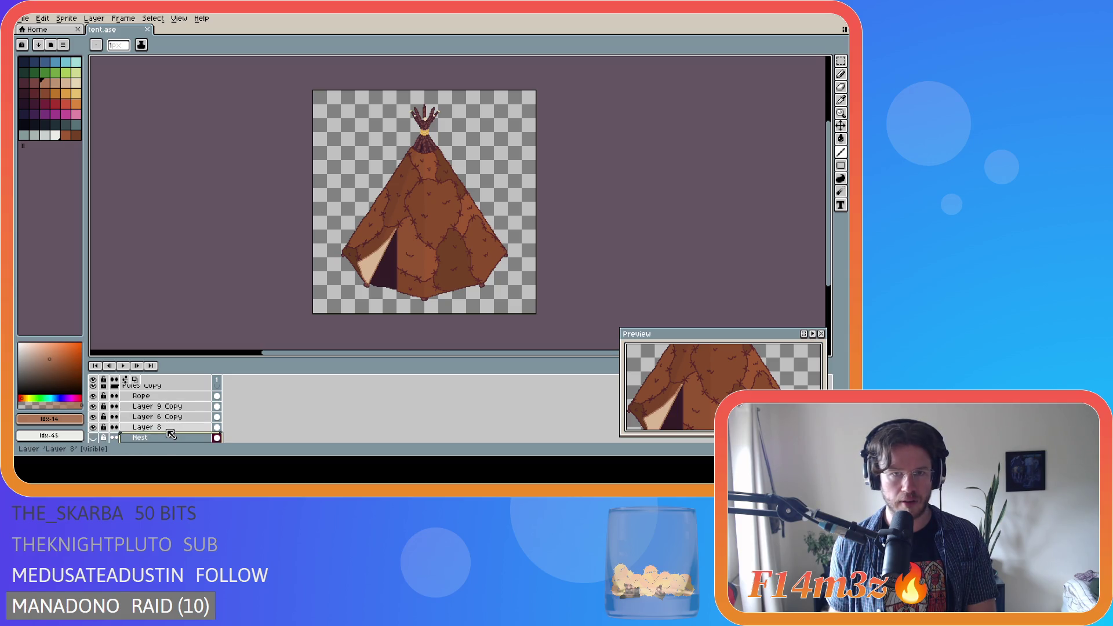
{"action": "left_click", "coordinate": [94, 428]}
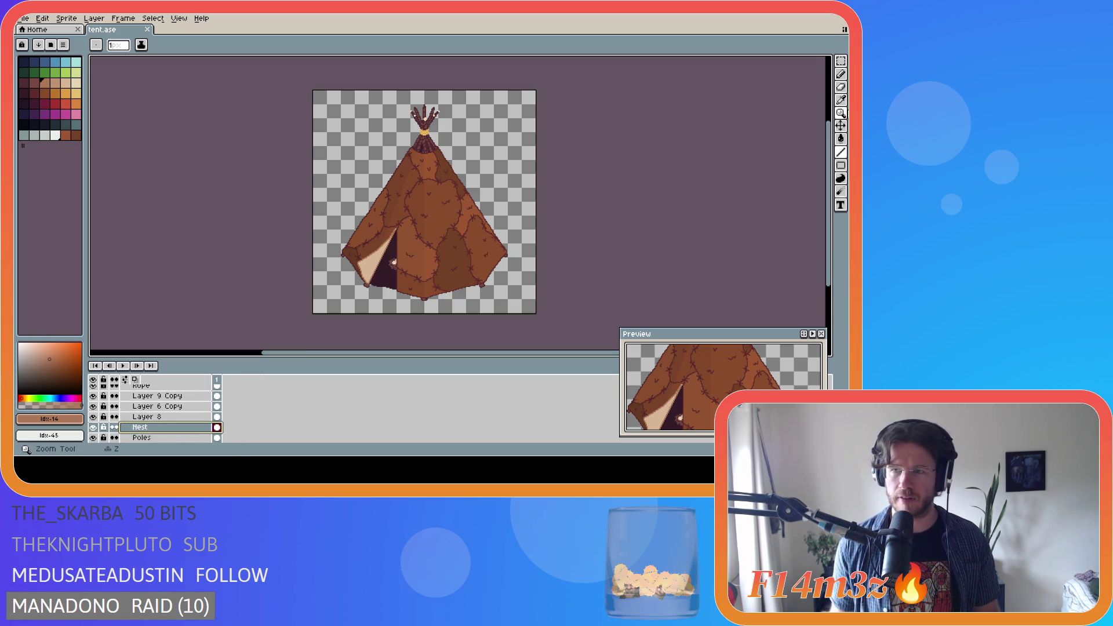
{"action": "key", "text": "v"}
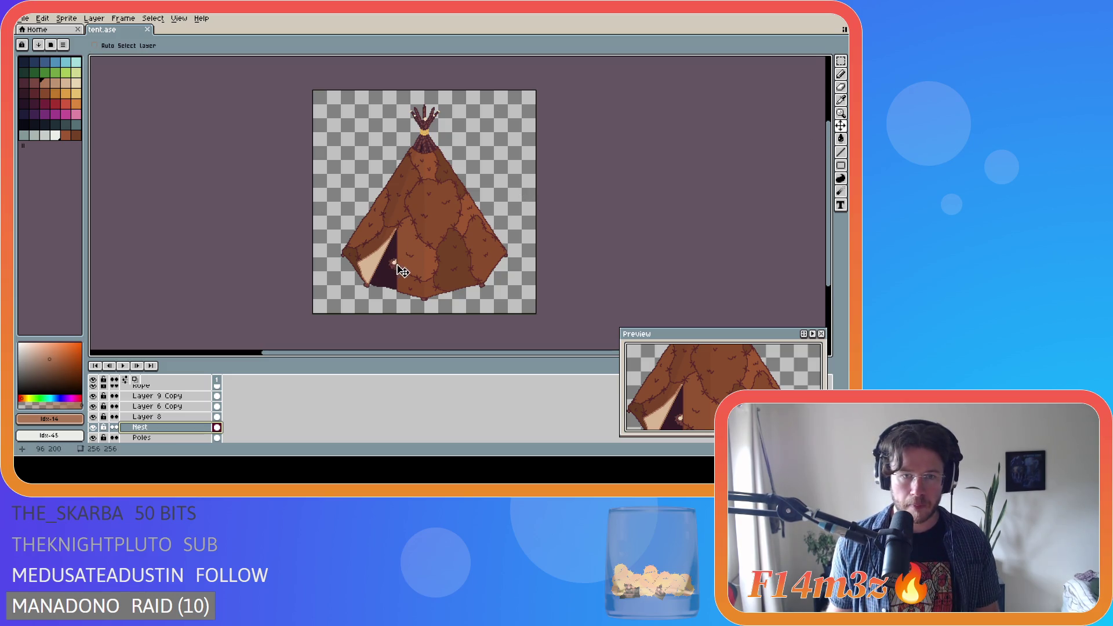
{"action": "mouse_move", "coordinate": [432, 155]}
{"action": "left_mouse_down"}
{"action": "mouse_move", "coordinate": [430, 121]}
{"action": "mouse_move", "coordinate": [461, 129]}
{"action": "left_mouse_up"}
Check which poles Layer 8 and Layer 9 Copy hold, then move the Nest layer above Layer 8
{"action": "scroll", "coordinate": [428, 122], "scroll_direction": "up", "scroll_amount": 2}
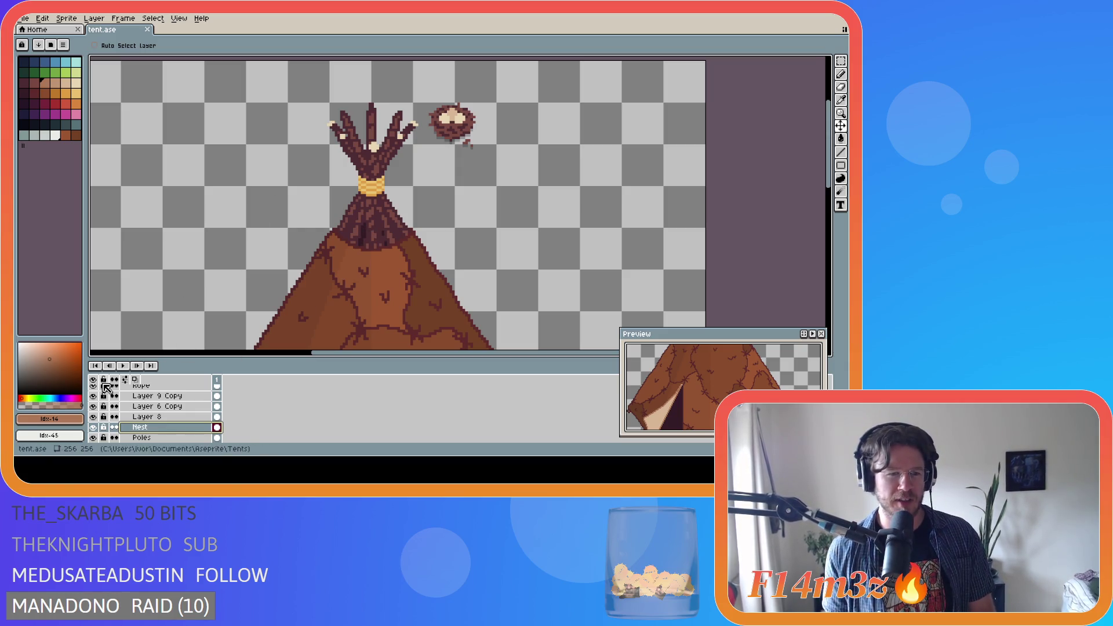
{"action": "left_click", "coordinate": [93, 417]}
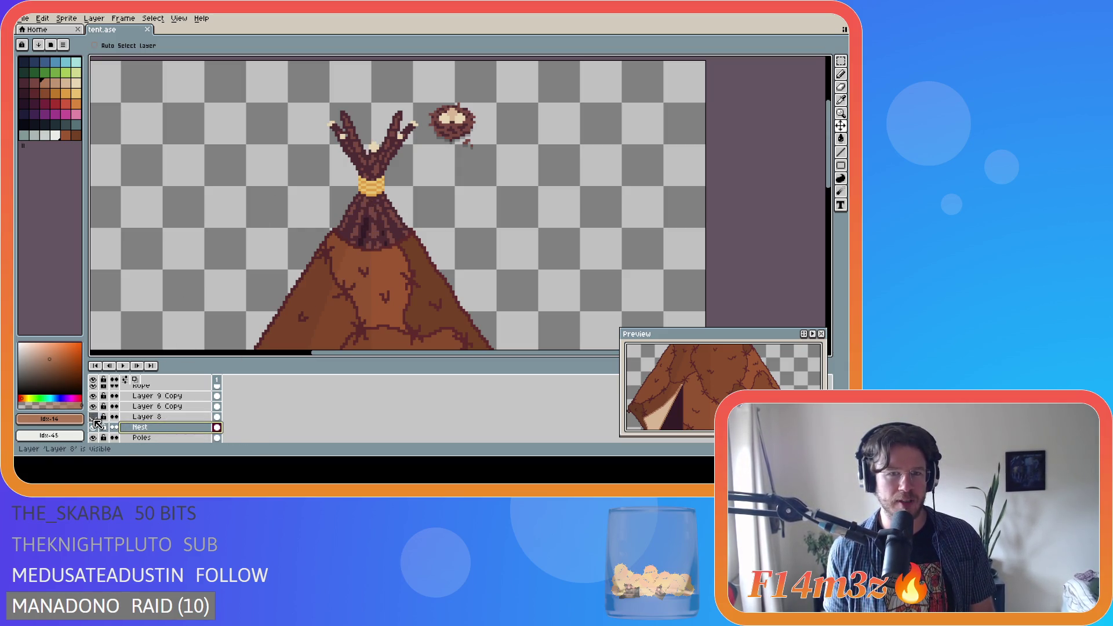
{"action": "left_click", "coordinate": [93, 396]}
{"action": "left_click", "coordinate": [92, 396]}
{"action": "left_click", "coordinate": [93, 417]}
{"action": "left_click", "coordinate": [93, 417]}
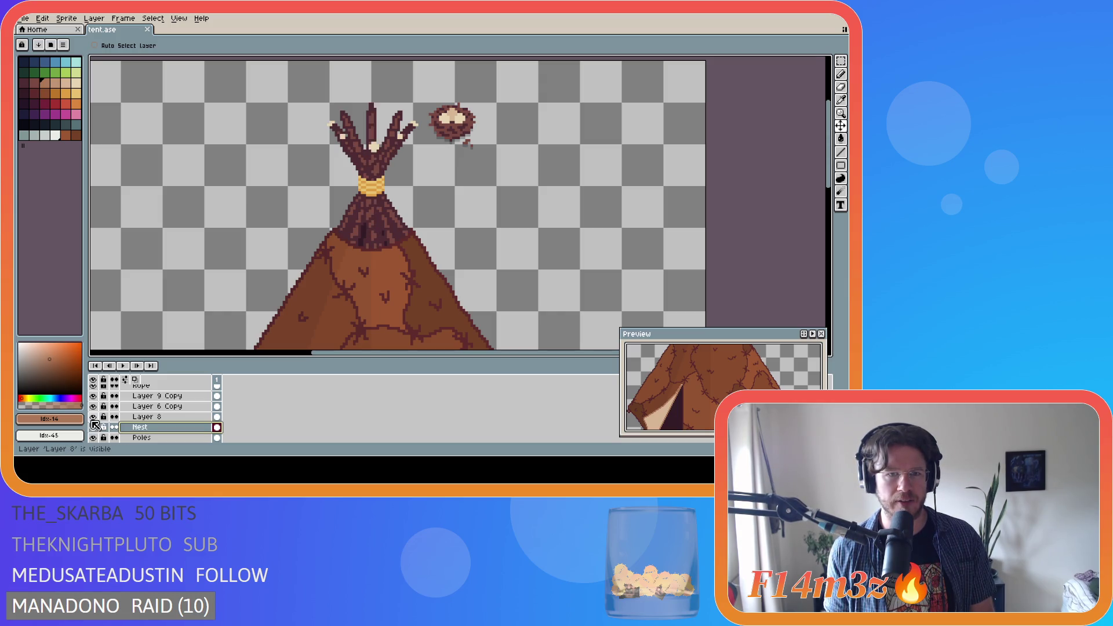
{"action": "mouse_move", "coordinate": [139, 427]}
{"action": "left_mouse_down"}
{"action": "mouse_move", "coordinate": [163, 429]}
{"action": "mouse_move", "coordinate": [163, 418]}
{"action": "left_mouse_up"}
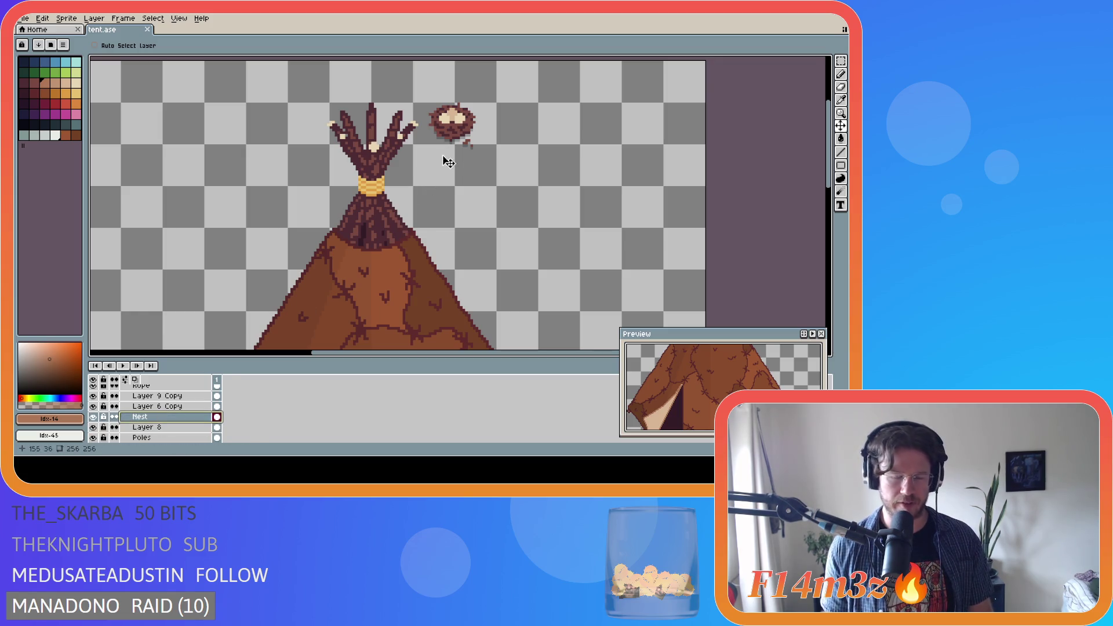
Place the nest onto the pole tops and commit its position
{"action": "left_click_drag", "start_coordinate": [466, 149], "coordinate": [380, 153]}
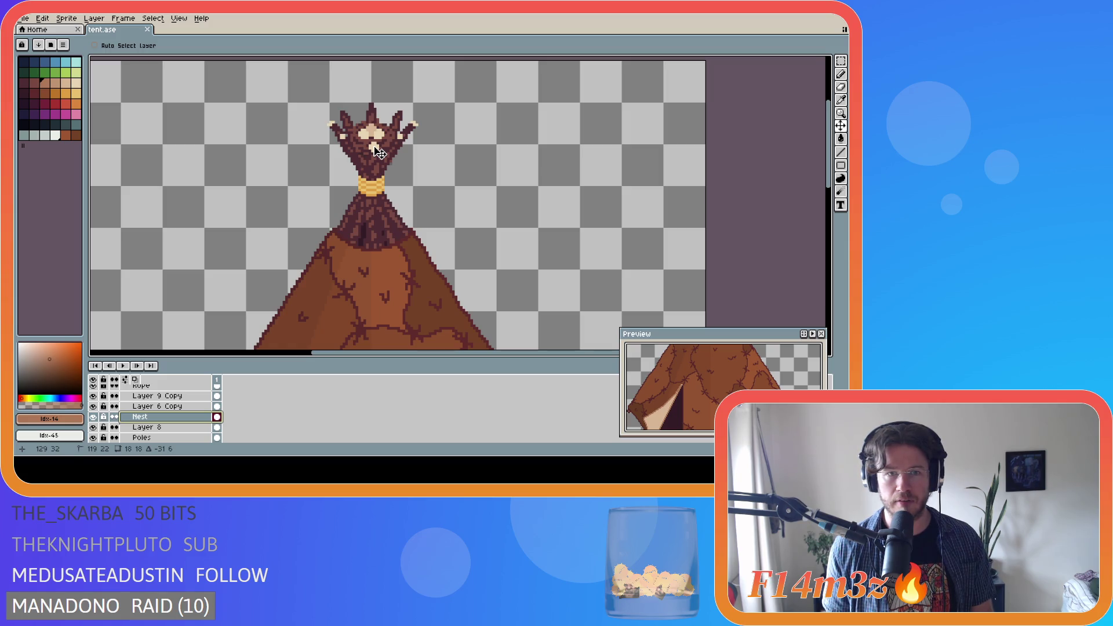
{"action": "left_click", "coordinate": [444, 198]}
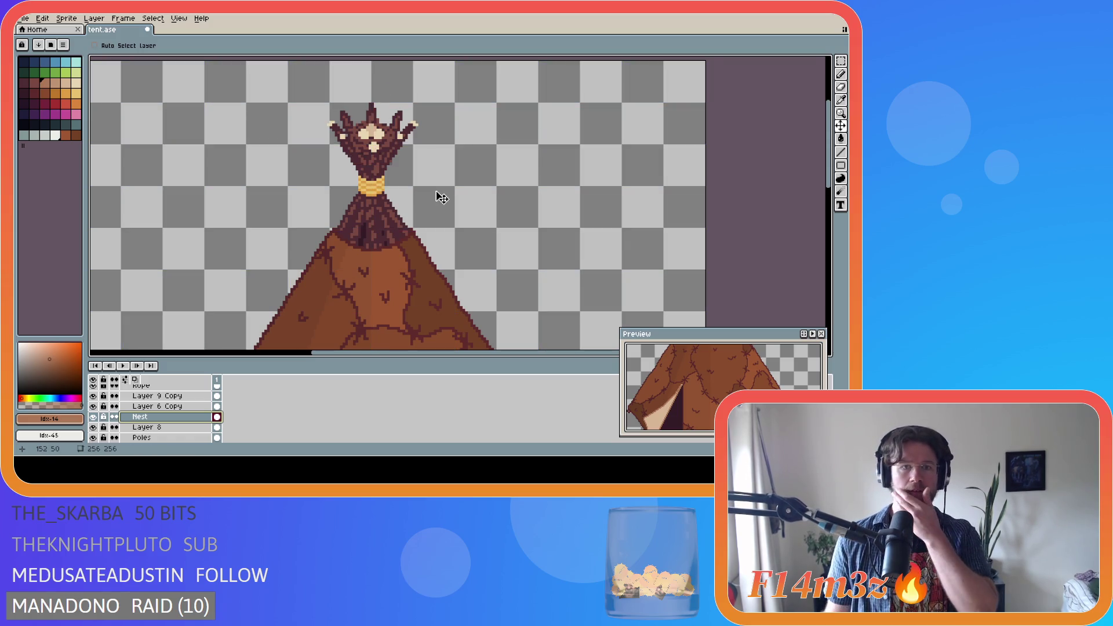
{"action": "scroll", "coordinate": [704, 419], "scroll_direction": "down", "scroll_amount": 4}
{"action": "scroll", "coordinate": [710, 424], "scroll_direction": "down", "scroll_amount": 2}
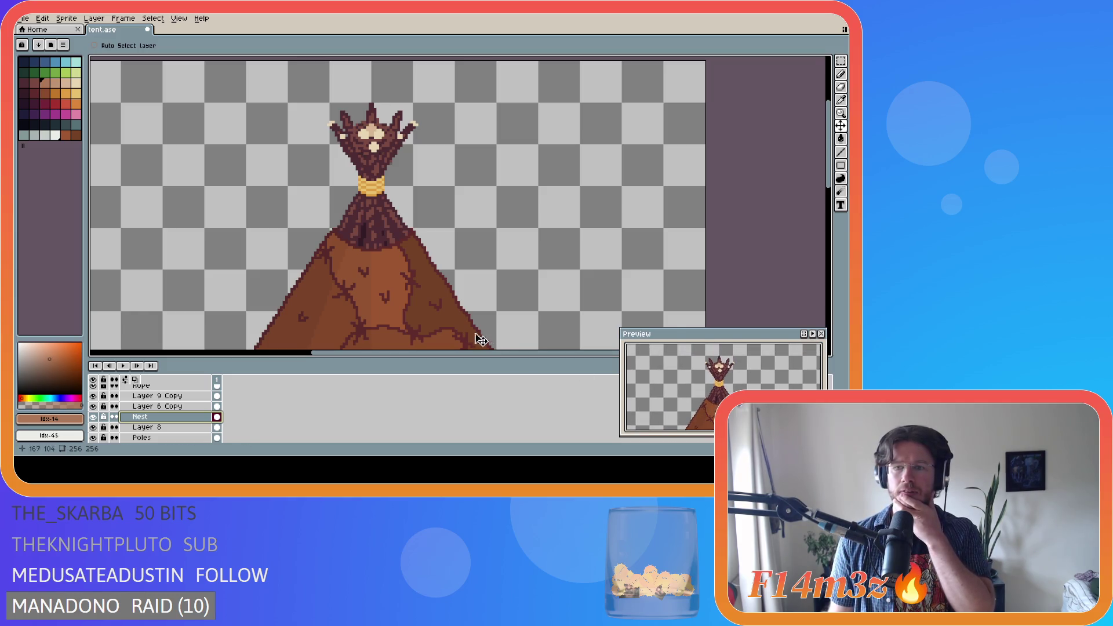
{"action": "scroll", "coordinate": [474, 214], "scroll_direction": "down", "scroll_amount": 2}
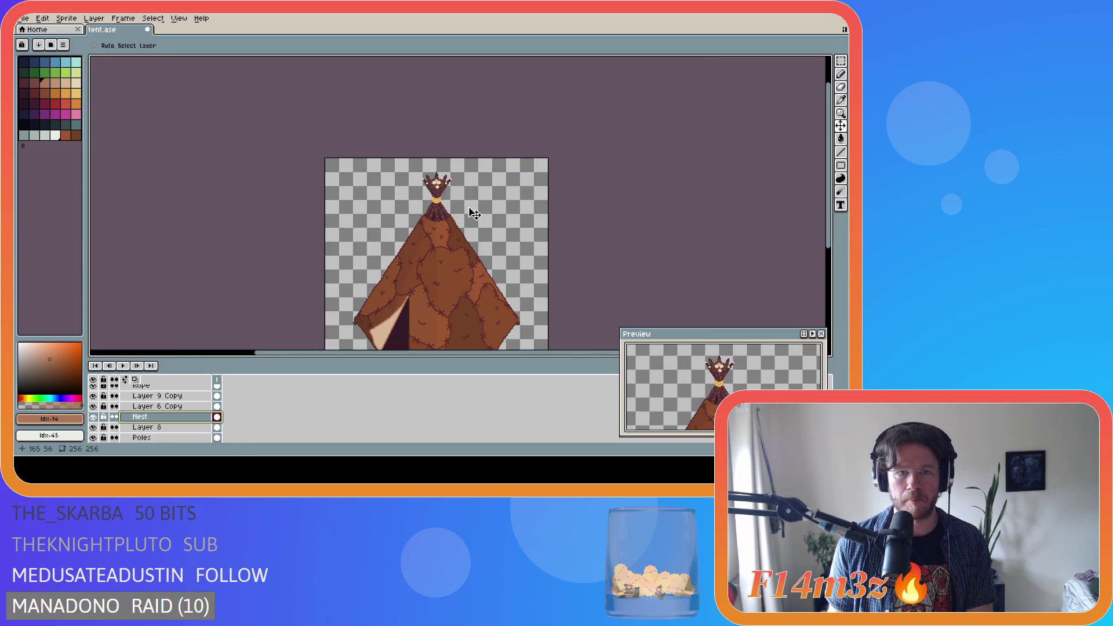
{"action": "left_click_drag", "start_coordinate": [828, 229], "coordinate": [832, 266]}
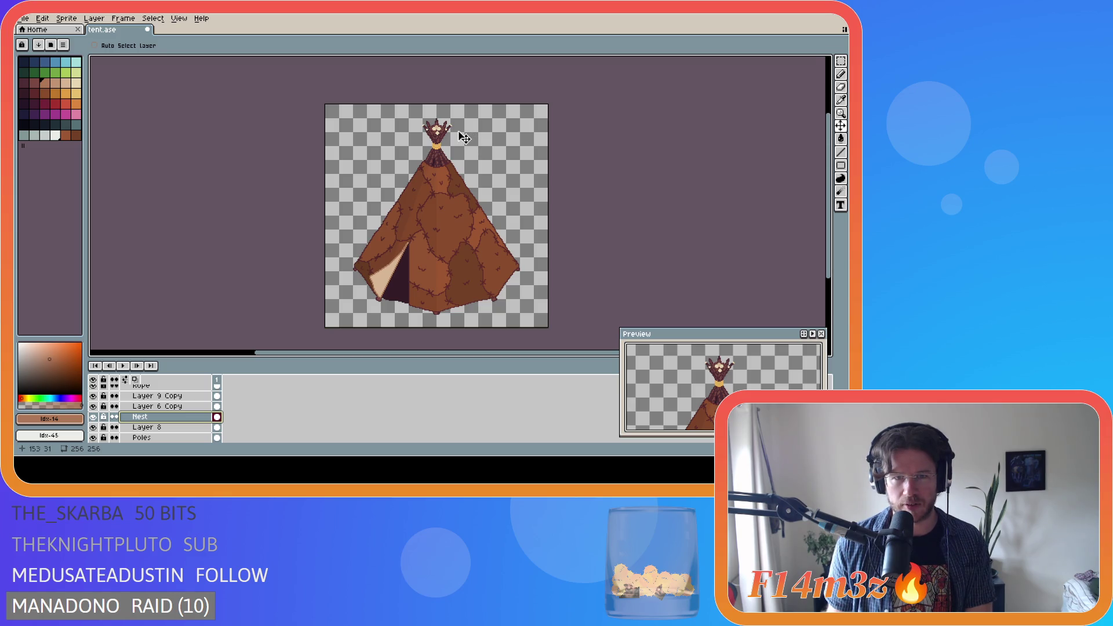
{"action": "scroll", "coordinate": [464, 137], "scroll_direction": "up", "scroll_amount": 3}
Nudge the nest up one pixel and show the Fur Back layer again
{"action": "left_click_drag", "start_coordinate": [396, 150], "coordinate": [394, 146]}
{"action": "key", "text": "ctrl"}
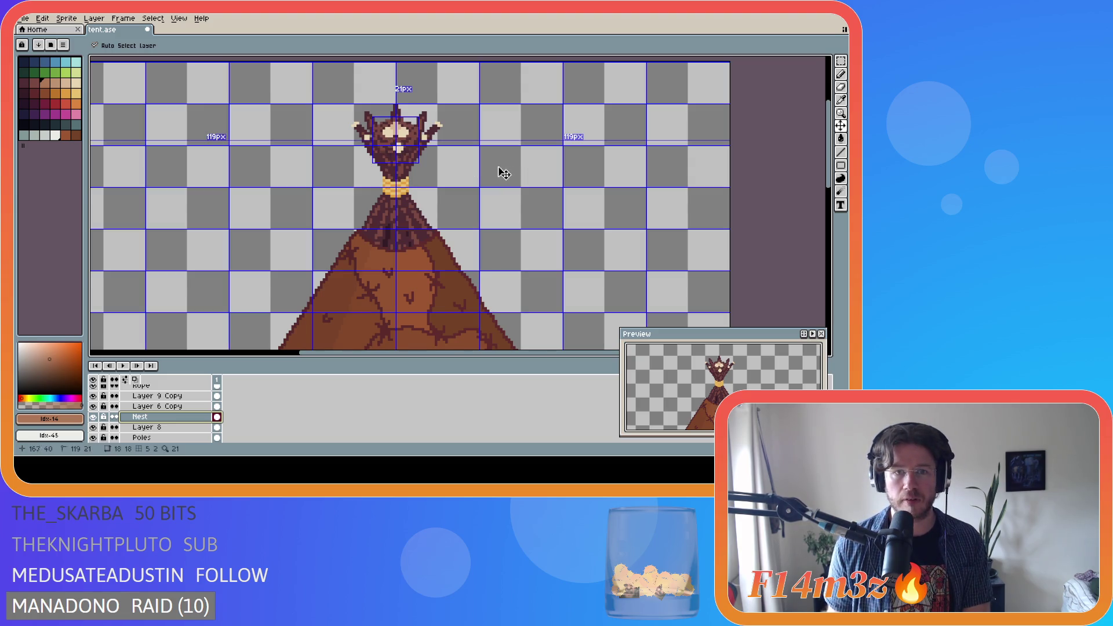
{"action": "key", "text": "ctrl"}
{"action": "key", "text": "ctrl"}
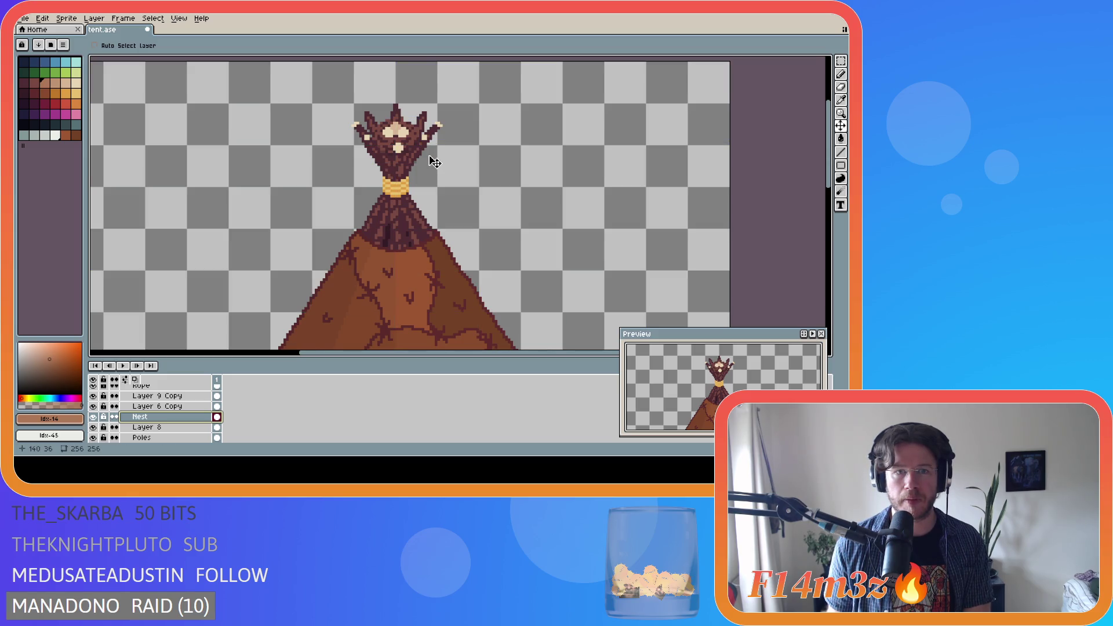
{"action": "scroll", "coordinate": [142, 421], "scroll_direction": "down", "scroll_amount": 3}
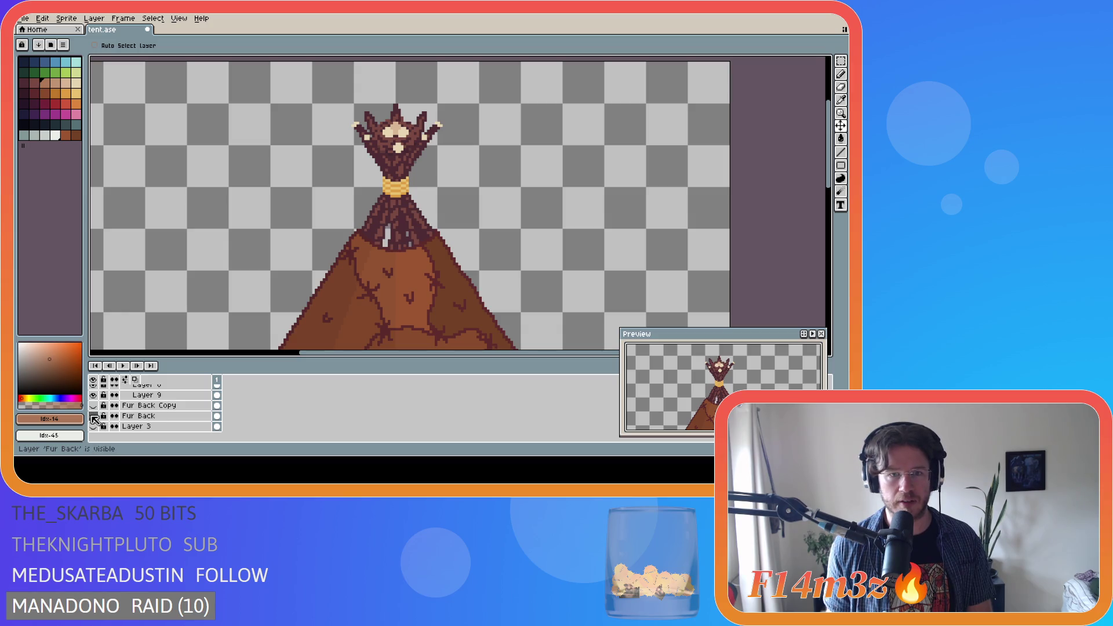
{"action": "left_click", "coordinate": [93, 416]}
{"action": "scroll", "coordinate": [119, 418], "scroll_direction": "up", "scroll_amount": 2}
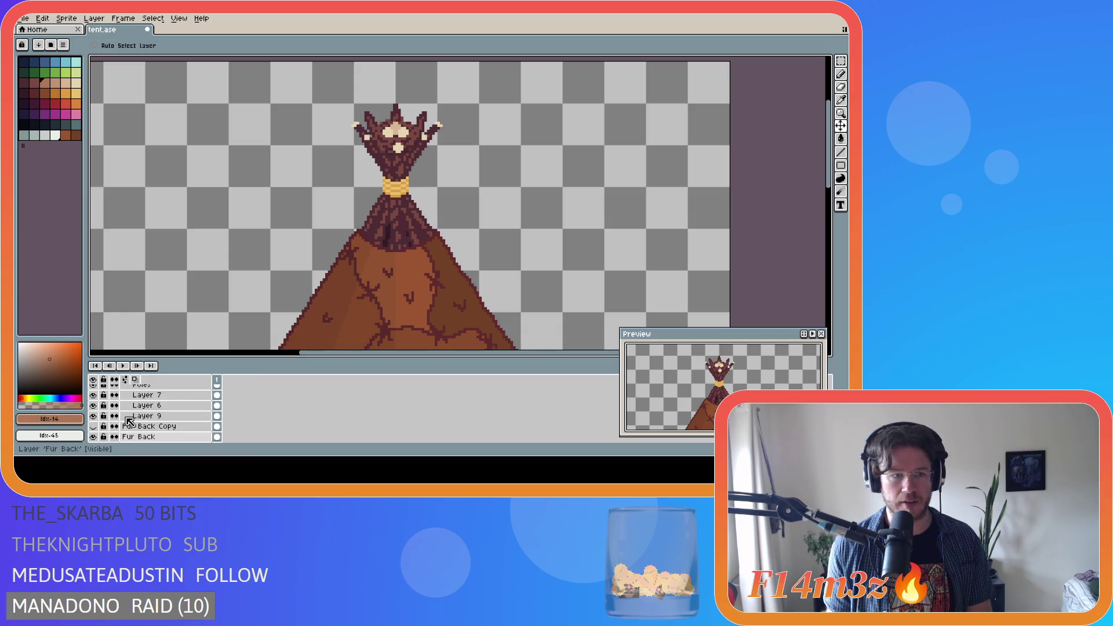
{"action": "scroll", "coordinate": [120, 427], "scroll_direction": "up", "scroll_amount": 2}
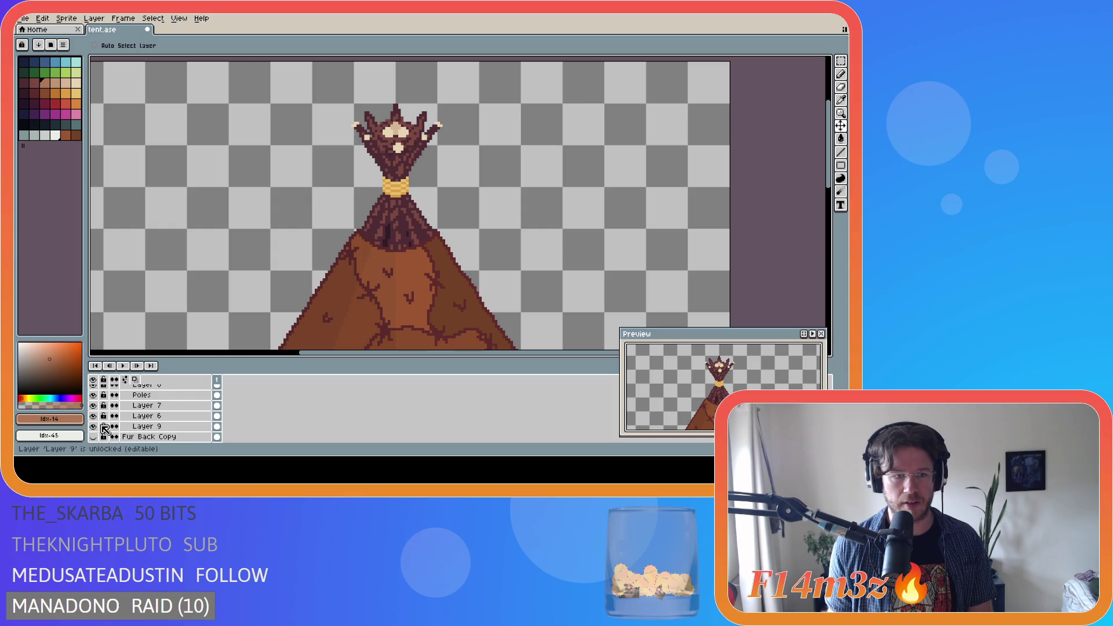
Expand the Poles Copy group and move the Nest layer above it
{"action": "scroll", "coordinate": [122, 418], "scroll_direction": "up", "scroll_amount": 5}
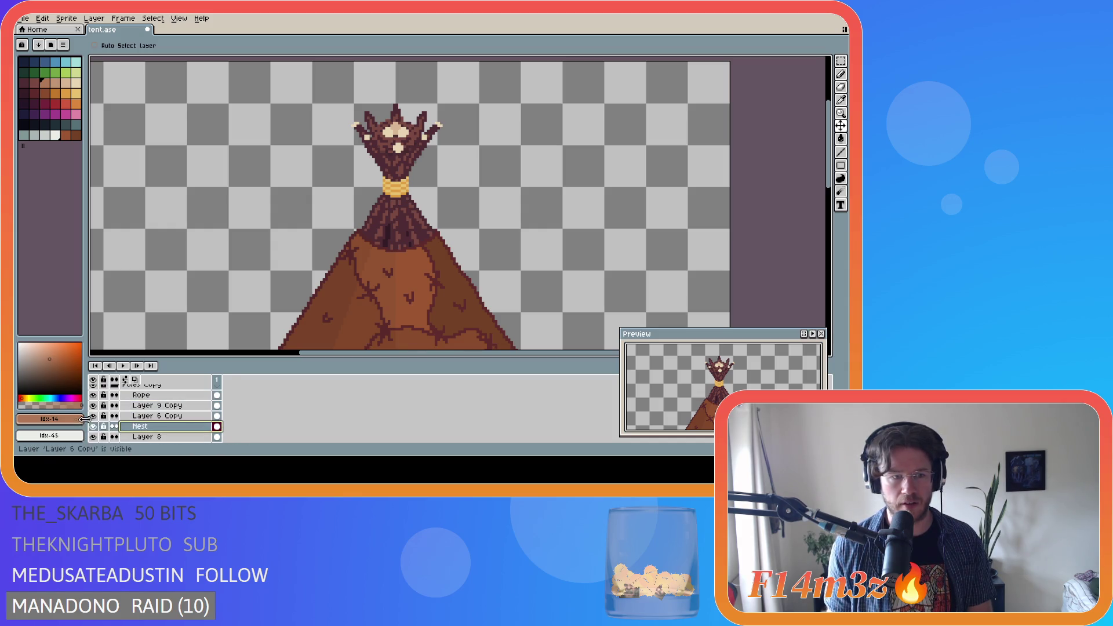
{"action": "scroll", "coordinate": [127, 409], "scroll_direction": "down", "scroll_amount": 5}
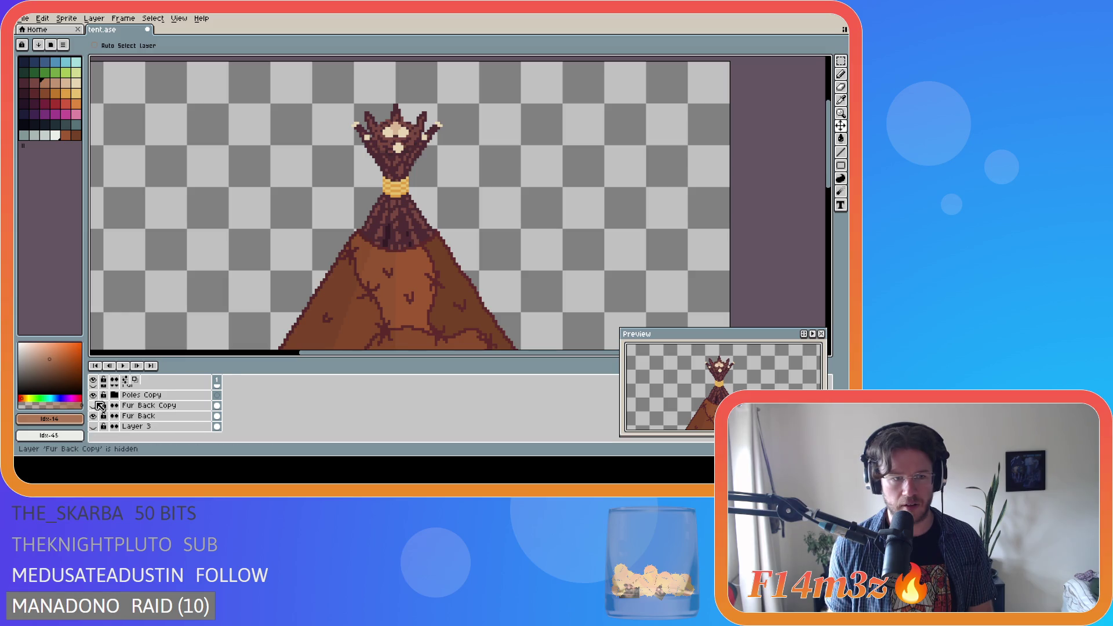
{"action": "left_click", "coordinate": [97, 396]}
{"action": "left_click", "coordinate": [93, 396]}
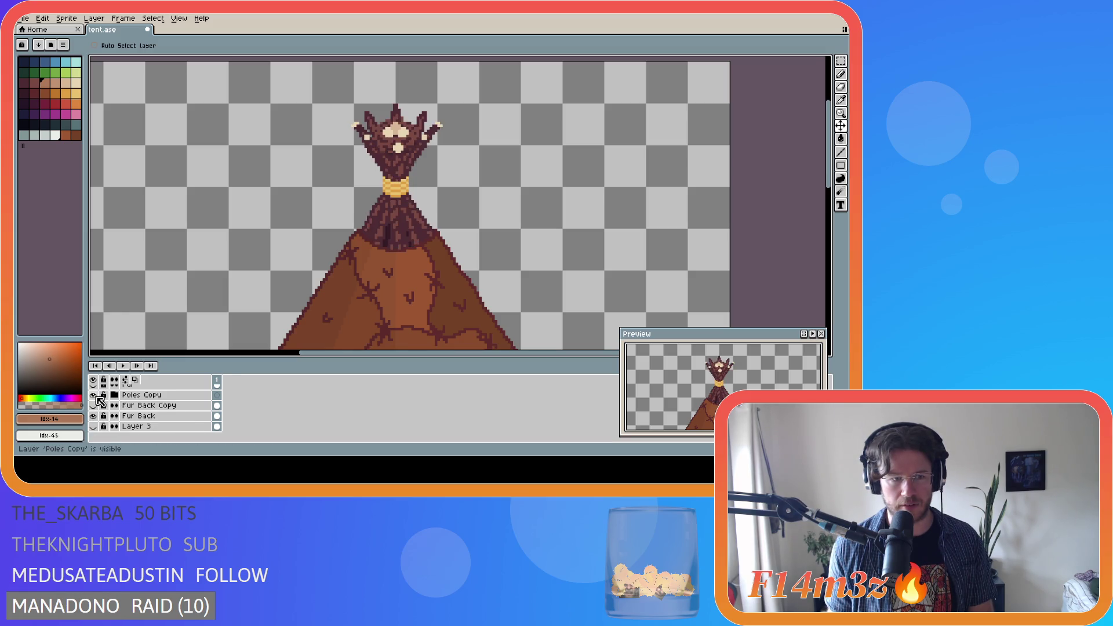
{"action": "left_click", "coordinate": [115, 395]}
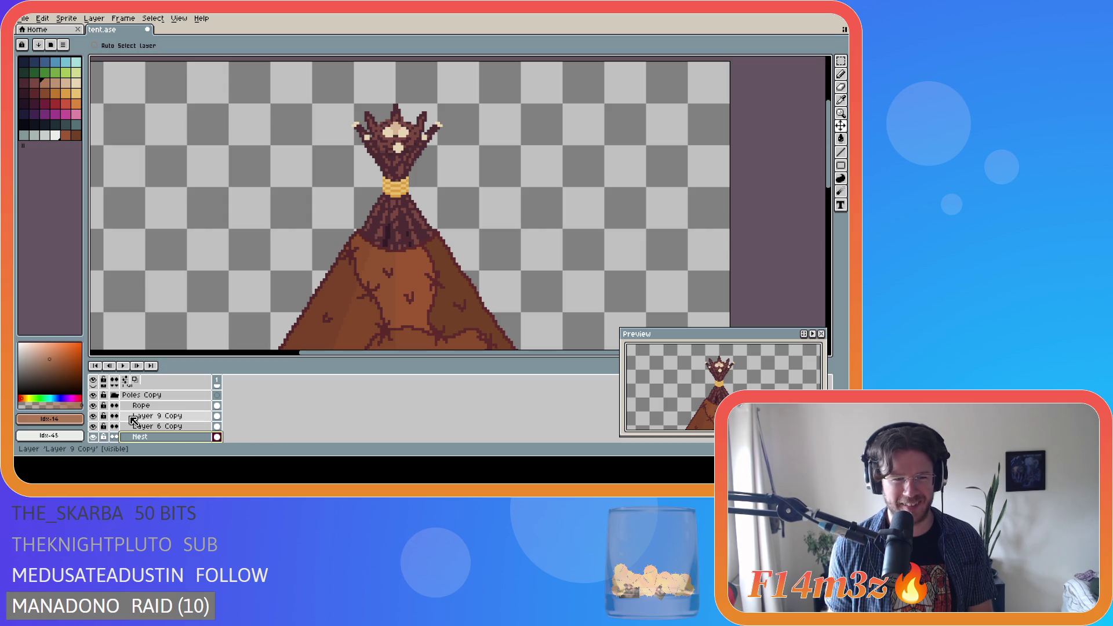
{"action": "scroll", "coordinate": [134, 419], "scroll_direction": "down", "scroll_amount": 1}
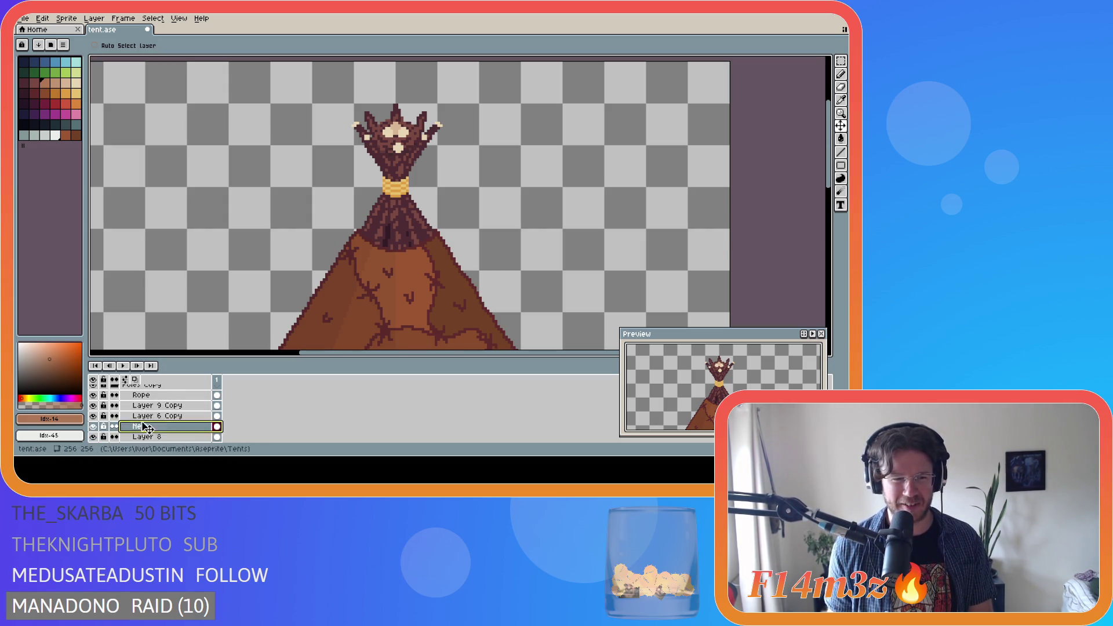
{"action": "scroll", "coordinate": [131, 415], "scroll_direction": "up", "scroll_amount": 1}
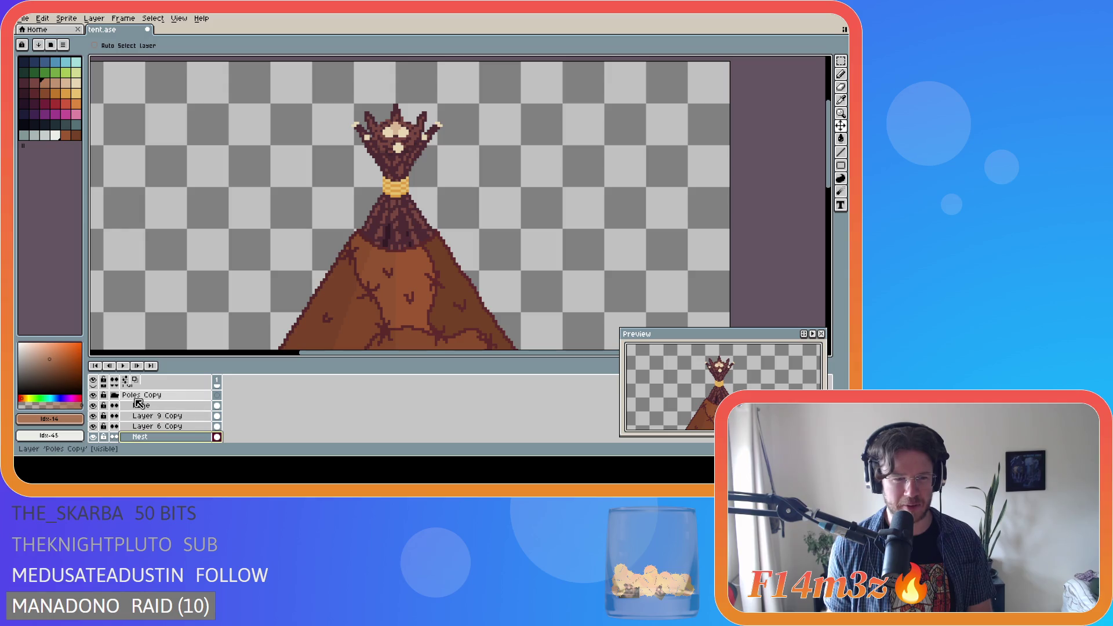
{"action": "scroll", "coordinate": [162, 420], "scroll_direction": "down", "scroll_amount": 1}
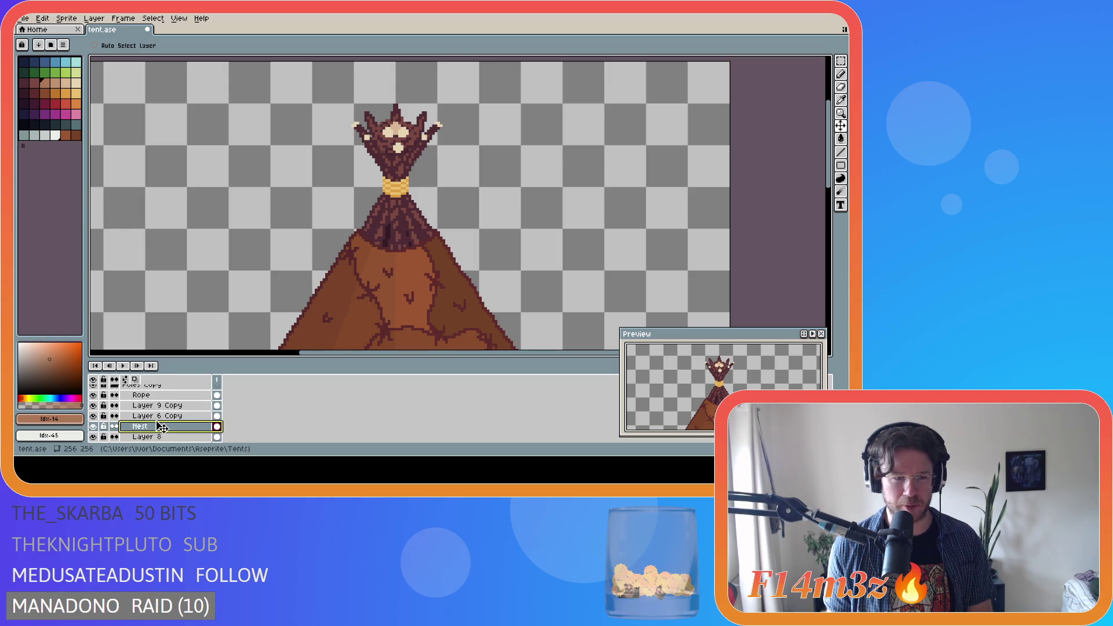
{"action": "left_click_drag", "start_coordinate": [161, 428], "coordinate": [160, 400]}
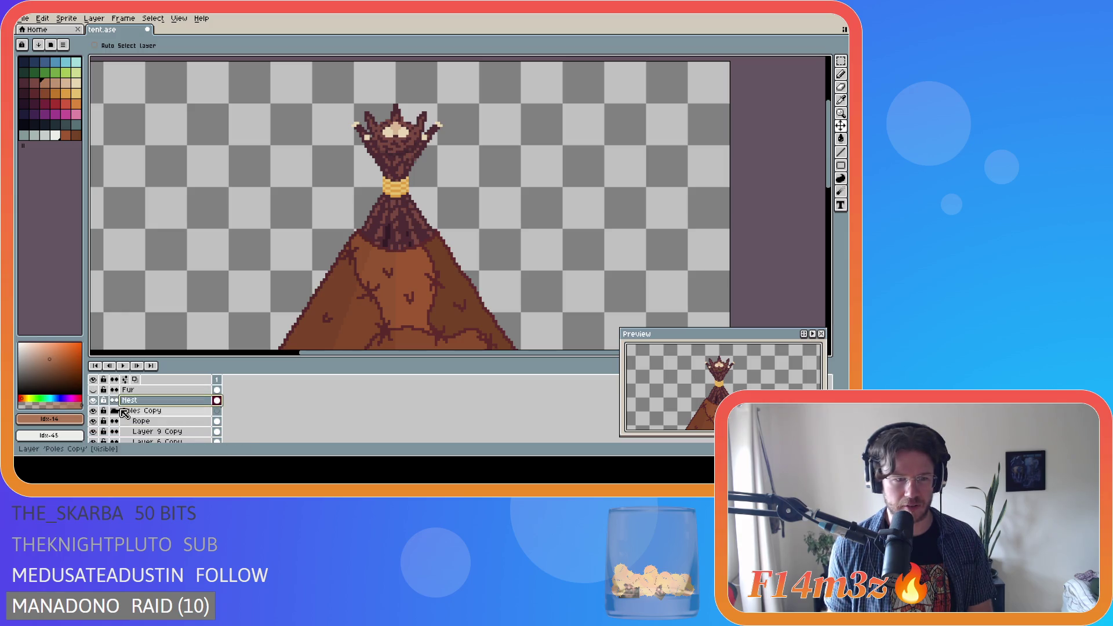
Compare the Poles Copy group's visibility, then select the Poles and Nest layers with the Move tool active
{"action": "left_click", "coordinate": [92, 411]}
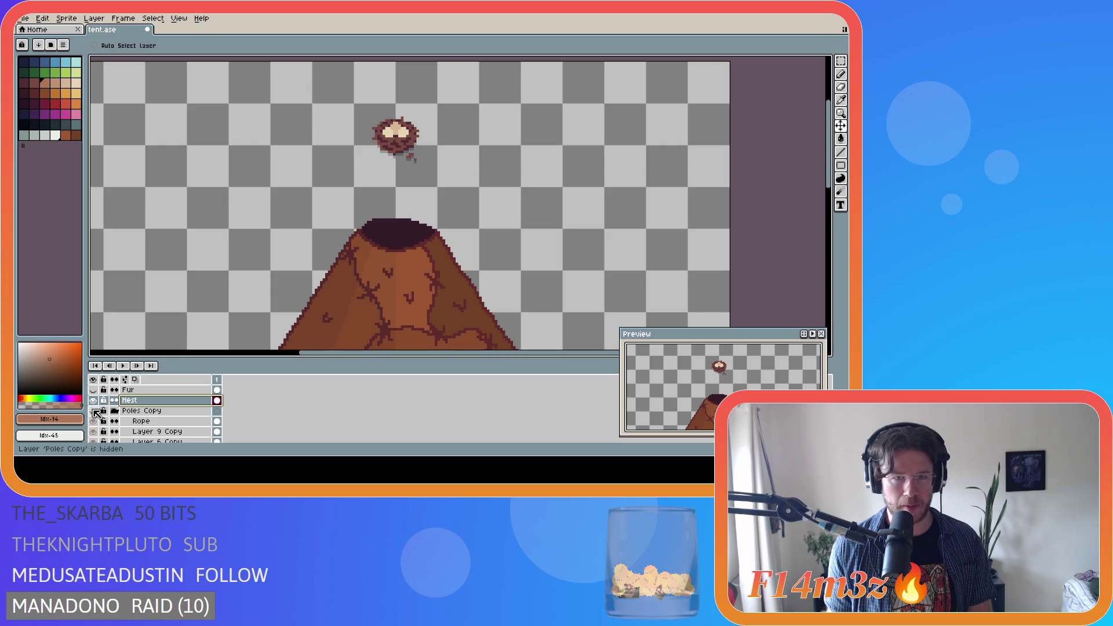
{"action": "key", "text": "e"}
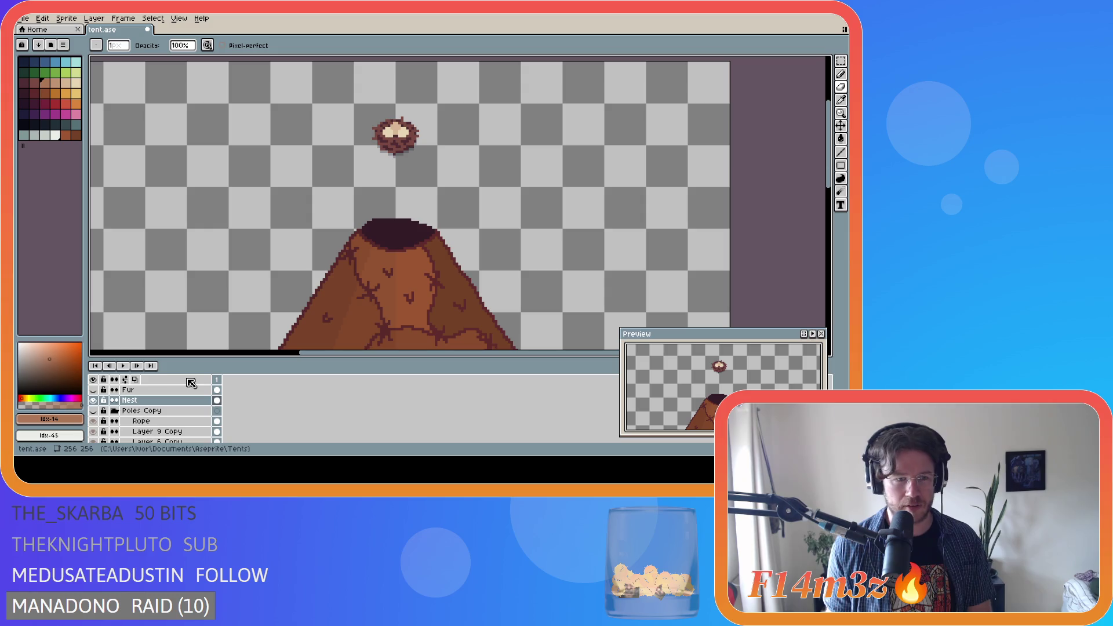
{"action": "left_click", "coordinate": [92, 410]}
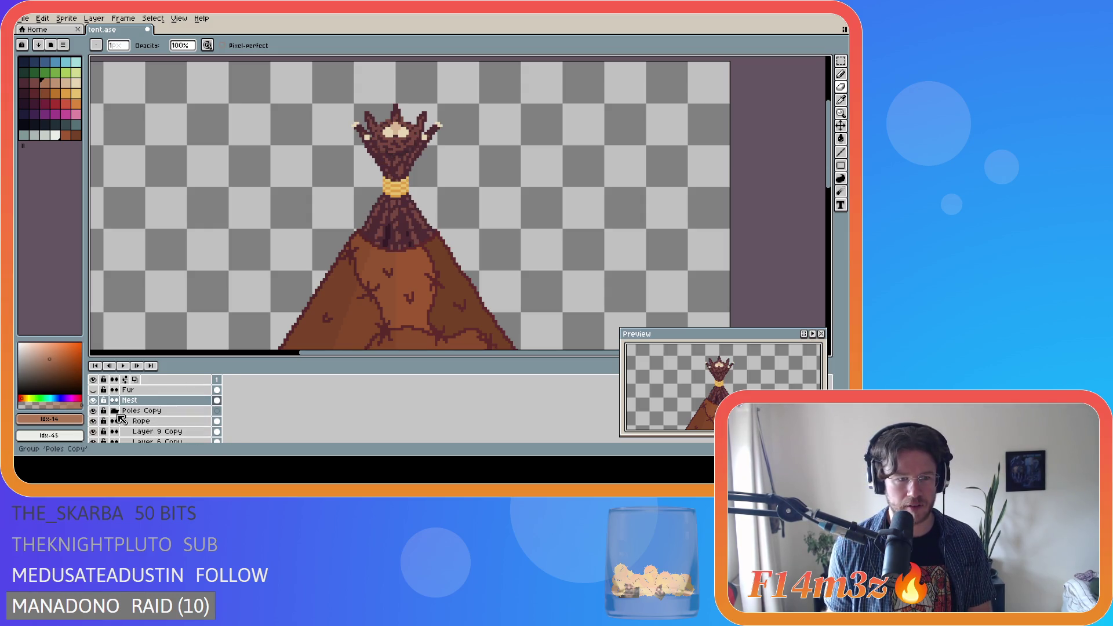
{"action": "scroll", "coordinate": [131, 421], "scroll_direction": "down", "scroll_amount": 2}
{"action": "left_click", "coordinate": [156, 421]}
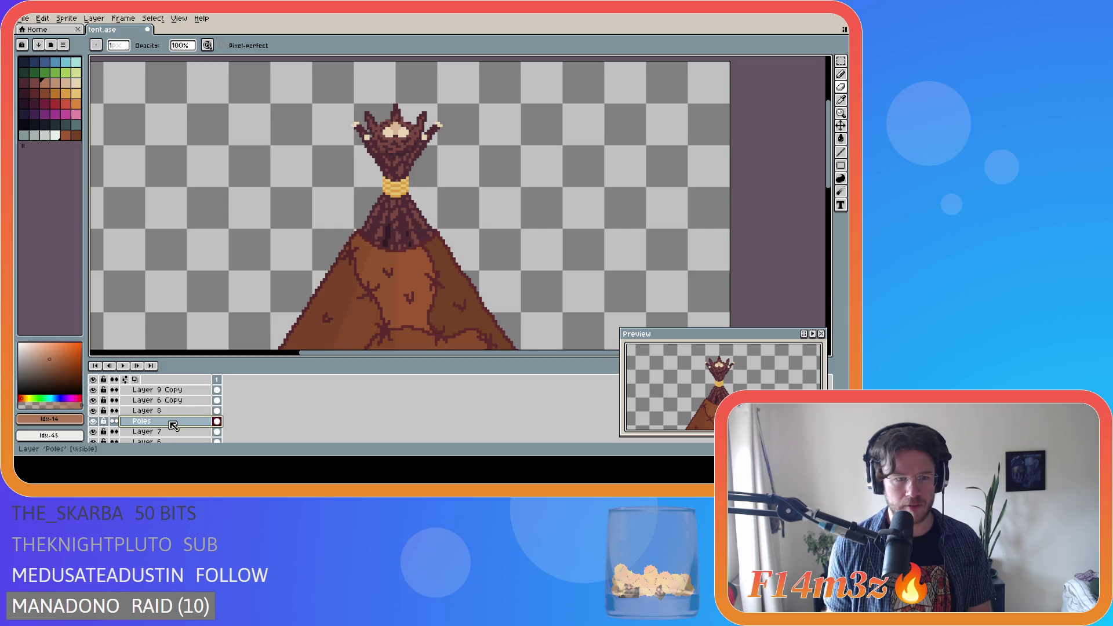
{"action": "key", "text": "v"}
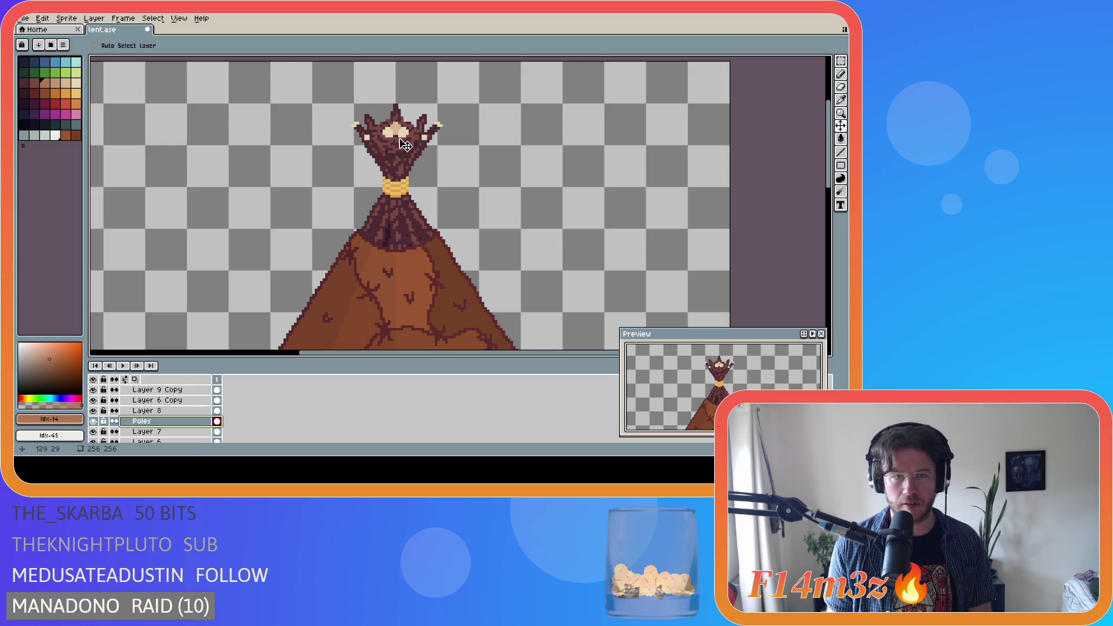
{"action": "scroll", "coordinate": [174, 427], "scroll_direction": "up", "scroll_amount": 1}
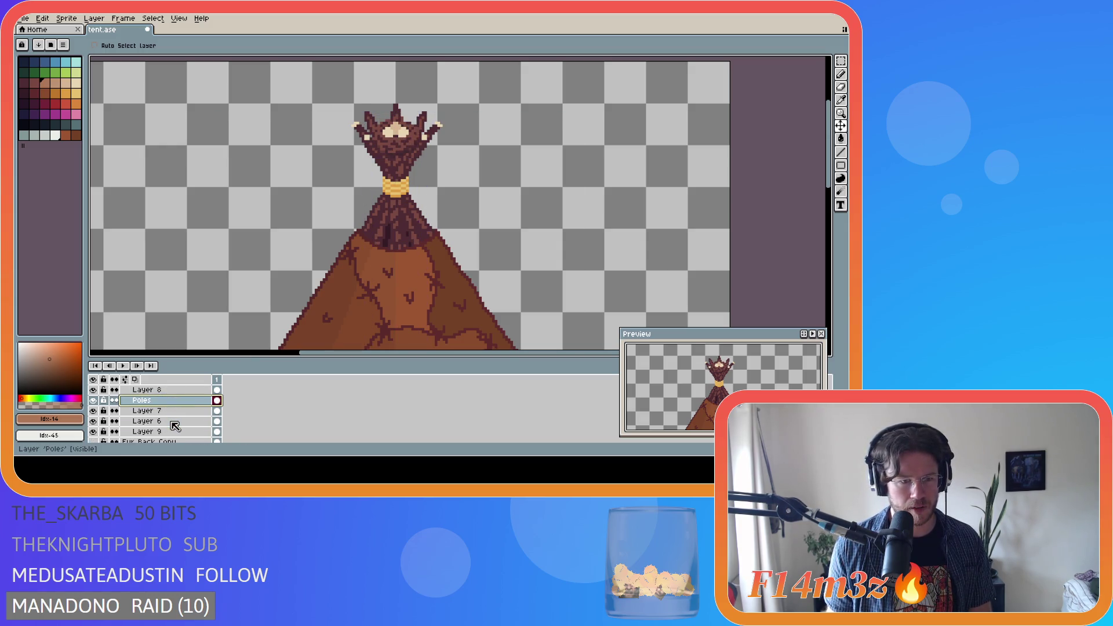
{"action": "scroll", "coordinate": [174, 423], "scroll_direction": "up", "scroll_amount": 3}
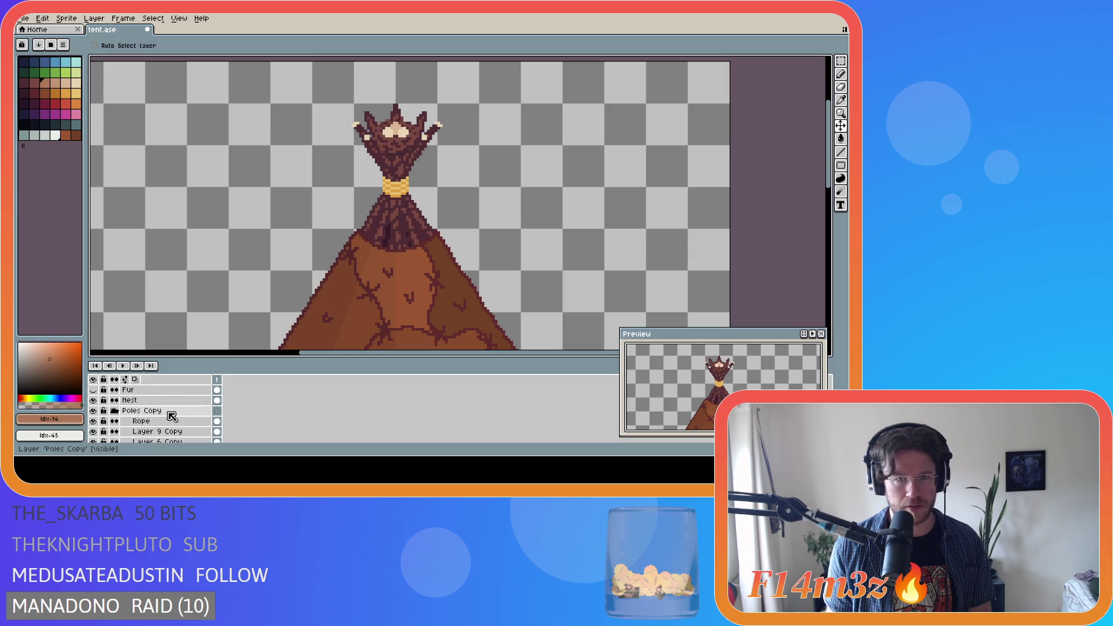
{"action": "left_click", "coordinate": [163, 401]}
Move the Nest layer below Layer 6 Copy, settle the nest one pixel higher, and save tent.ase
{"action": "left_click_drag", "start_coordinate": [178, 411], "coordinate": [183, 446]}
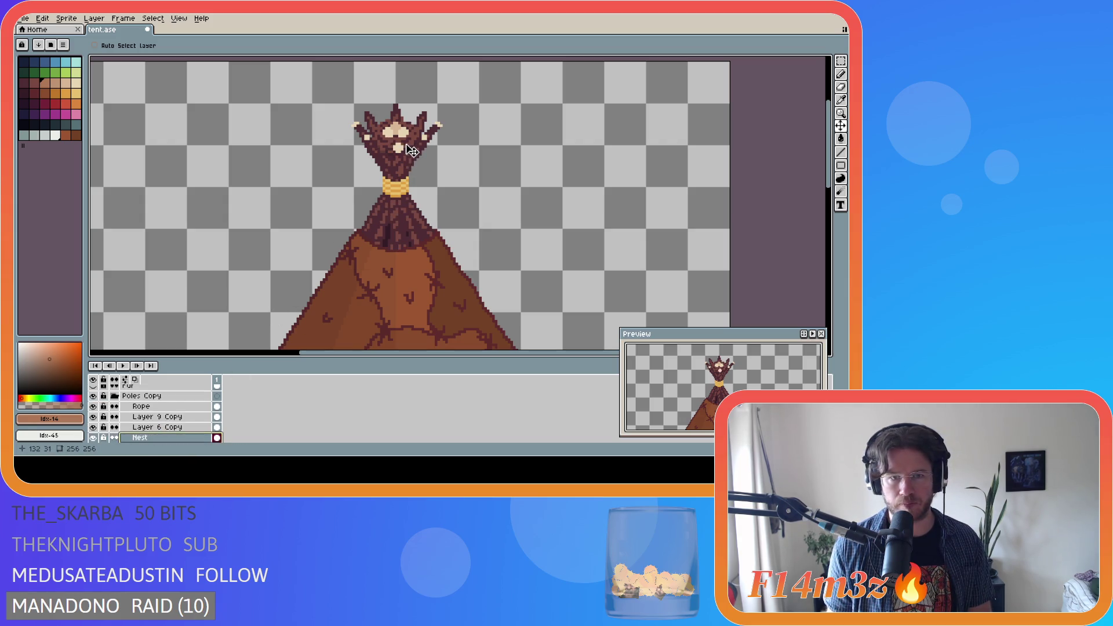
{"action": "left_click_drag", "start_coordinate": [415, 144], "coordinate": [415, 144]}
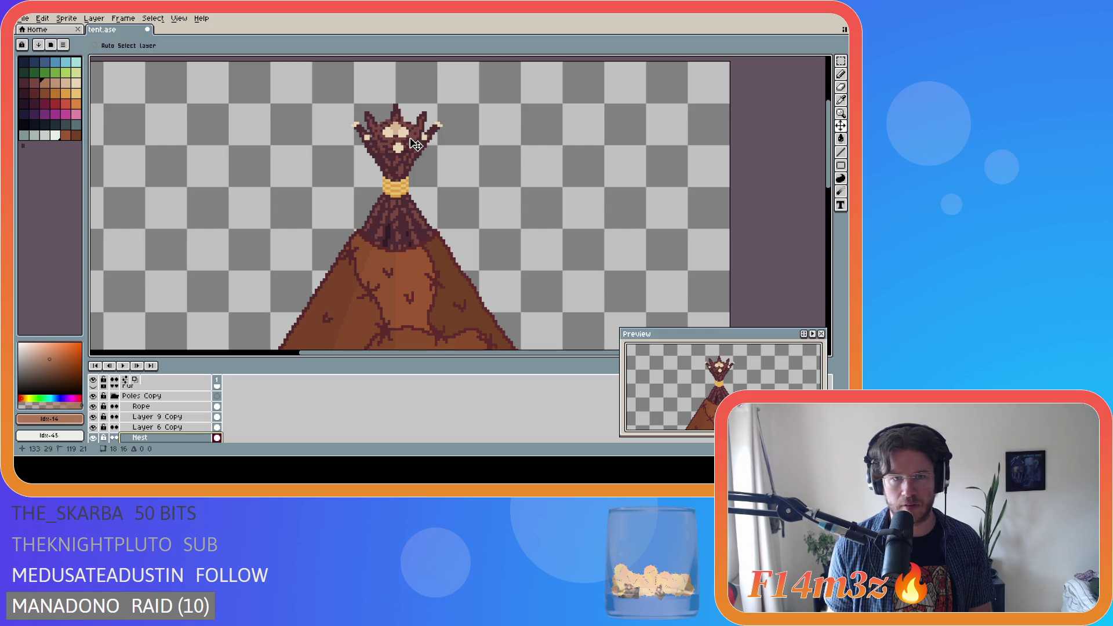
{"action": "key", "text": "ctrl+z"}
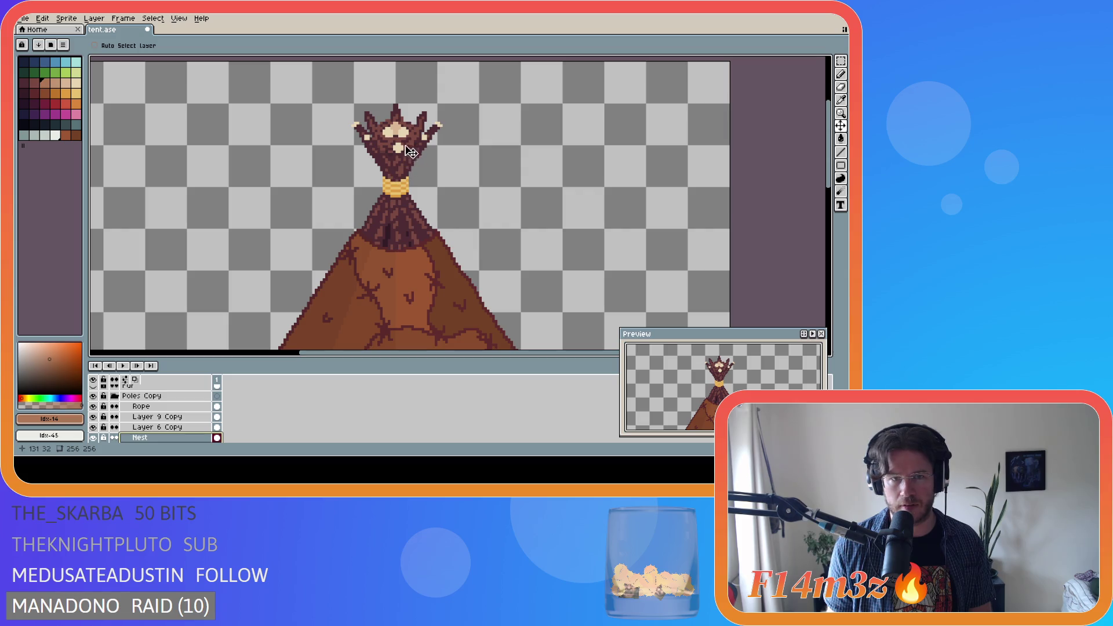
{"action": "left_click_drag", "start_coordinate": [410, 146], "coordinate": [410, 141]}
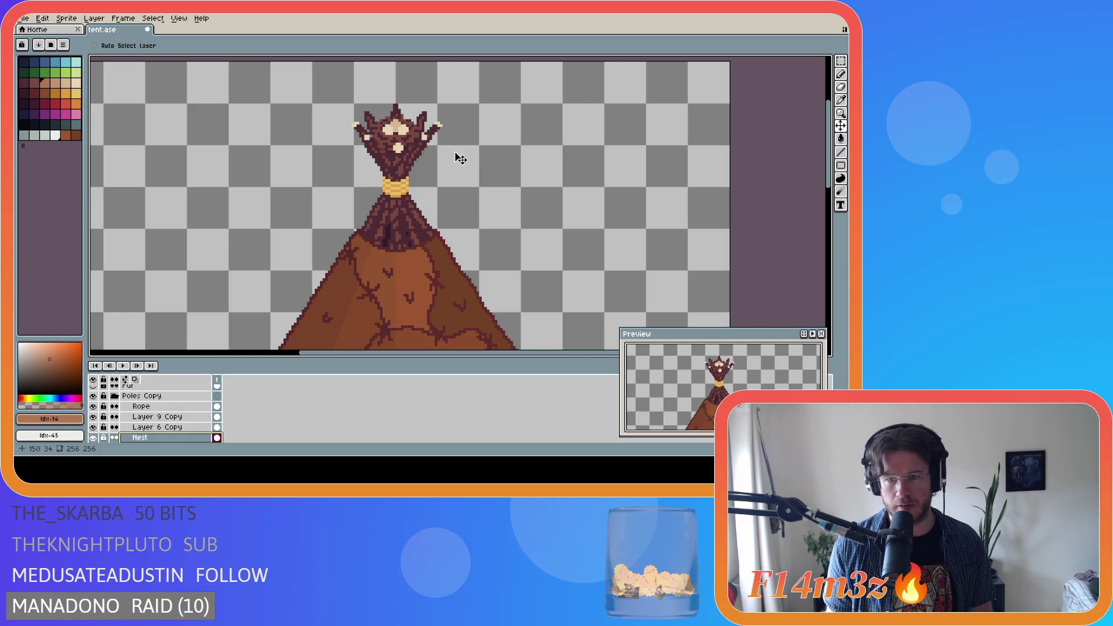
{"action": "left_click_drag", "start_coordinate": [408, 141], "coordinate": [407, 143]}
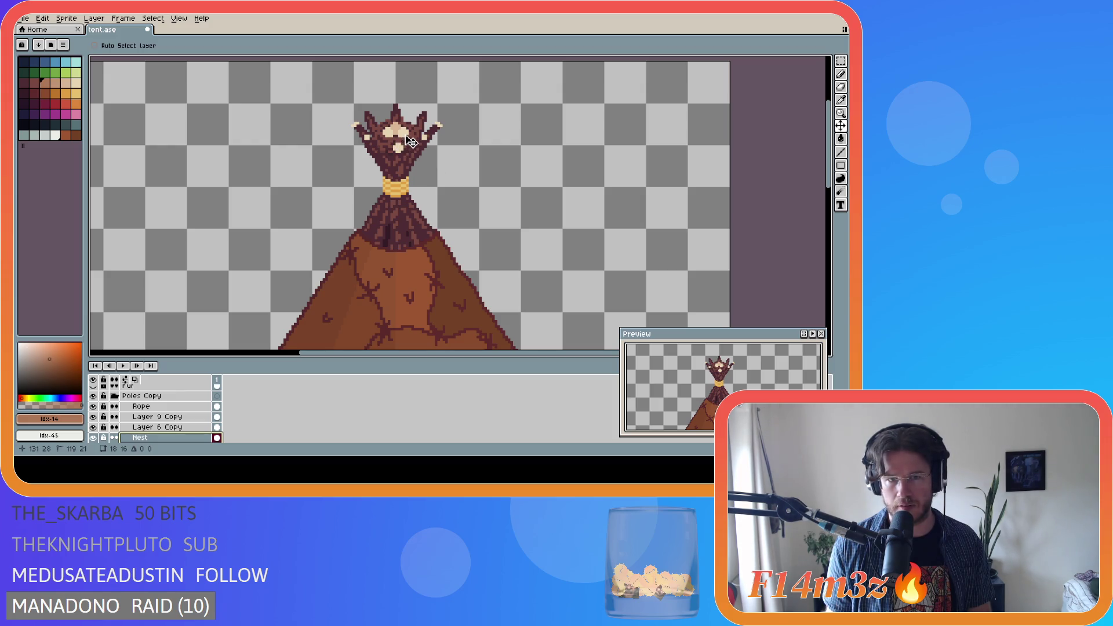
{"action": "key", "text": "ctrl+s"}
{"action": "scroll", "coordinate": [454, 176], "scroll_direction": "down", "scroll_amount": 2}
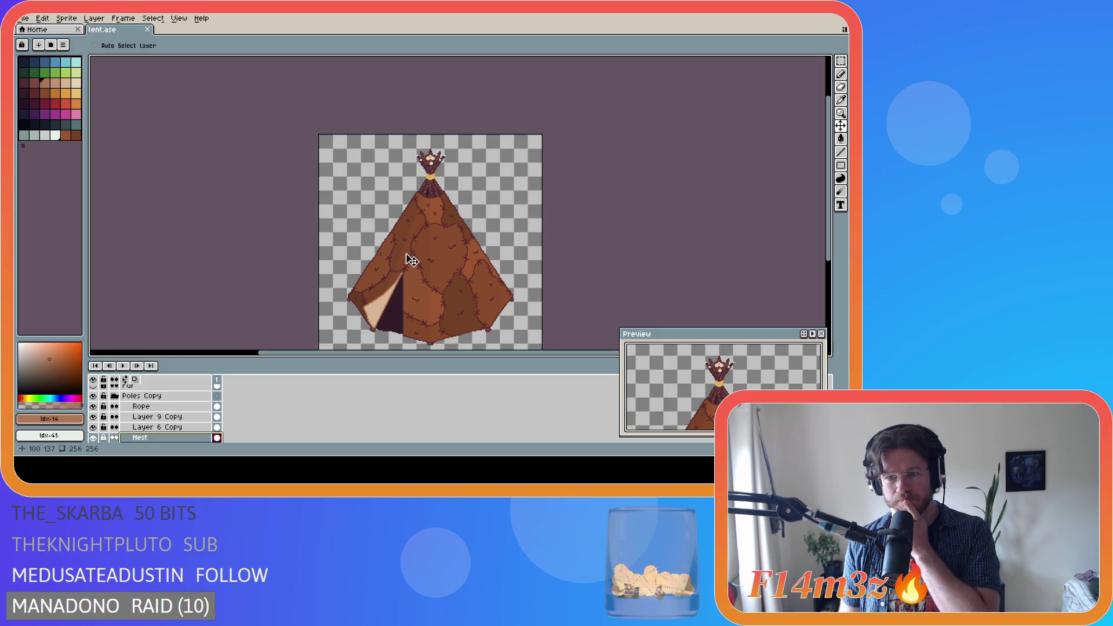
{"action": "scroll", "coordinate": [409, 261], "scroll_direction": "down", "scroll_amount": 1}
{"action": "scroll", "coordinate": [412, 261], "scroll_direction": "up", "scroll_amount": 1}
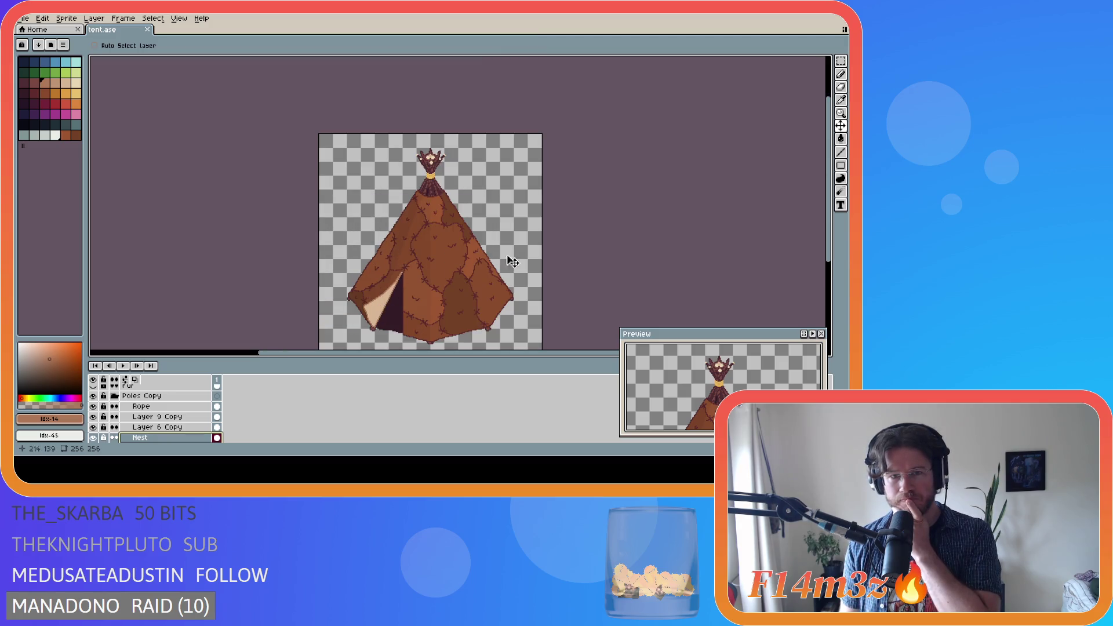
{"action": "left_click_drag", "start_coordinate": [826, 200], "coordinate": [836, 219]}
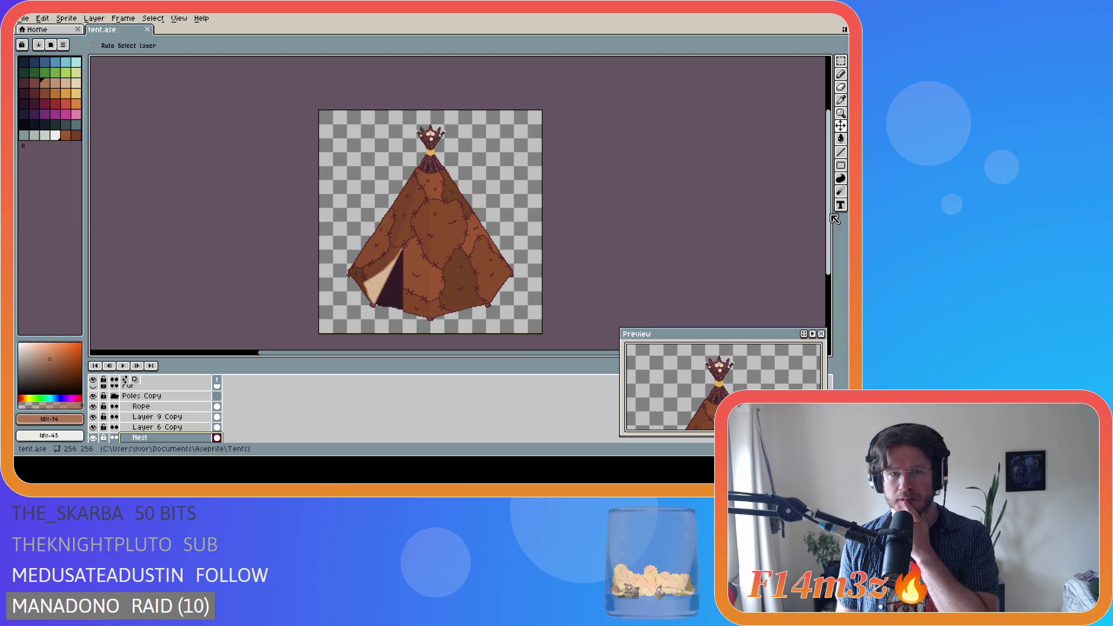
{"action": "scroll", "coordinate": [830, 216], "scroll_direction": "down", "scroll_amount": 1}
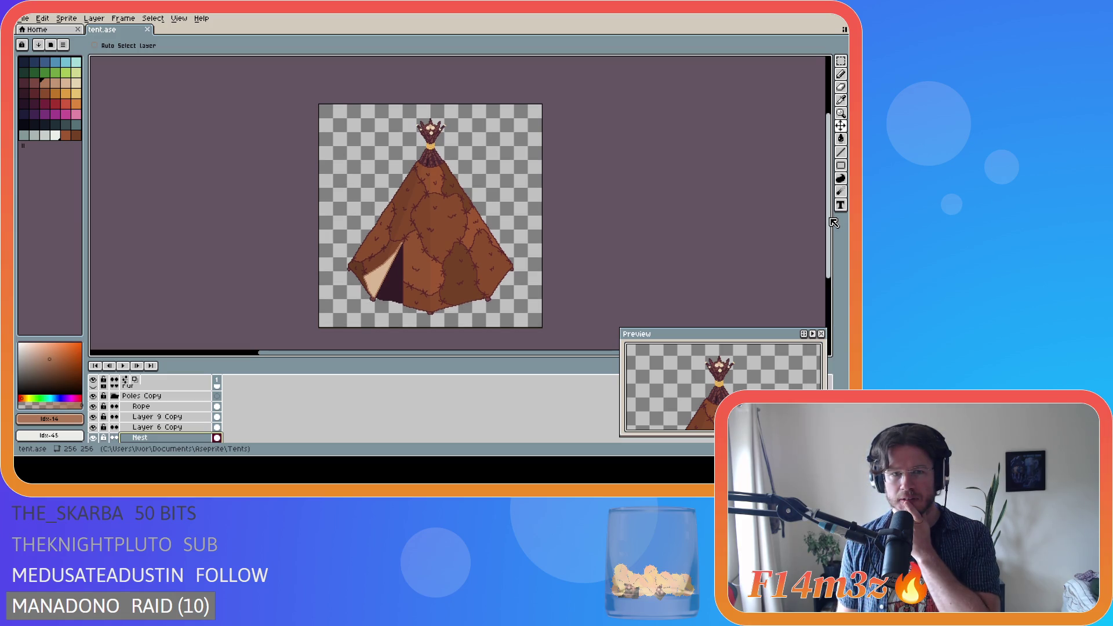
{"action": "scroll", "coordinate": [400, 243], "scroll_direction": "up", "scroll_amount": 5}
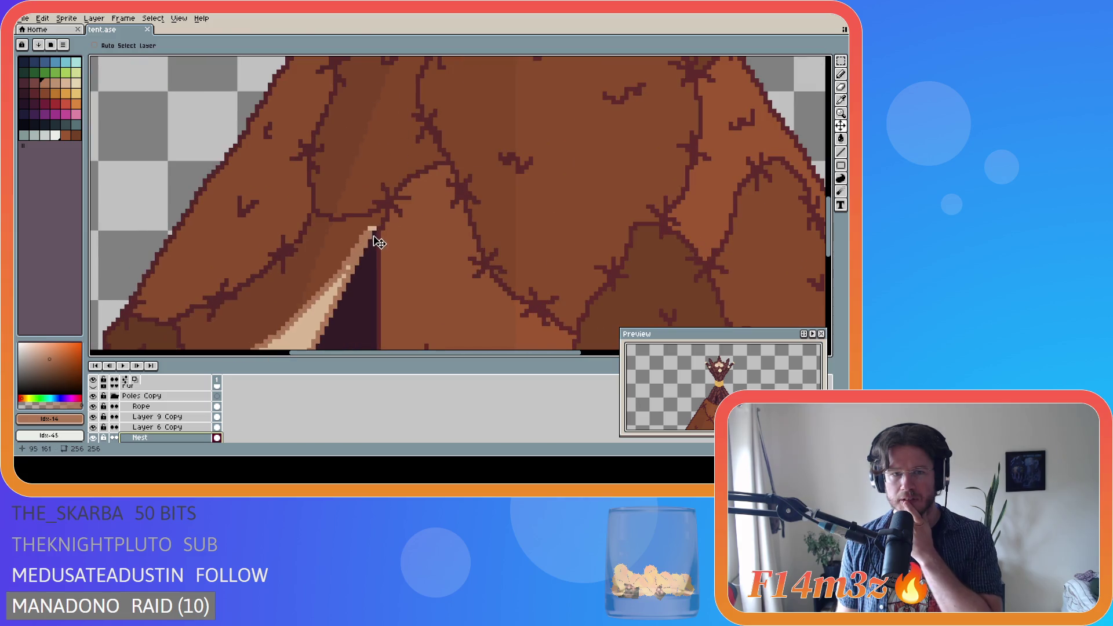
Select the Flap layer, set the pencil colour to #ad7757, and save tent.ase
{"action": "scroll", "coordinate": [116, 413], "scroll_direction": "up", "scroll_amount": 1}
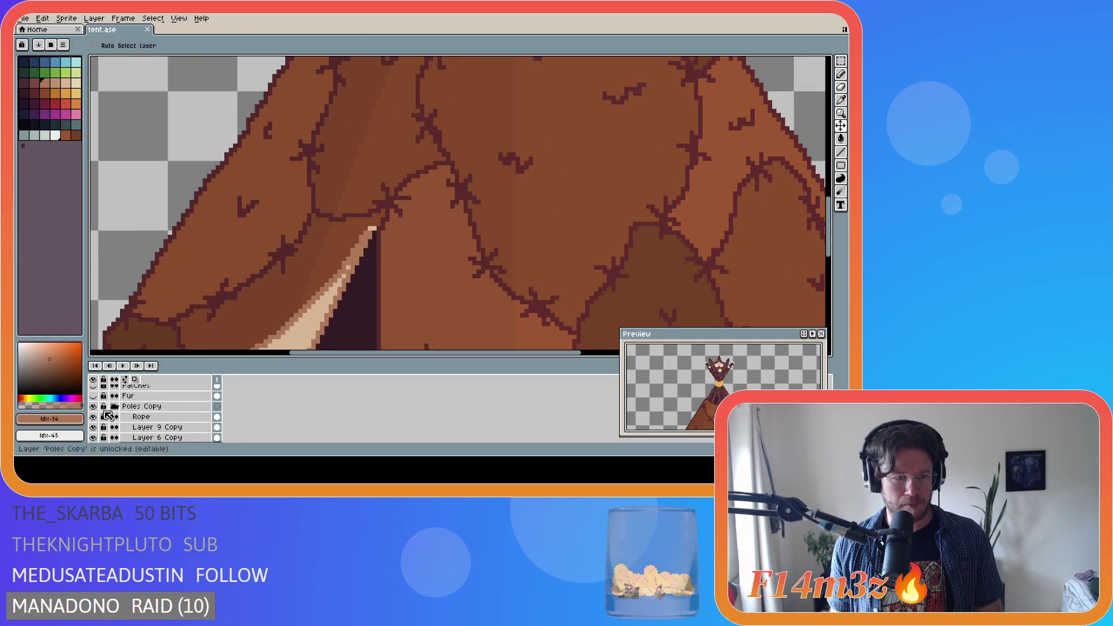
{"action": "scroll", "coordinate": [134, 417], "scroll_direction": "up", "scroll_amount": 5}
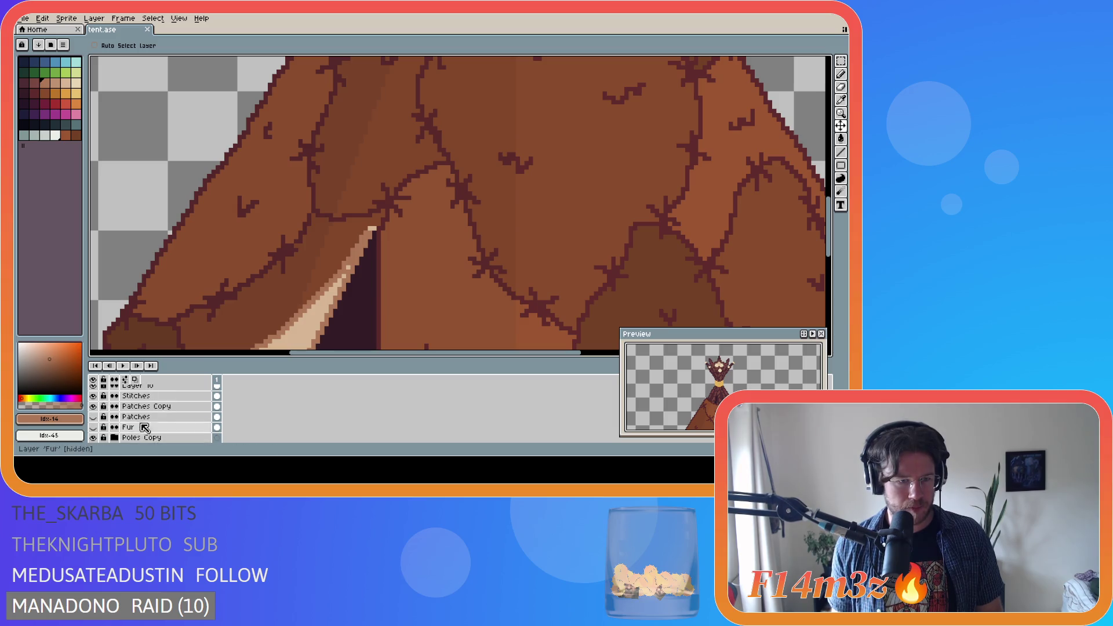
{"action": "left_click", "coordinate": [154, 402]}
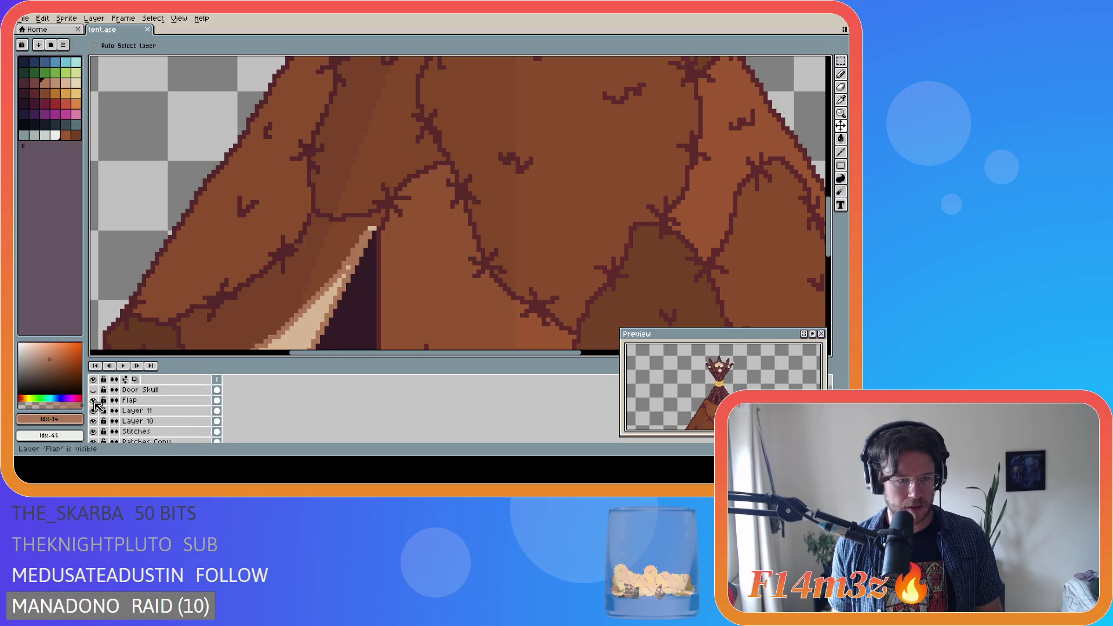
{"action": "key", "text": "i"}
{"action": "left_click", "coordinate": [296, 316]}
{"action": "key", "text": "b"}
{"action": "key", "text": "ctrl+s"}
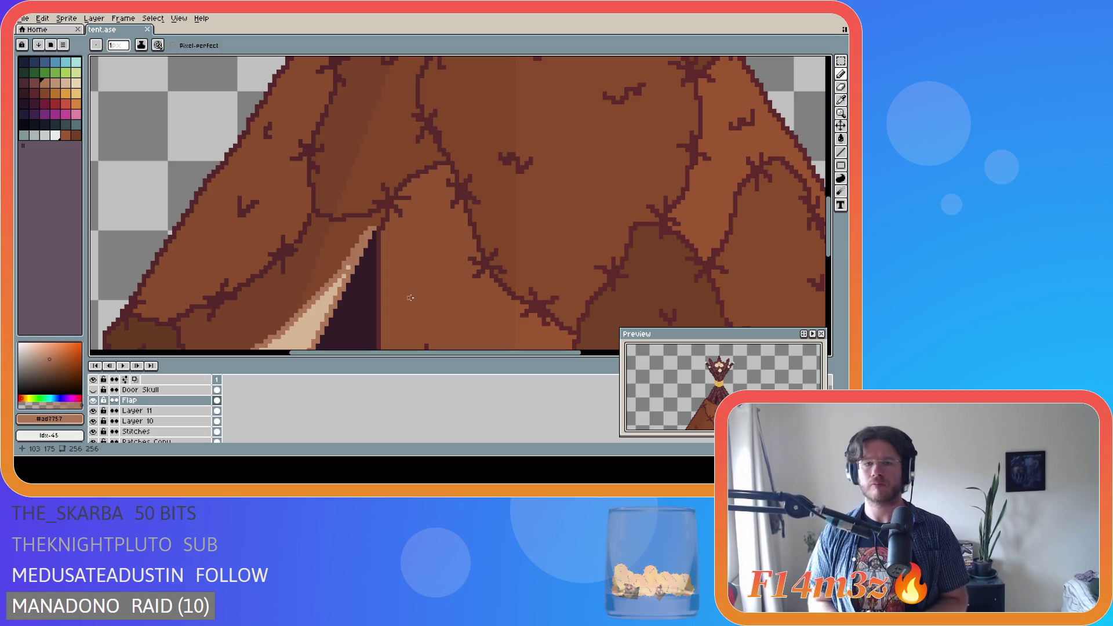
{"action": "key", "text": "ctrl+s"}
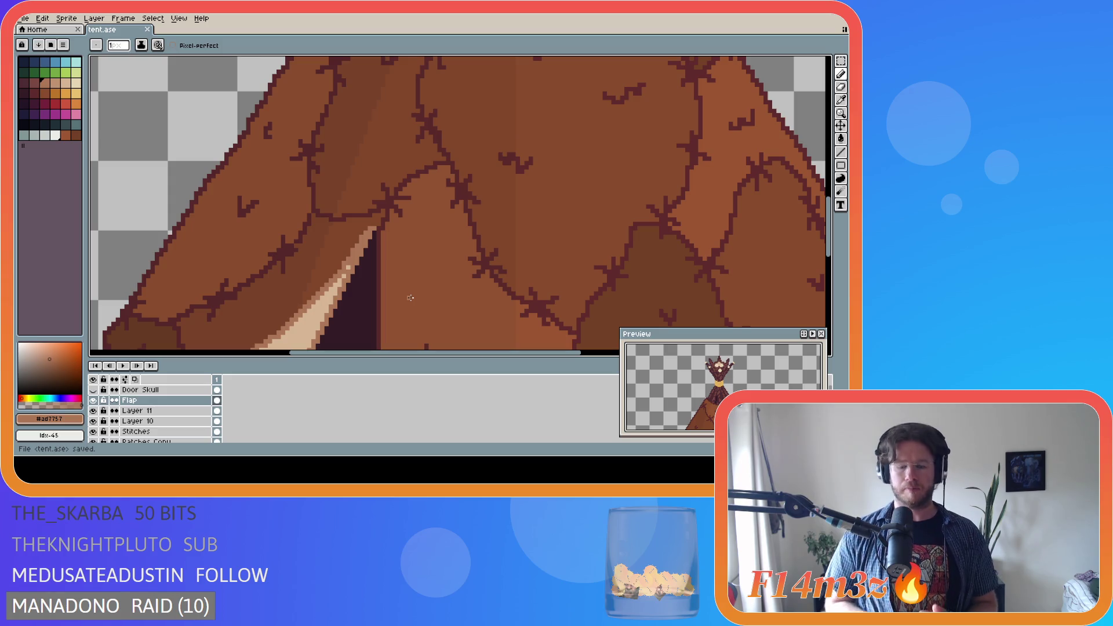
{"action": "scroll", "coordinate": [411, 299], "scroll_direction": "down", "scroll_amount": 5}
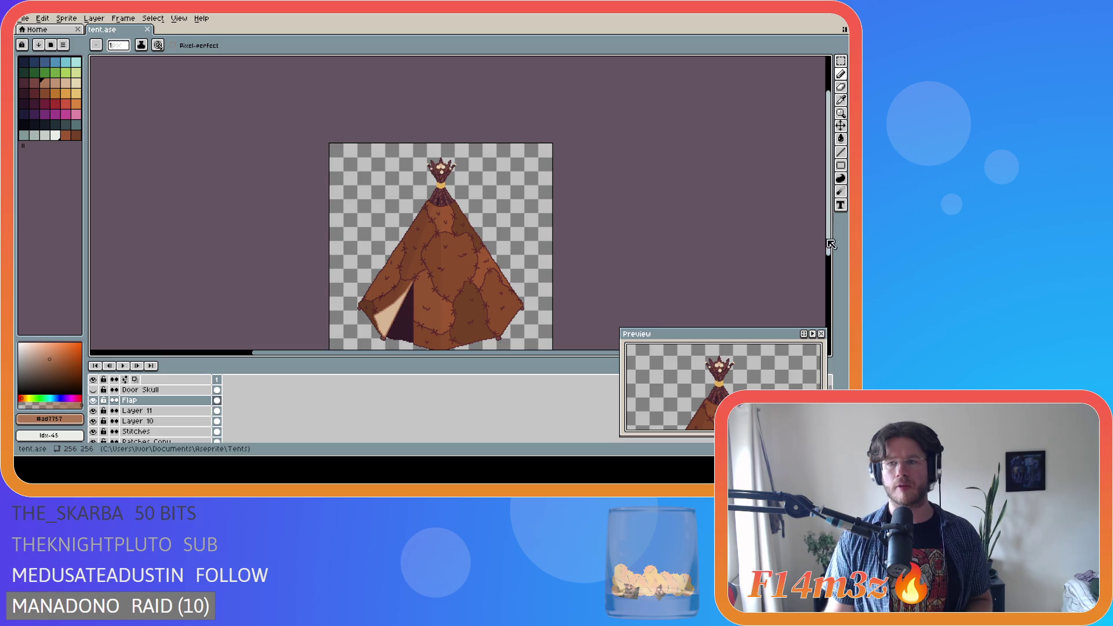
Export the tent as a PNG into the recent Tents\Final folder, then check the Help menu
{"action": "scroll", "coordinate": [401, 204], "scroll_direction": "down", "scroll_amount": 2}
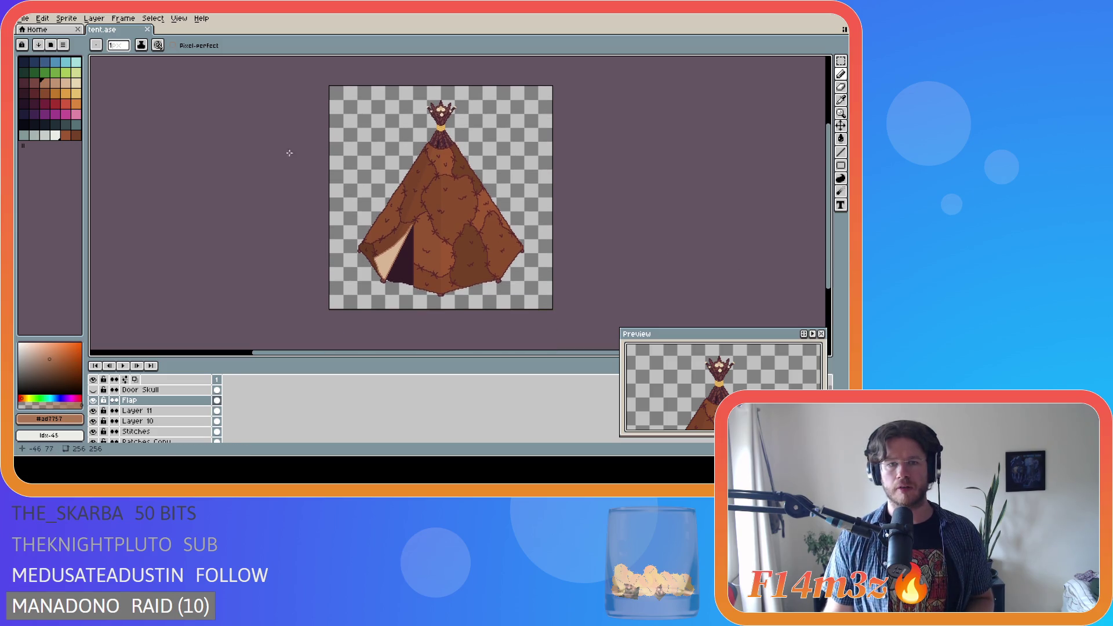
{"action": "left_click", "coordinate": [23, 18]}
{"action": "mouse_move", "coordinate": [56, 105]}
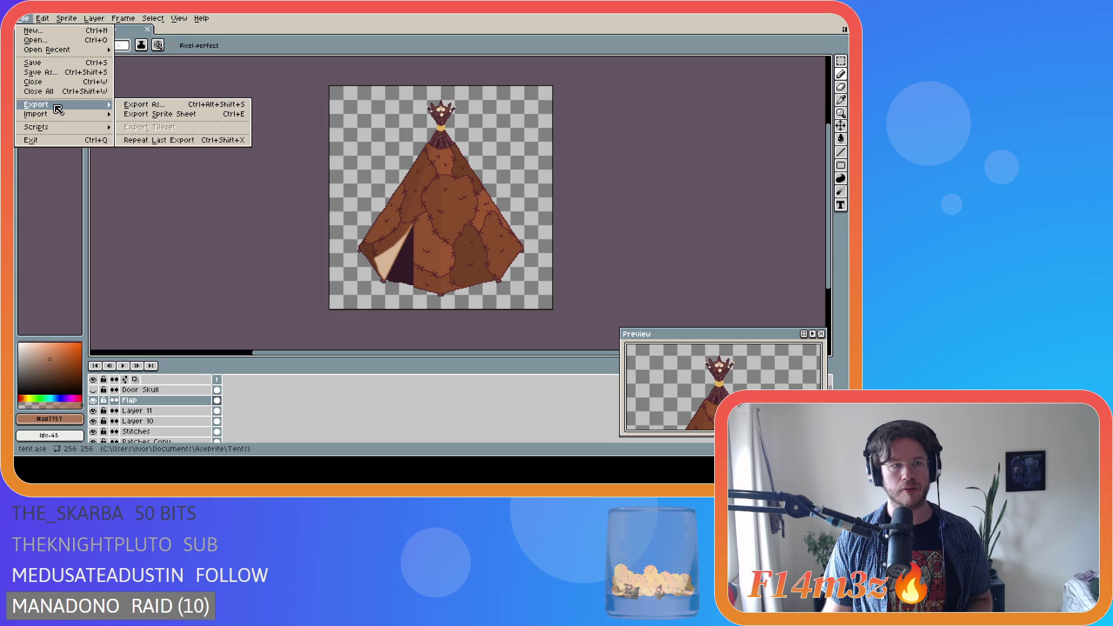
{"action": "left_click", "coordinate": [129, 104]}
{"action": "left_click", "coordinate": [344, 81]}
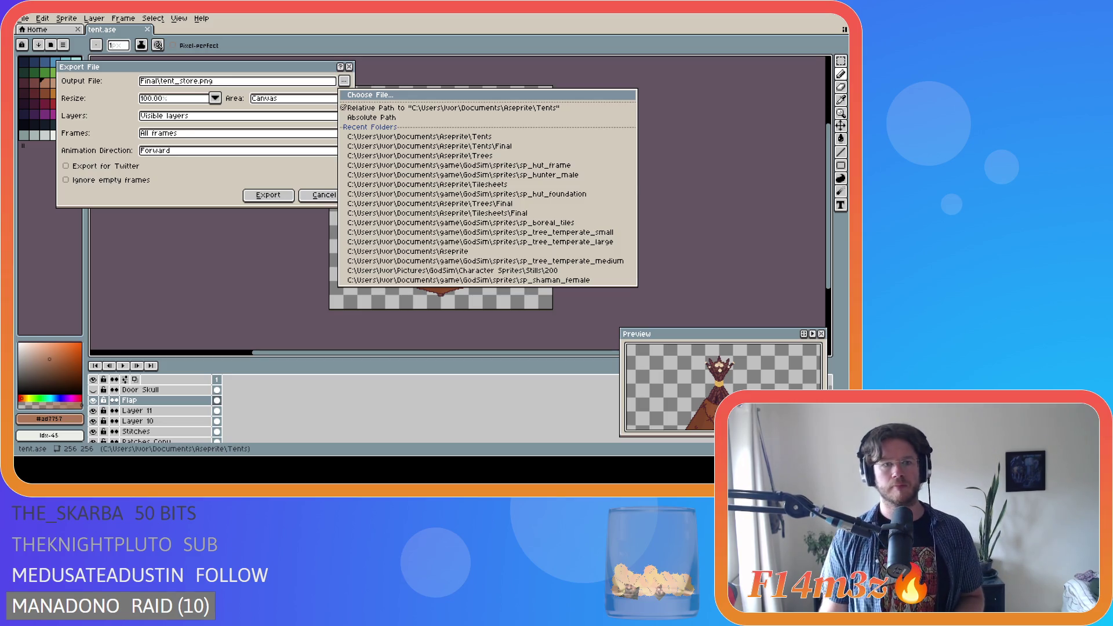
{"action": "left_click", "coordinate": [368, 251]}
{"action": "left_click", "coordinate": [267, 195]}
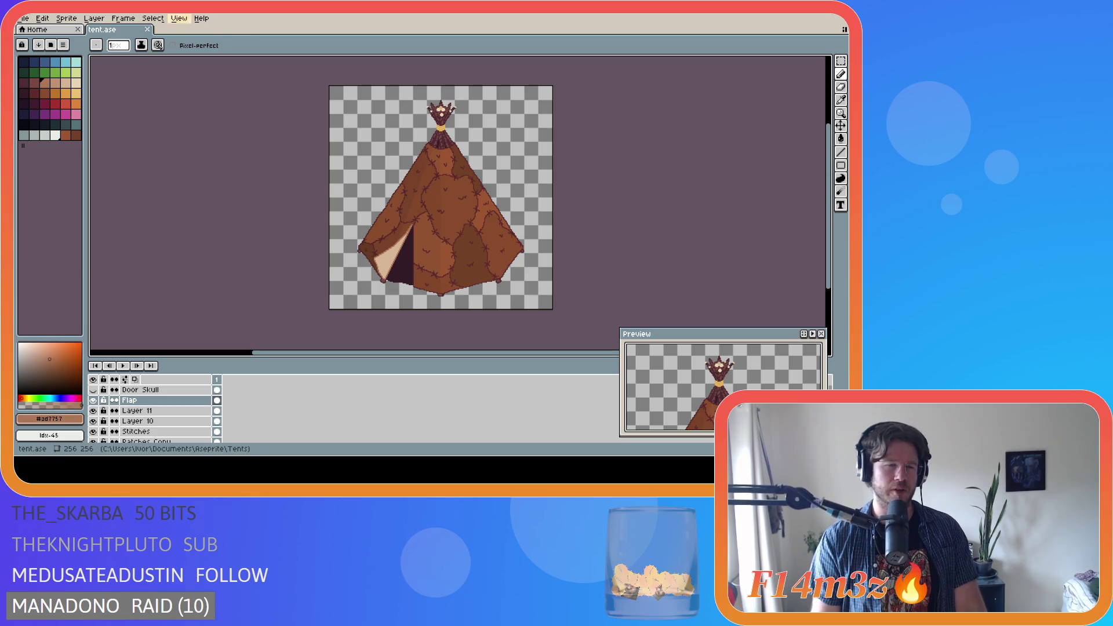
{"action": "left_click", "coordinate": [202, 18]}
{"action": "left_click", "coordinate": [340, 31]}
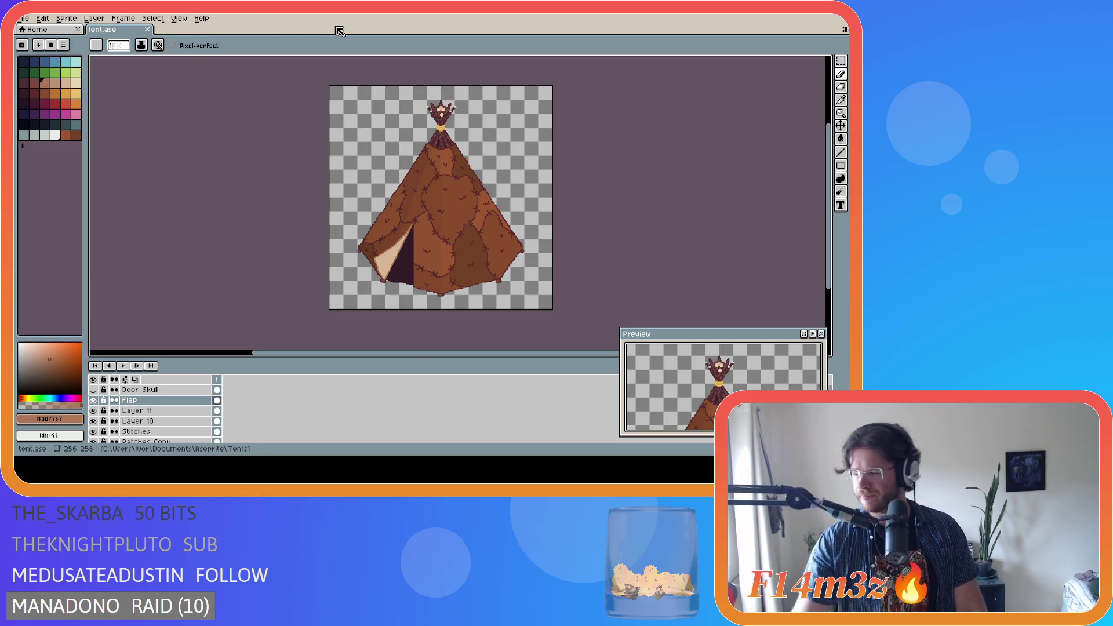